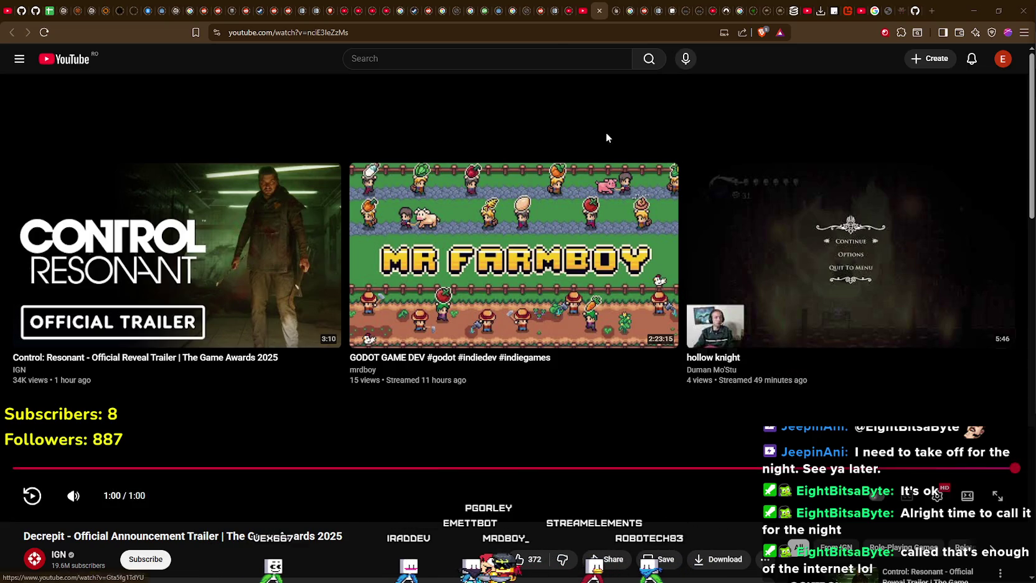
# Close the Decrepit trailer tab and open Soulframe's Preludes 12 Hotfix 8 patch notes
pyautogui.click(601, 12)
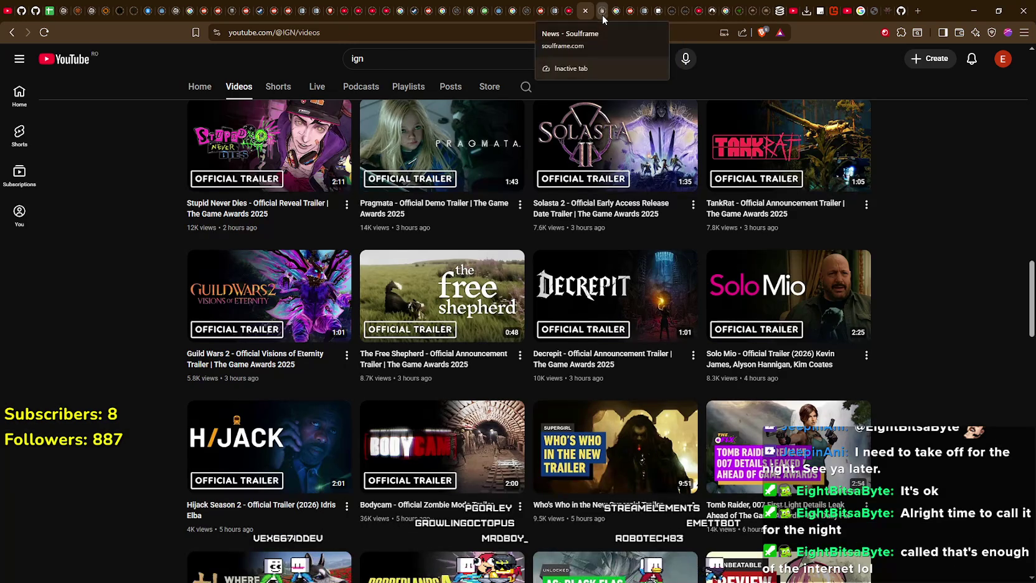
pyautogui.click(601, 13)
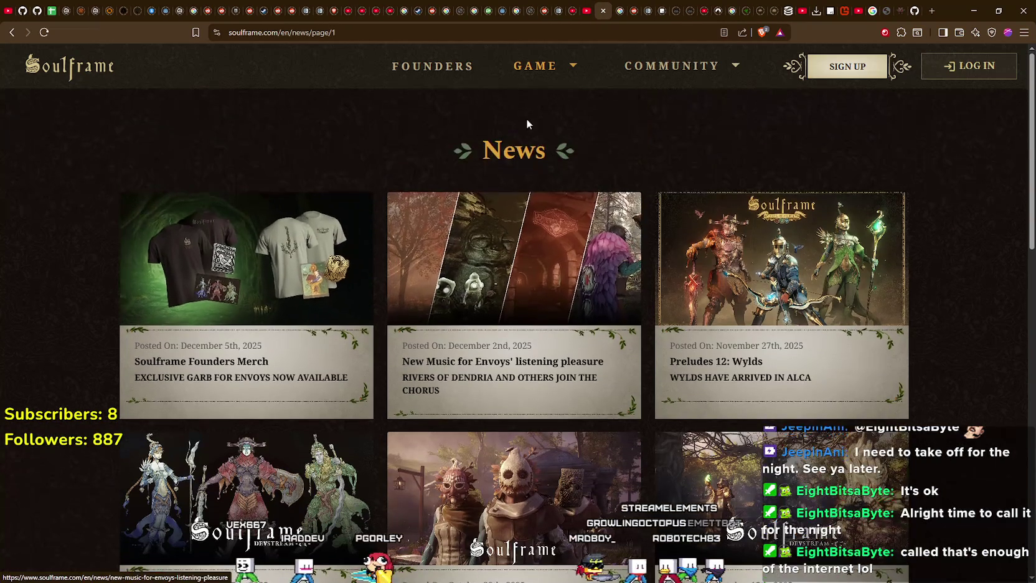
pyautogui.click(538, 142)
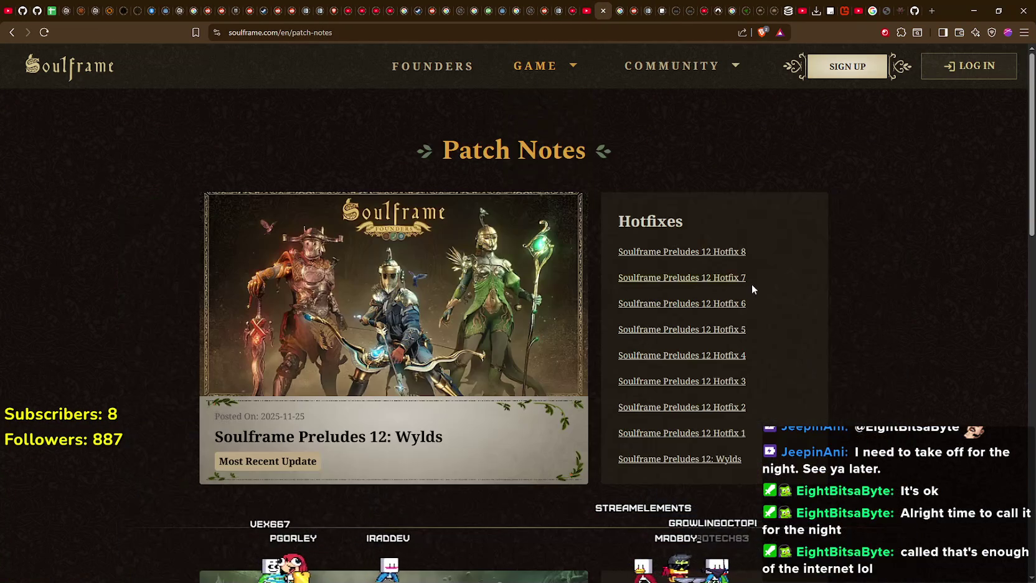
pyautogui.click(726, 252)
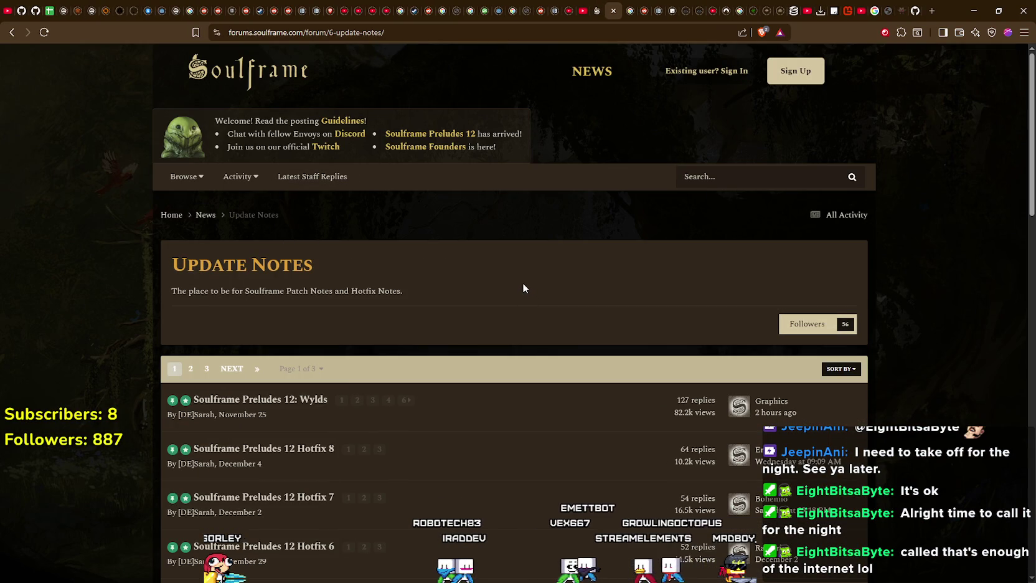
pyautogui.scroll(-2, 522, 283)
pyautogui.scroll(2, 540, 269)
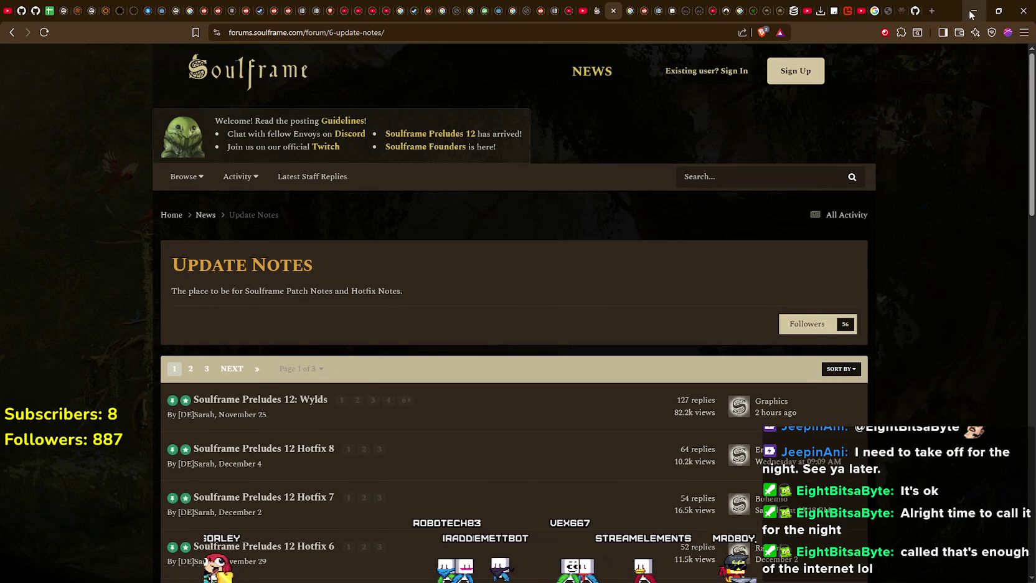
pyautogui.click(904, 14)
# Reload the Path of Exile 2 home page
pyautogui.rightClick(282, 295)
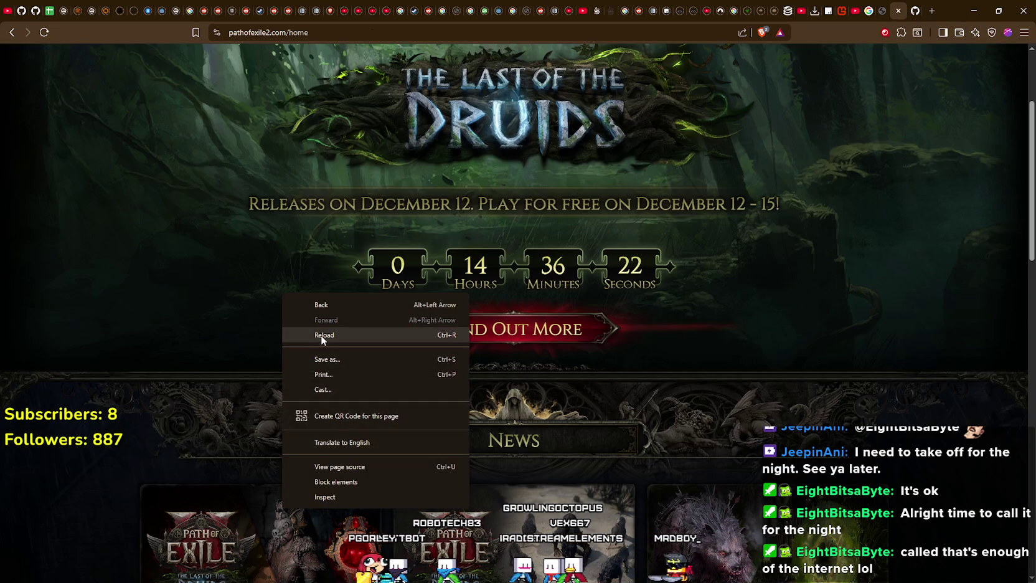
pyautogui.click(321, 335)
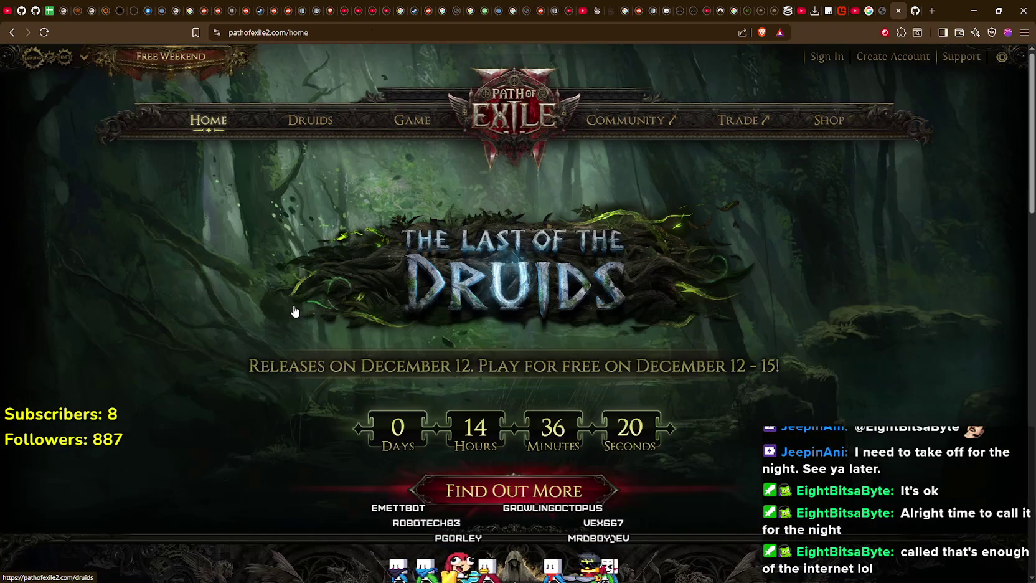
pyautogui.scroll(-4, 295, 311)
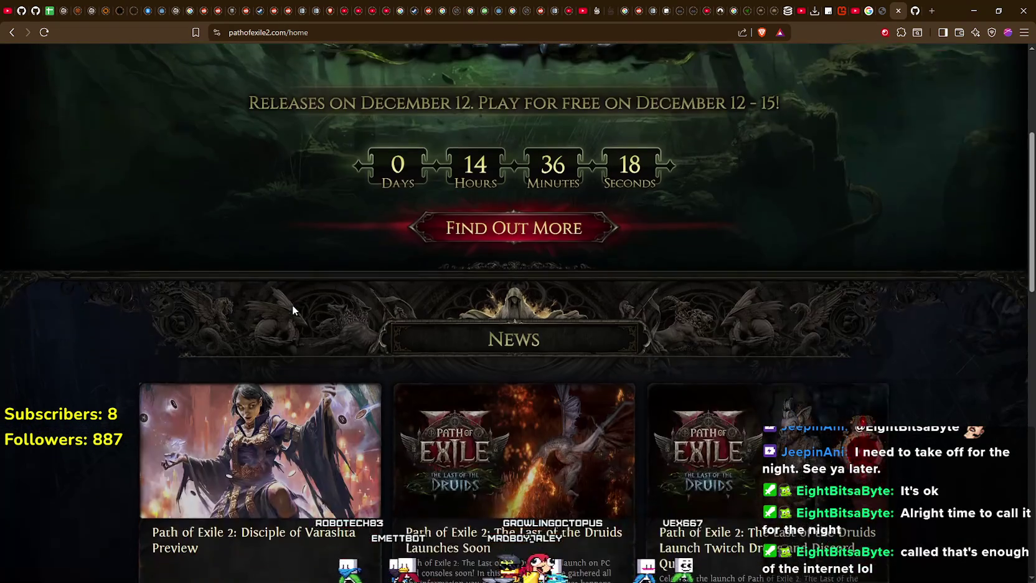
pyautogui.scroll(1, 292, 304)
# Open a news post's forum thread from the homepage's News section
pyautogui.moveTo(298, 301); pyautogui.dragTo(765, 305)
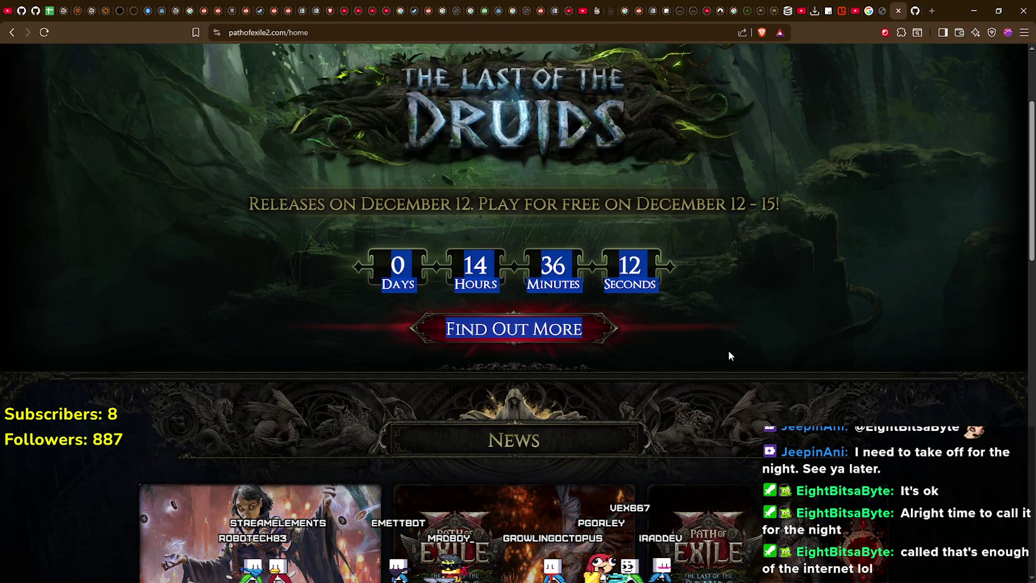
pyautogui.click(680, 337)
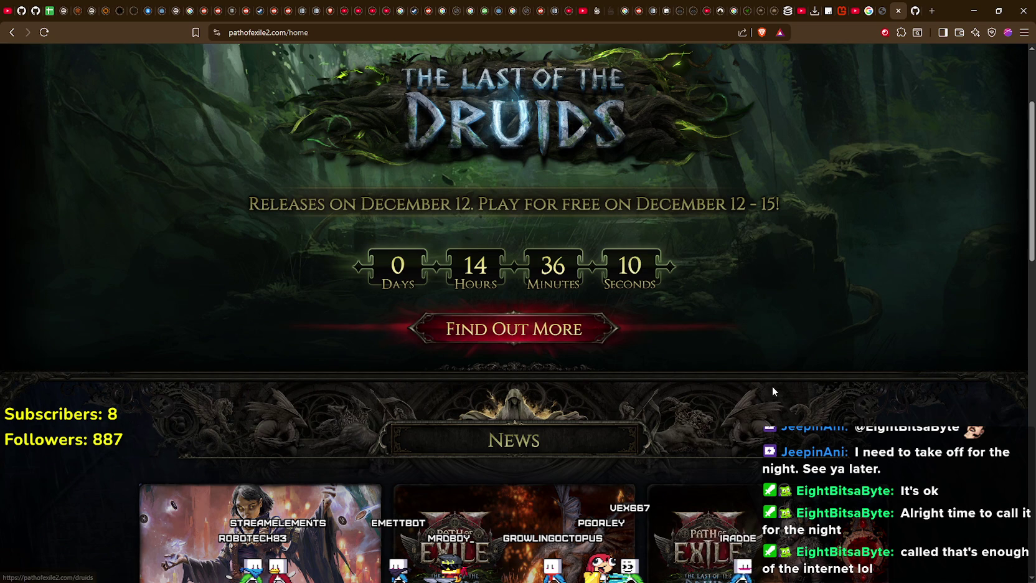
pyautogui.scroll(-3, 847, 360)
pyautogui.scroll(-2, 847, 360)
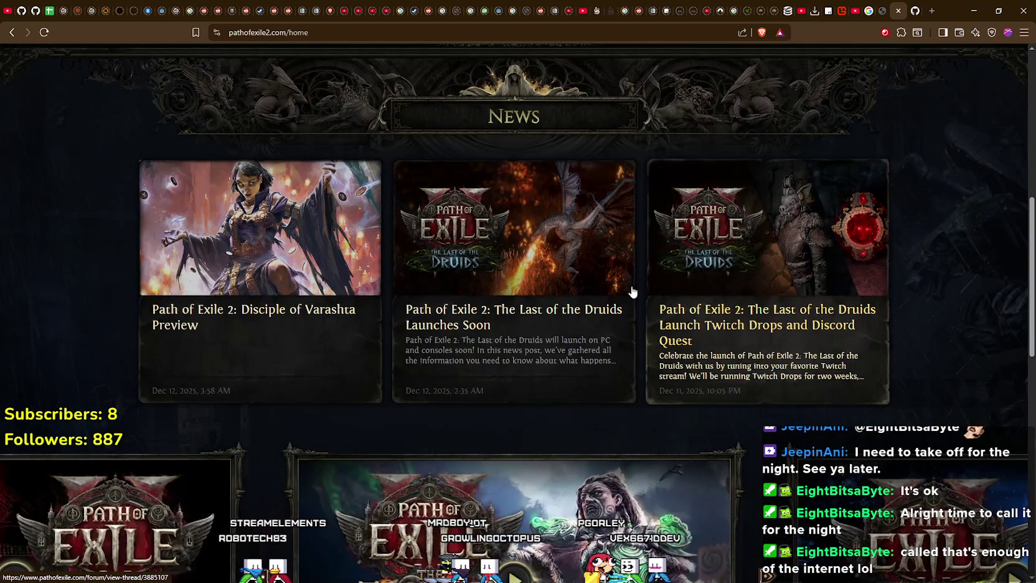
pyautogui.click(834, 349)
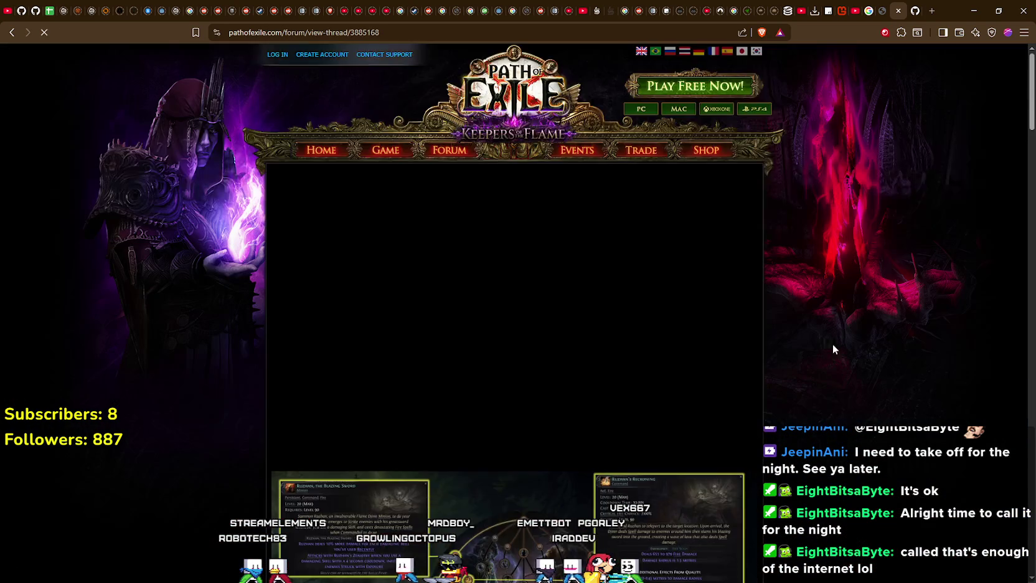
# Start playing the Disciple of Varashta preview video embedded in the thread
pyautogui.scroll(-5, 832, 344)
pyautogui.scroll(4, 810, 328)
pyautogui.scroll(-2, 804, 325)
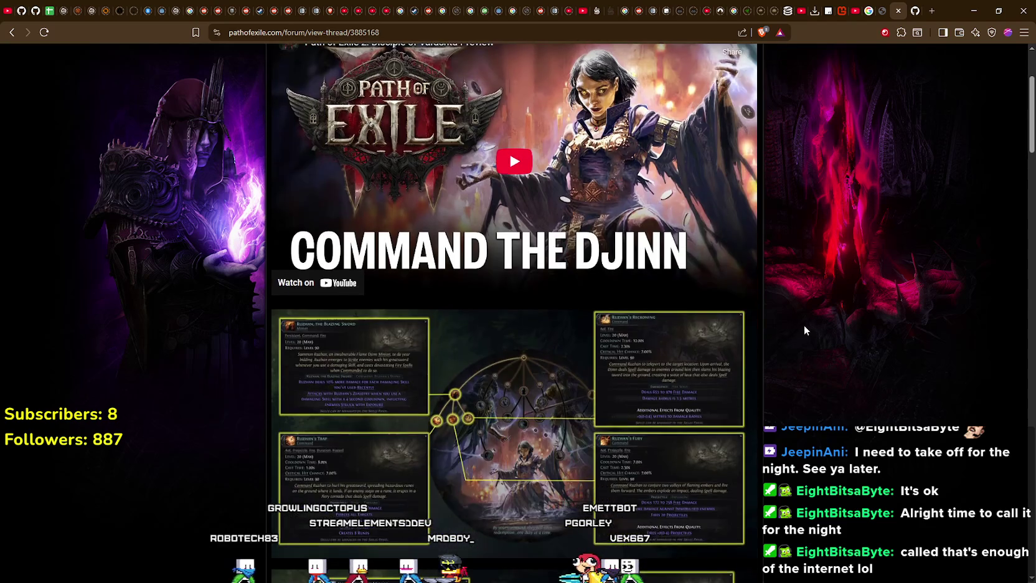
pyautogui.scroll(3, 805, 328)
pyautogui.scroll(-10, 804, 327)
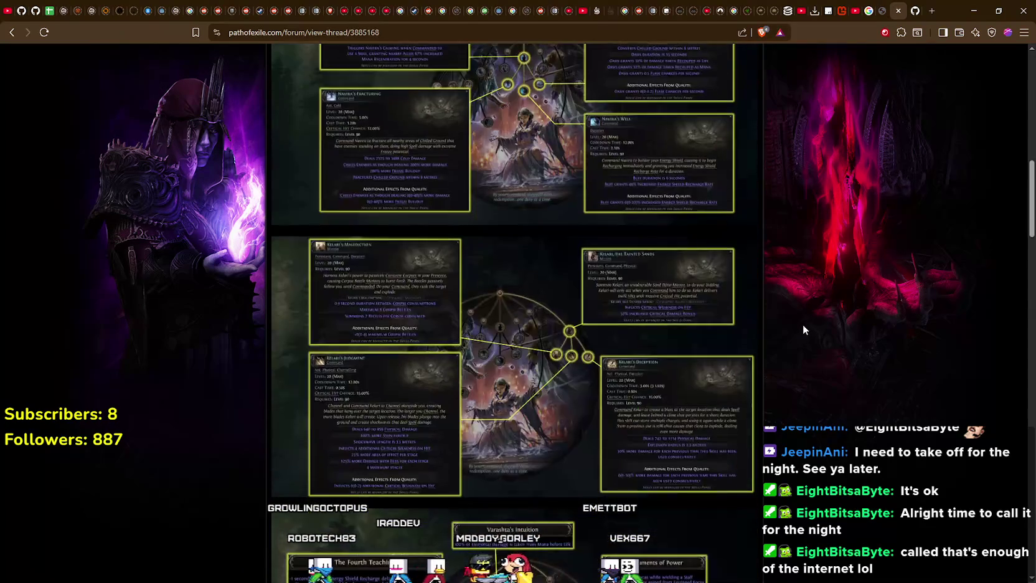
pyautogui.scroll(-5, 804, 324)
pyautogui.scroll(3, 802, 324)
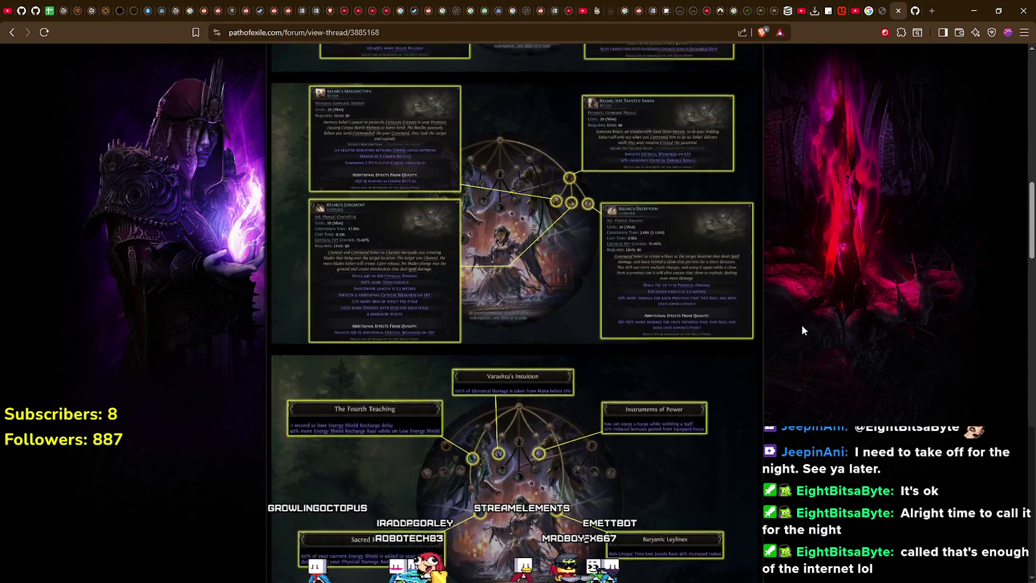
pyautogui.scroll(12, 790, 319)
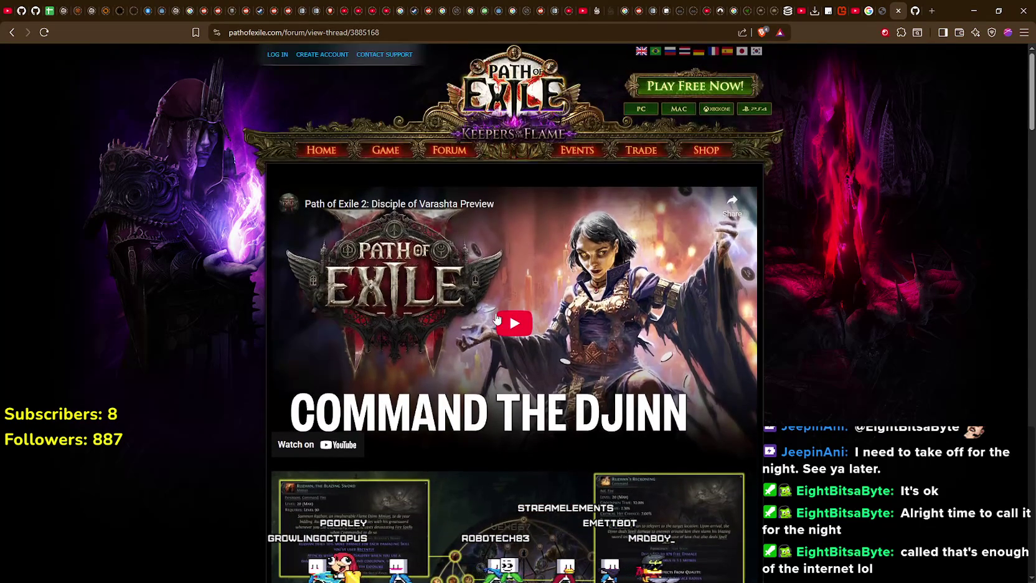
pyautogui.click(498, 316)
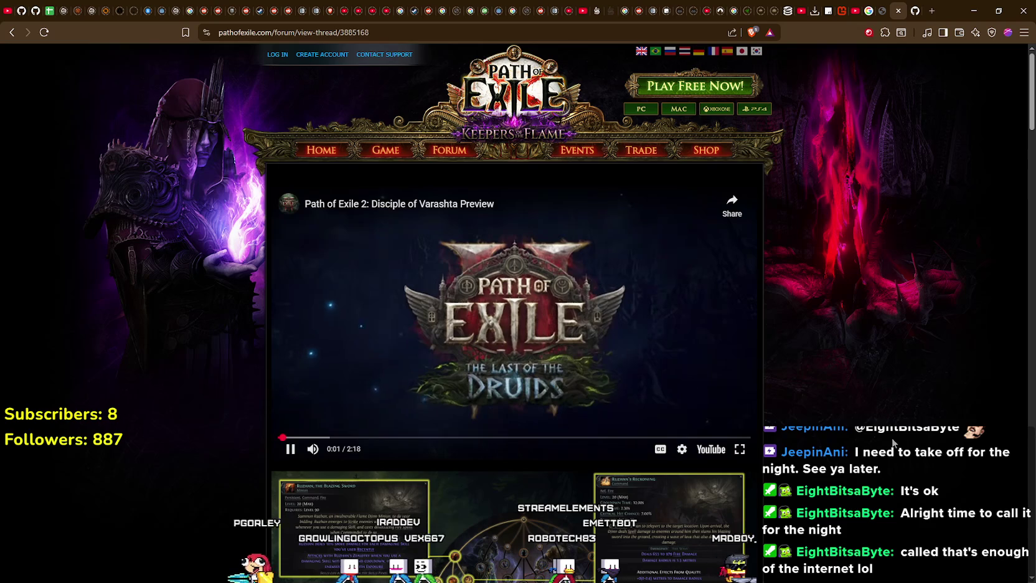
# Set the video's quality to 1080p60
pyautogui.click(681, 453)
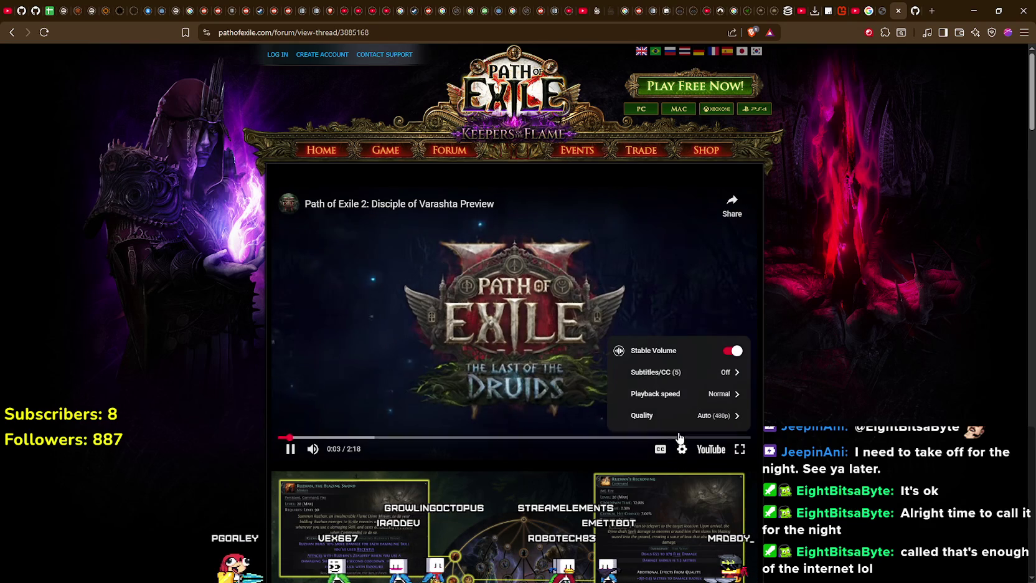
pyautogui.click(683, 417)
pyautogui.click(685, 318)
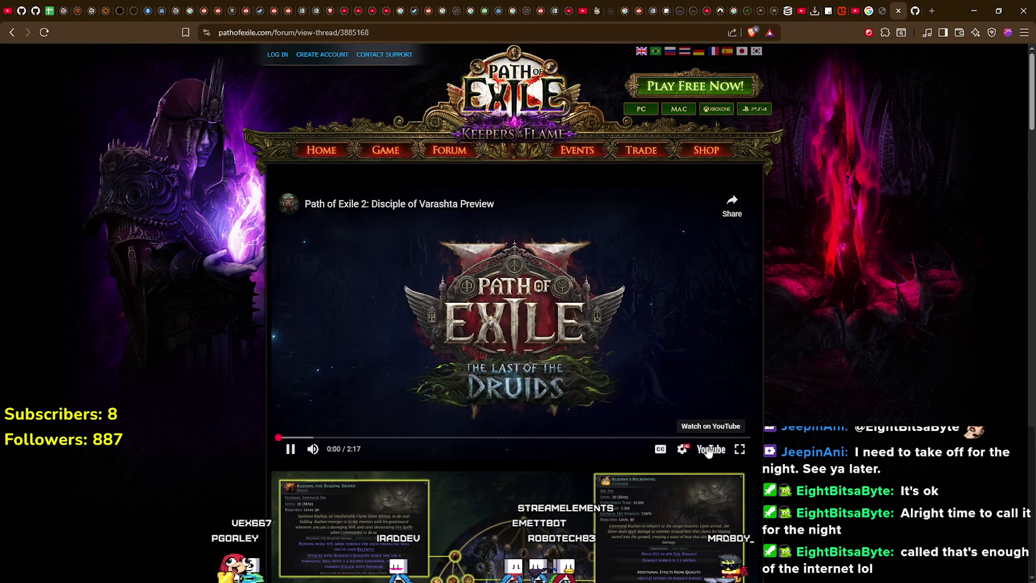
# Switch the Disciple of Varashta preview to fullscreen and keep it playing
pyautogui.click(740, 449)
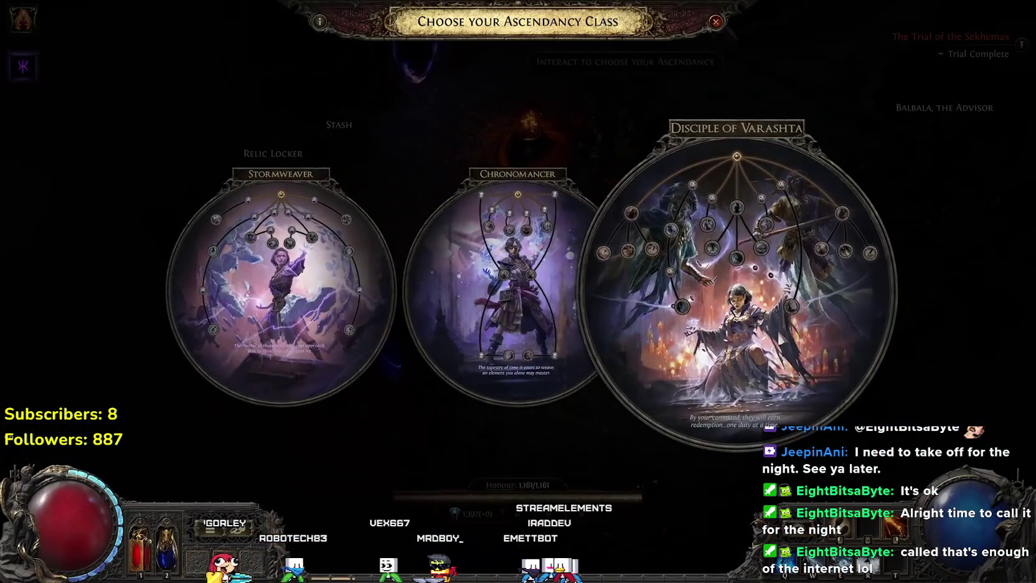
pyautogui.click(730, 330)
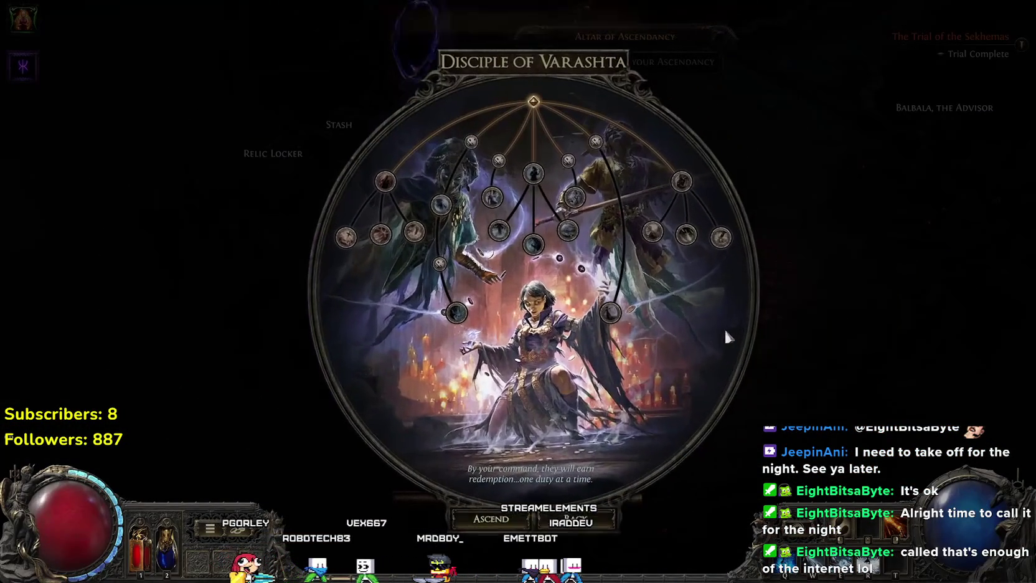
pyautogui.click(474, 526)
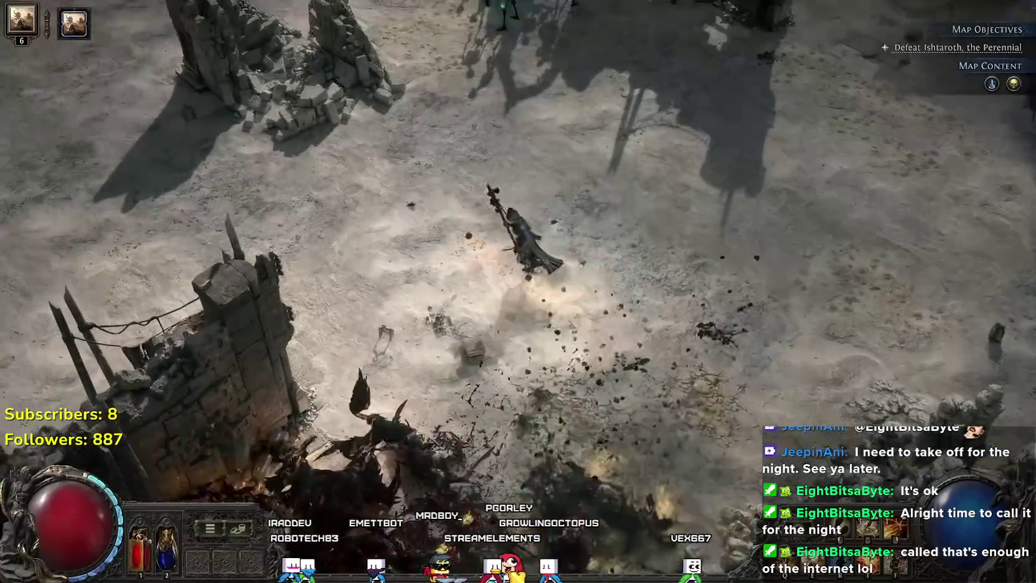
# Let the fullscreen preview play through to its 2:17 end screen
pyautogui.press('p')
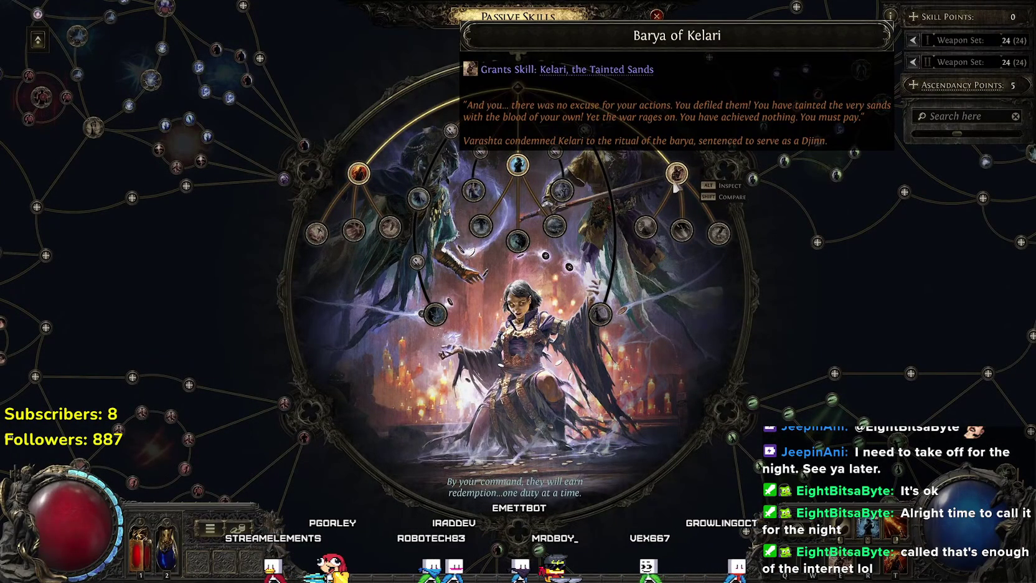
pyautogui.press('p')
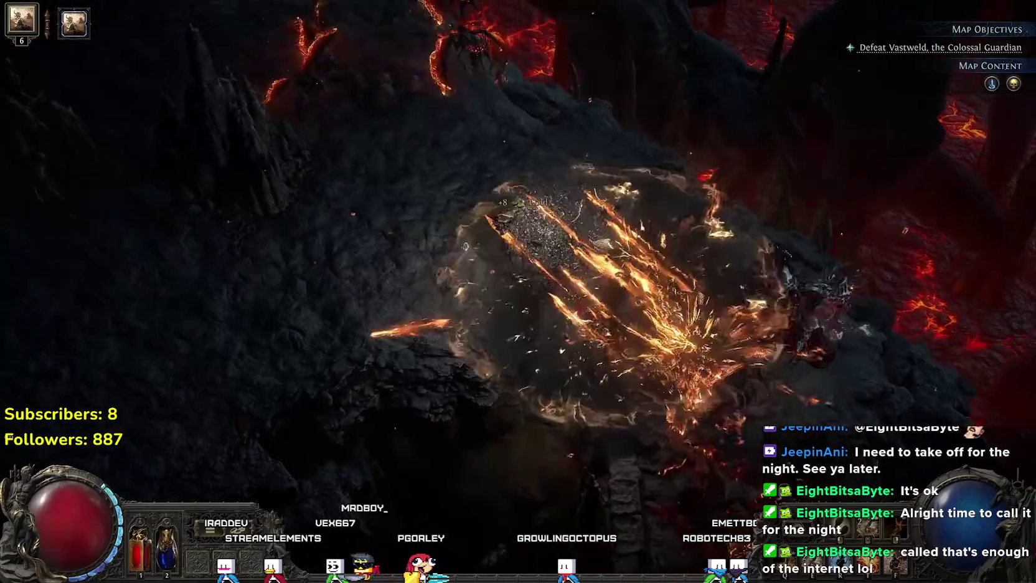
pyautogui.press('p')
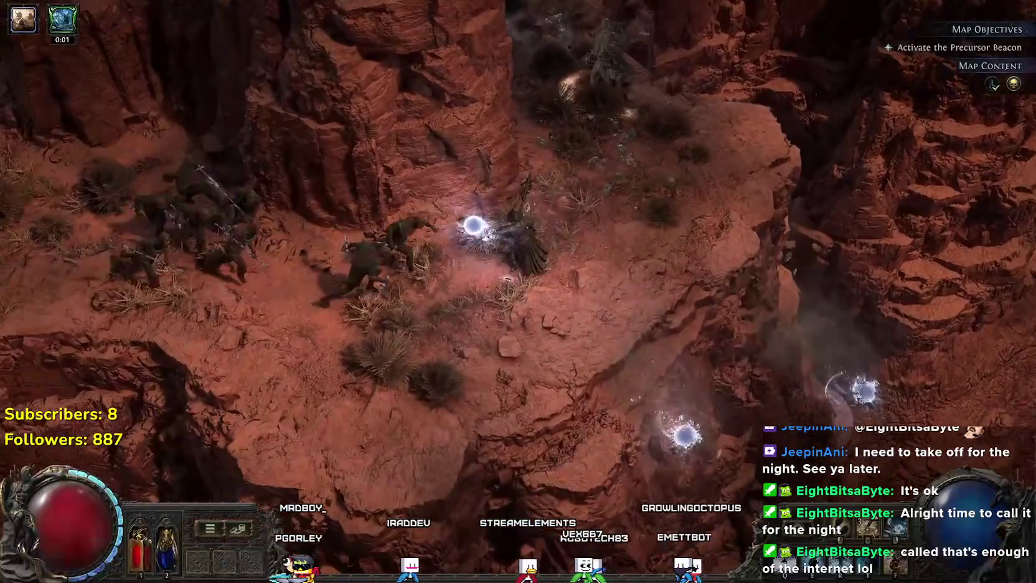
pyautogui.press('e')
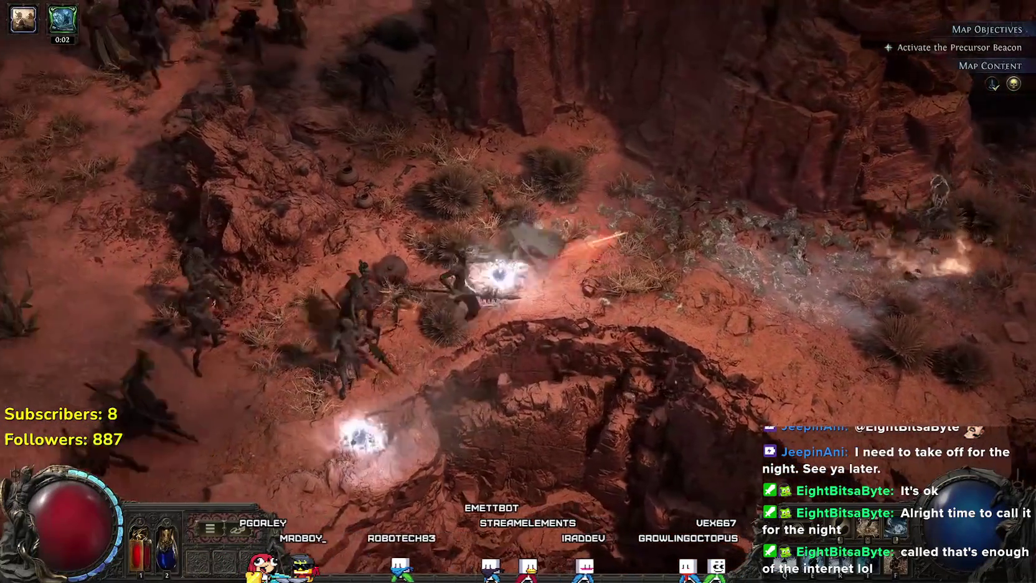
pyautogui.click(465, 245)
pyautogui.click(465, 245)
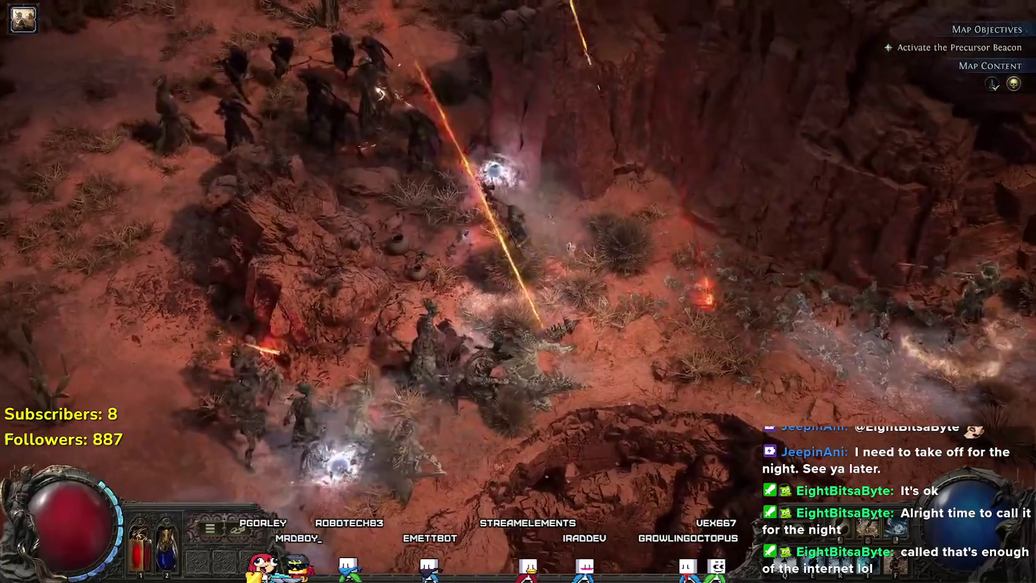
pyautogui.press('e')
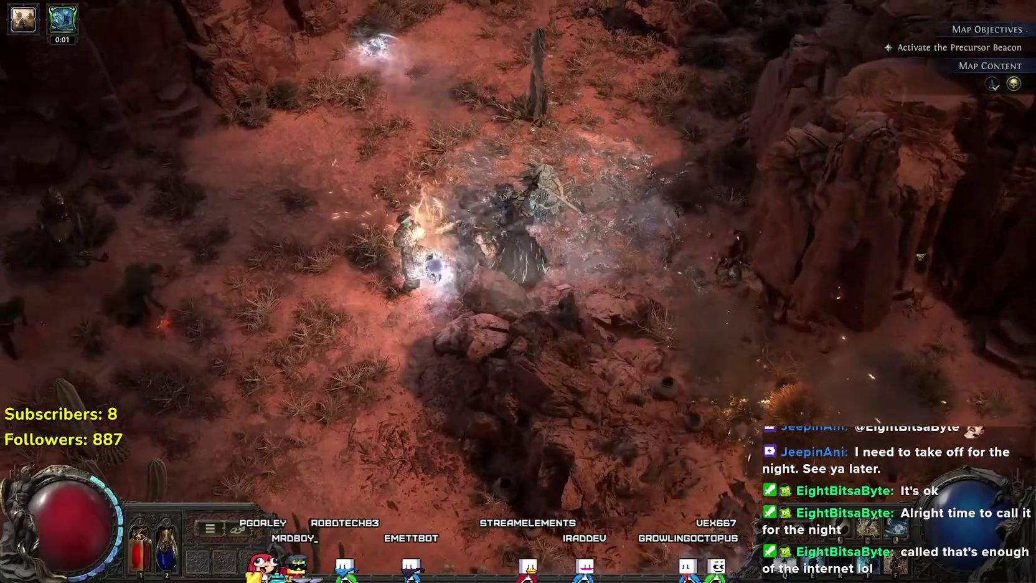
pyautogui.press('p')
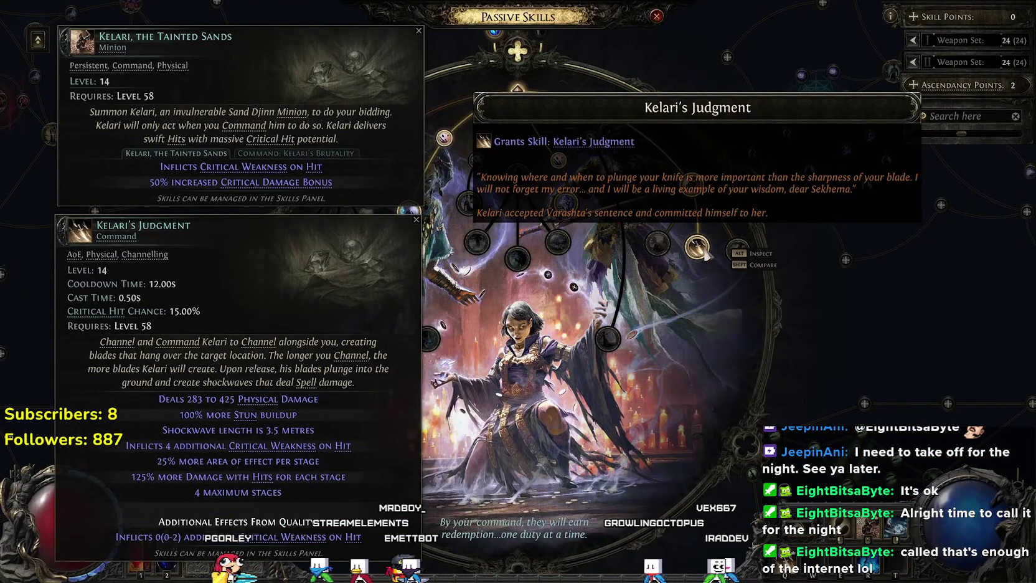
pyautogui.press('p')
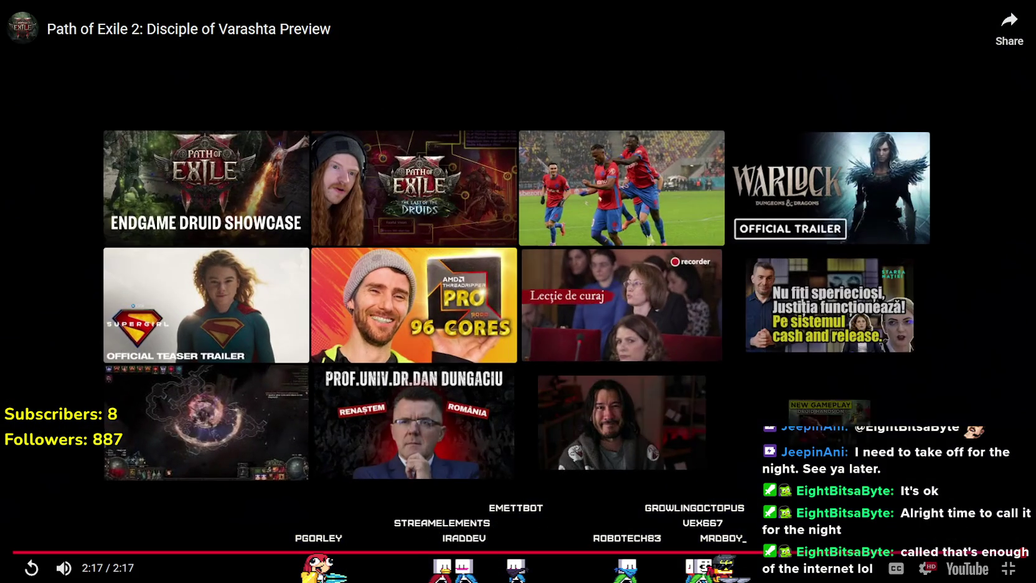
# Exit fullscreen, skim down the Path of Exile thread, then close its tab
pyautogui.click(1009, 568)
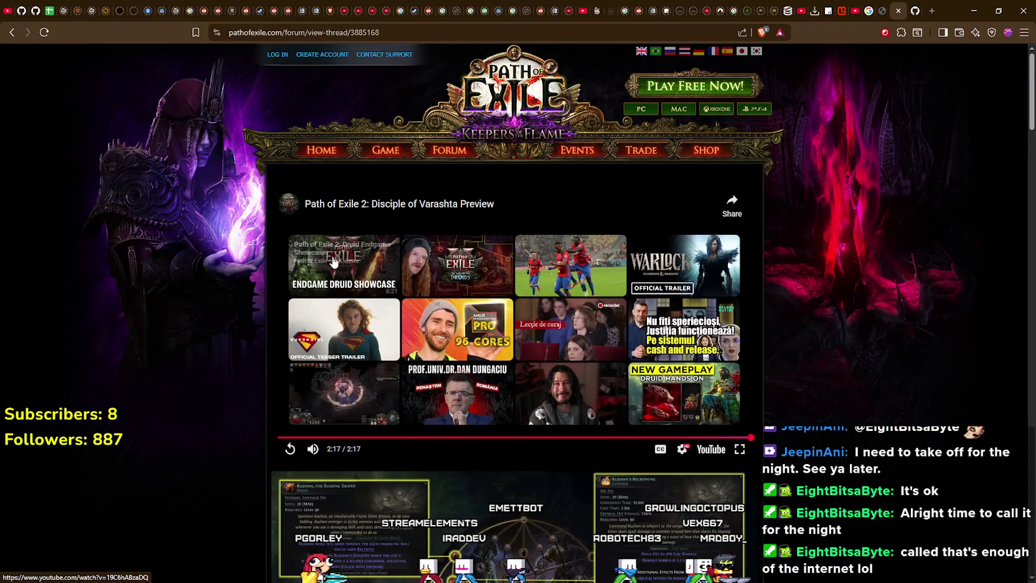
pyautogui.scroll(-10, 264, 324)
pyautogui.scroll(-10, 264, 324)
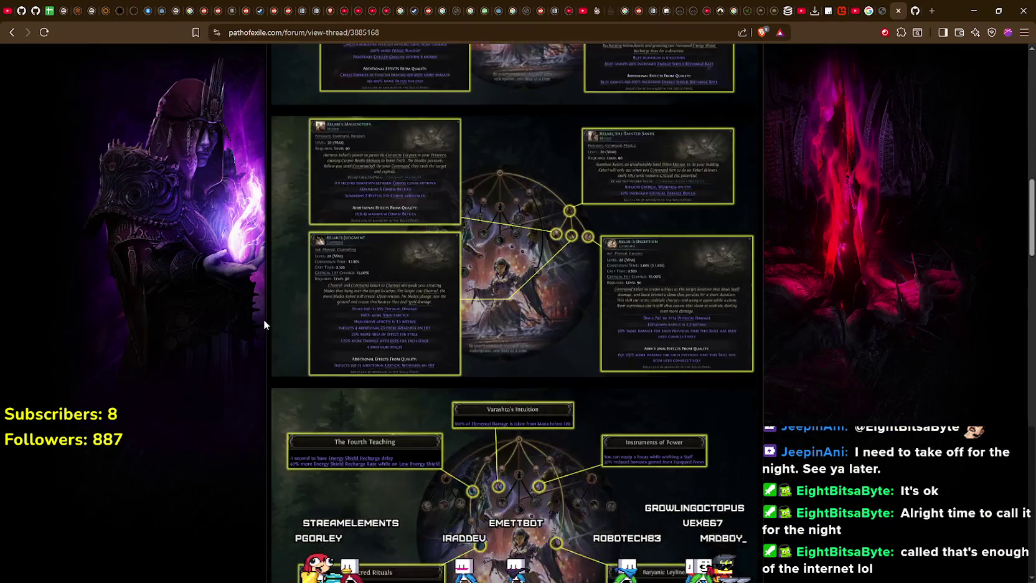
pyautogui.scroll(-8, 263, 318)
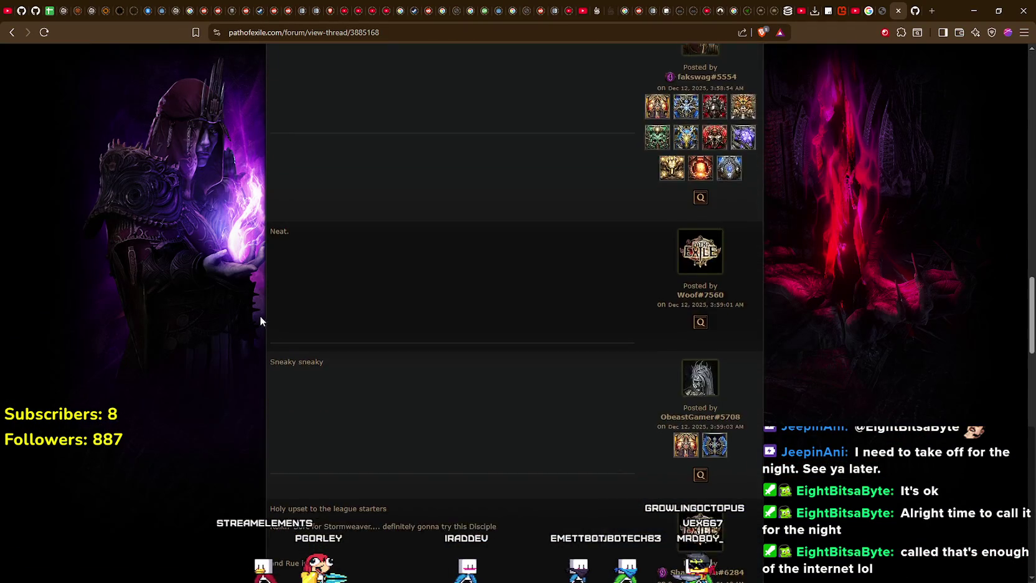
pyautogui.scroll(-4, 260, 312)
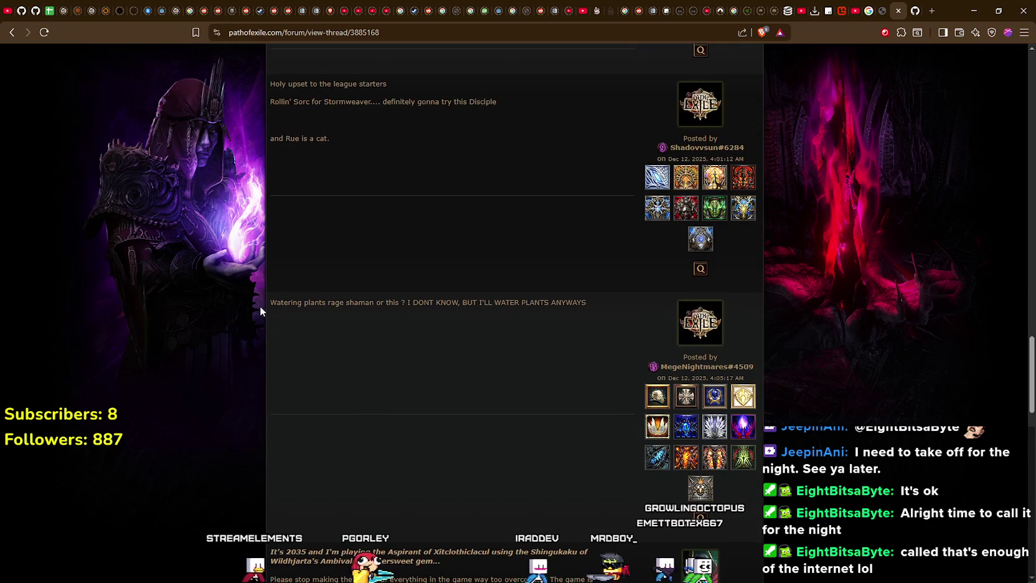
pyautogui.scroll(-8, 260, 308)
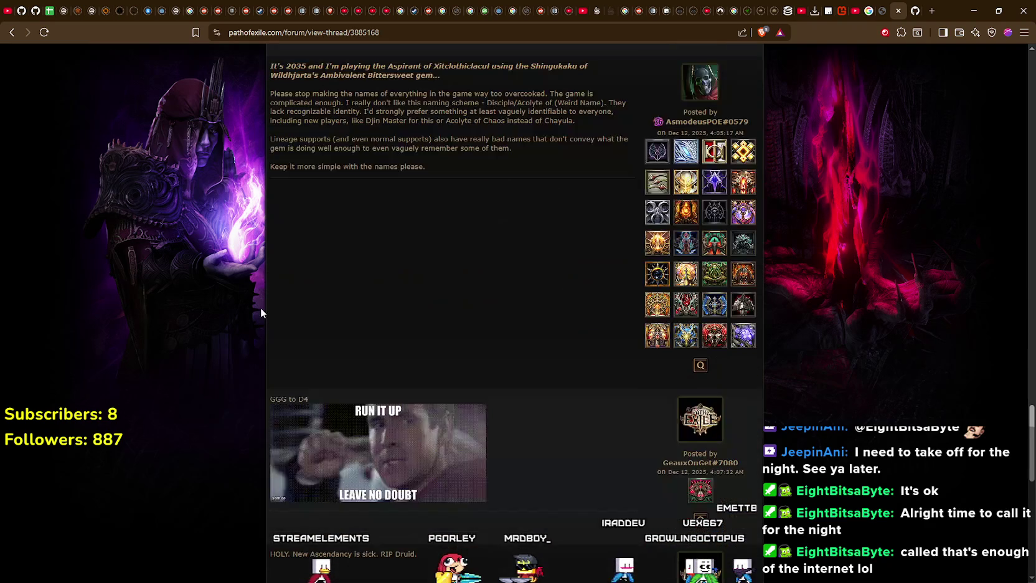
pyautogui.scroll(-3, 262, 306)
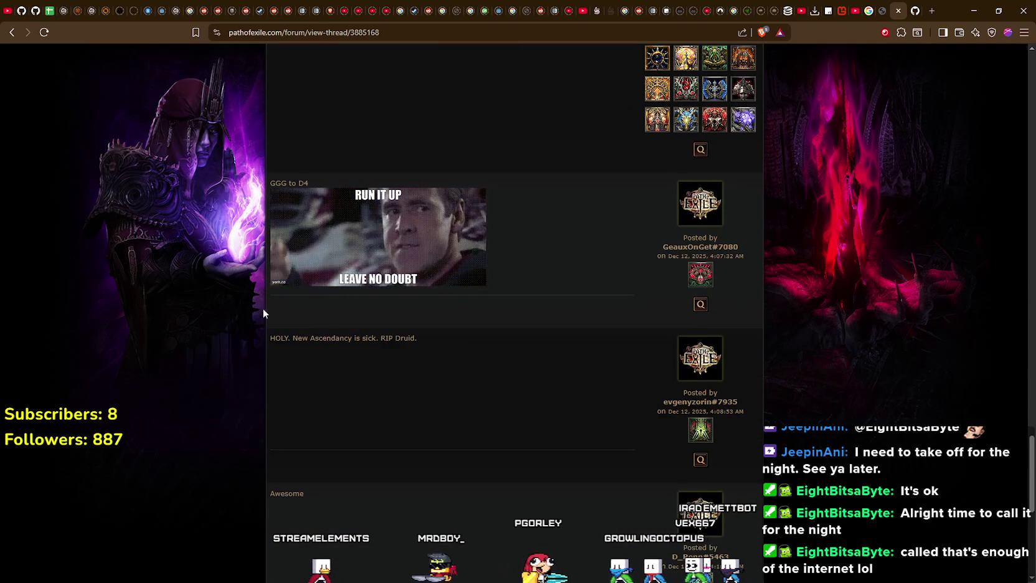
pyautogui.scroll(-3, 266, 308)
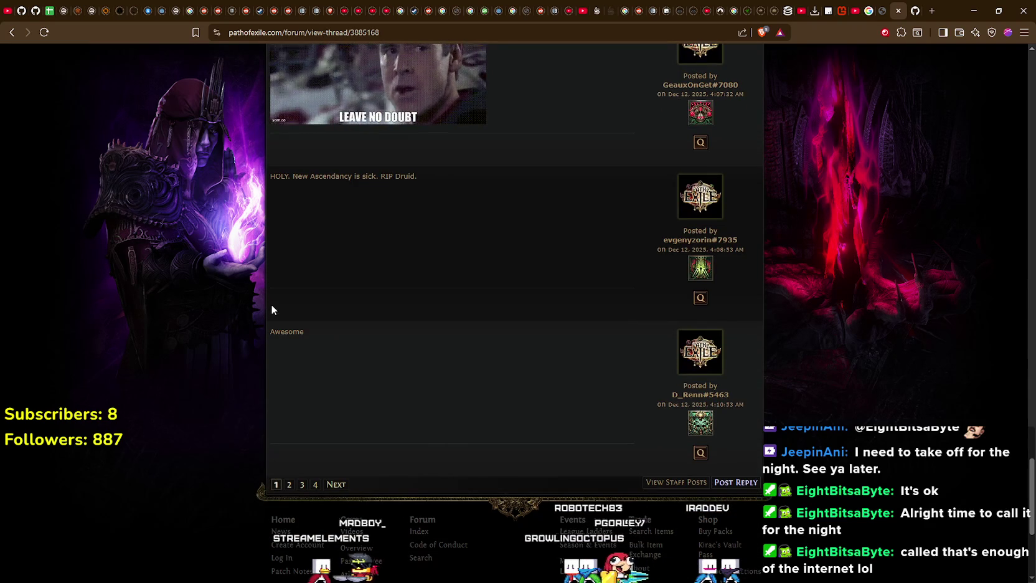
pyautogui.scroll(3, 369, 275)
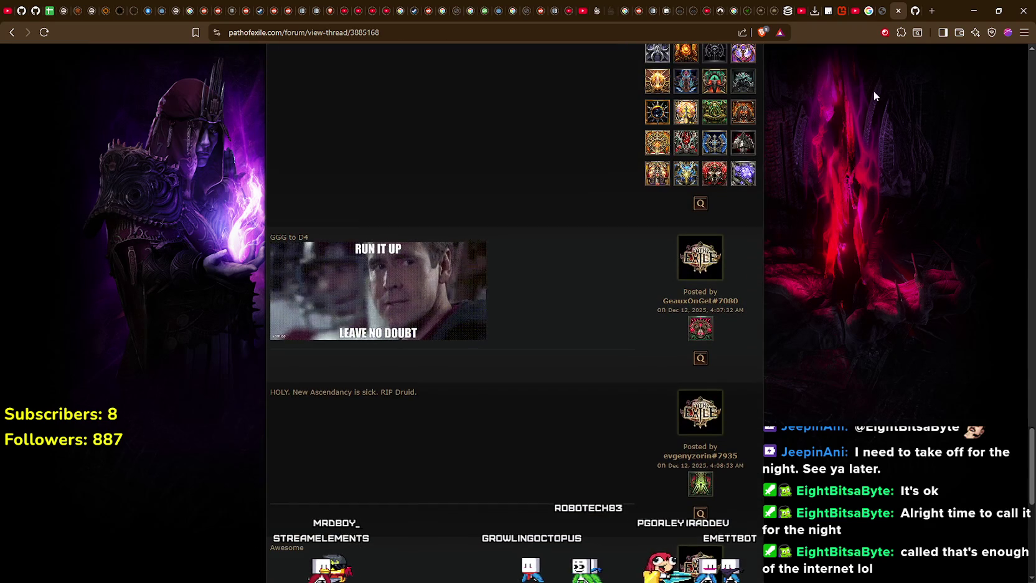
pyautogui.click(897, 12)
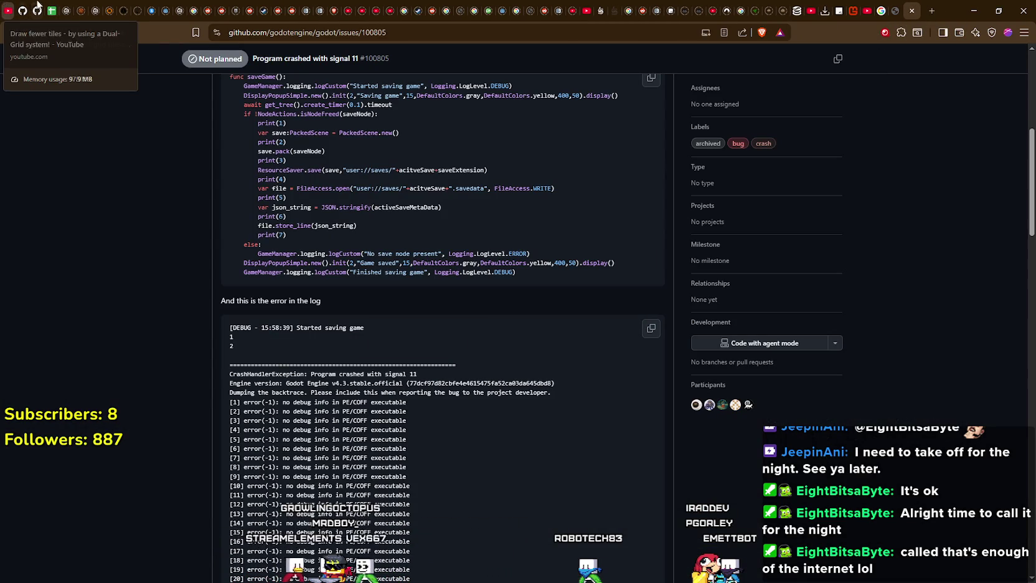
# Minimize Brave, view the sixth PRAGMATA screenshot, minimize Spotify and return to Godot
pyautogui.click(973, 12)
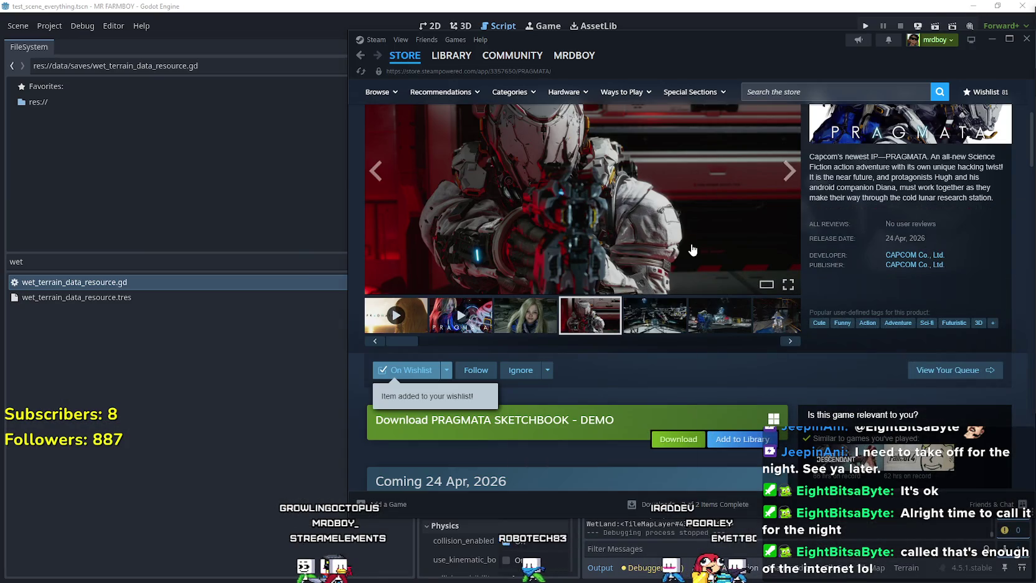
pyautogui.click(694, 313)
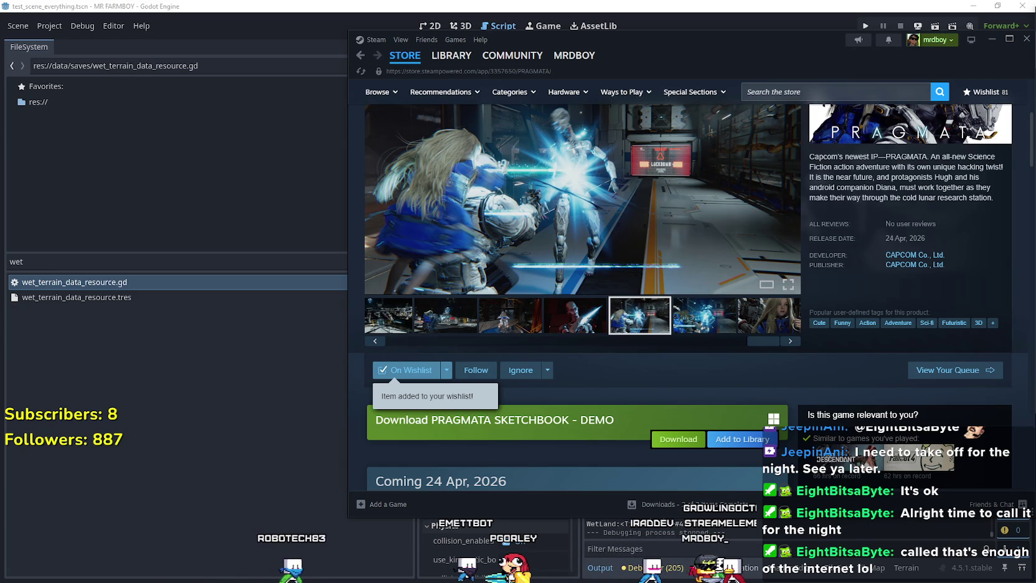
pyautogui.hotkey('alt', 'Tab')
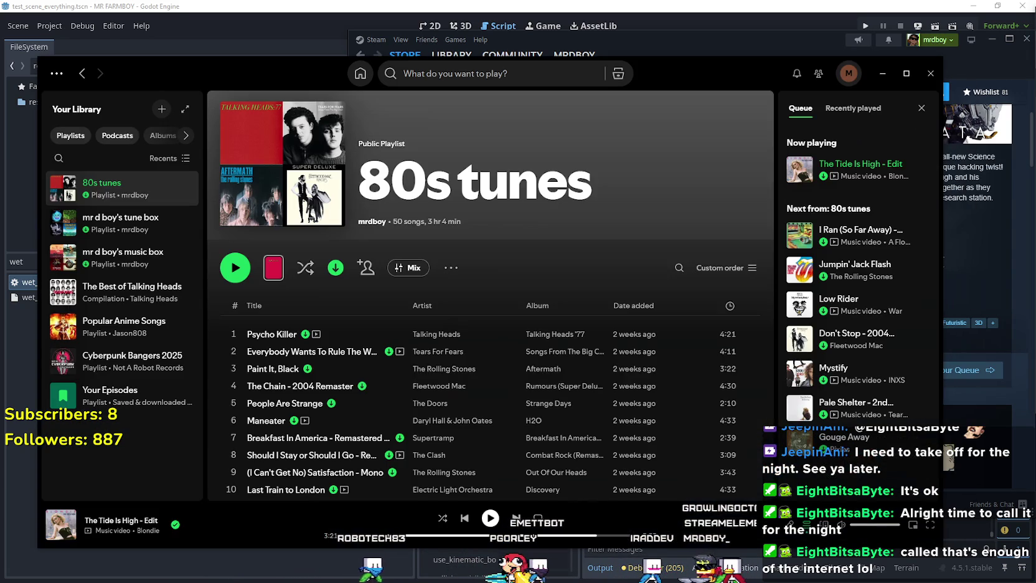
pyautogui.click(882, 73)
pyautogui.click(759, 5)
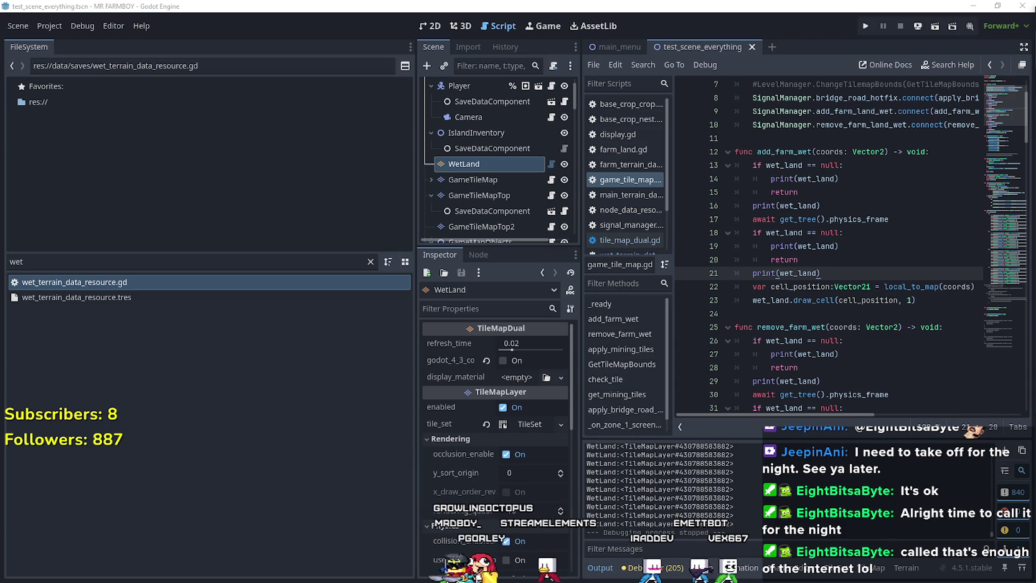
# Delete the extra null check and print(wet_land) debug lines from add_farm_wet
pyautogui.moveTo(415, 276); pyautogui.dragTo(231, 275)
pyautogui.click(704, 219)
pyautogui.scroll(2, 704, 270)
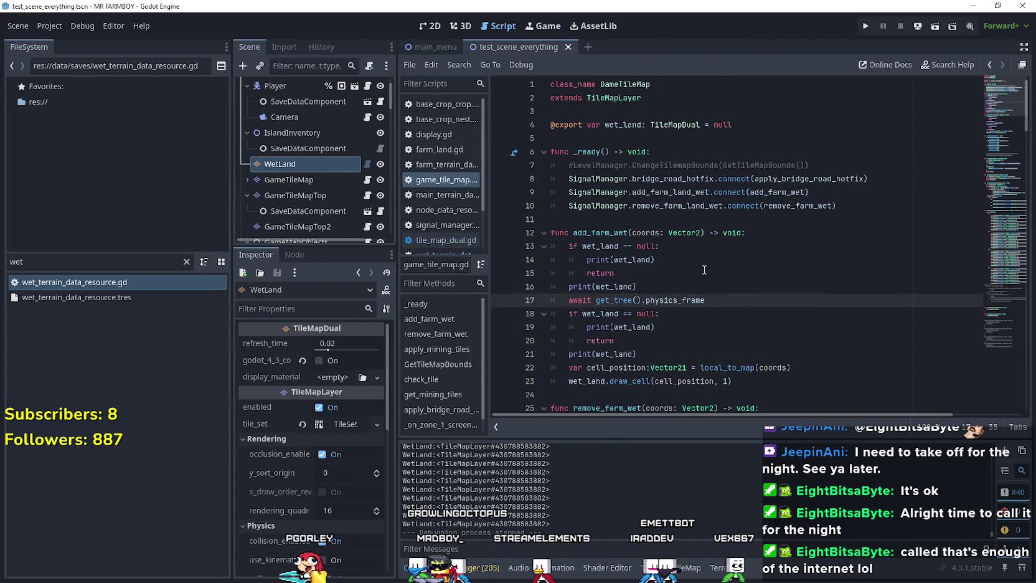
pyautogui.scroll(-2, 704, 270)
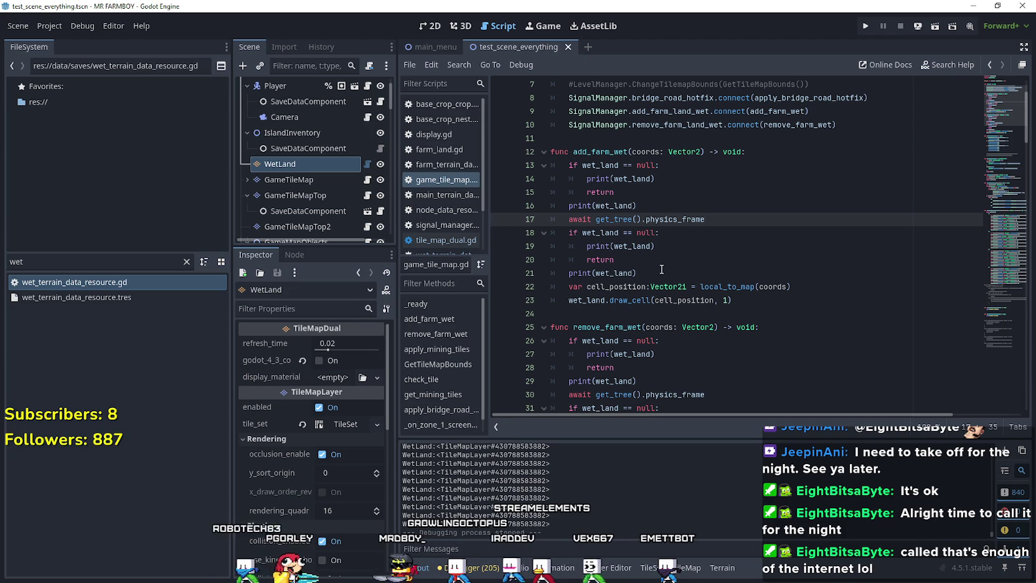
pyautogui.moveTo(735, 300); pyautogui.dragTo(508, 292)
pyautogui.scroll(-1, 508, 291)
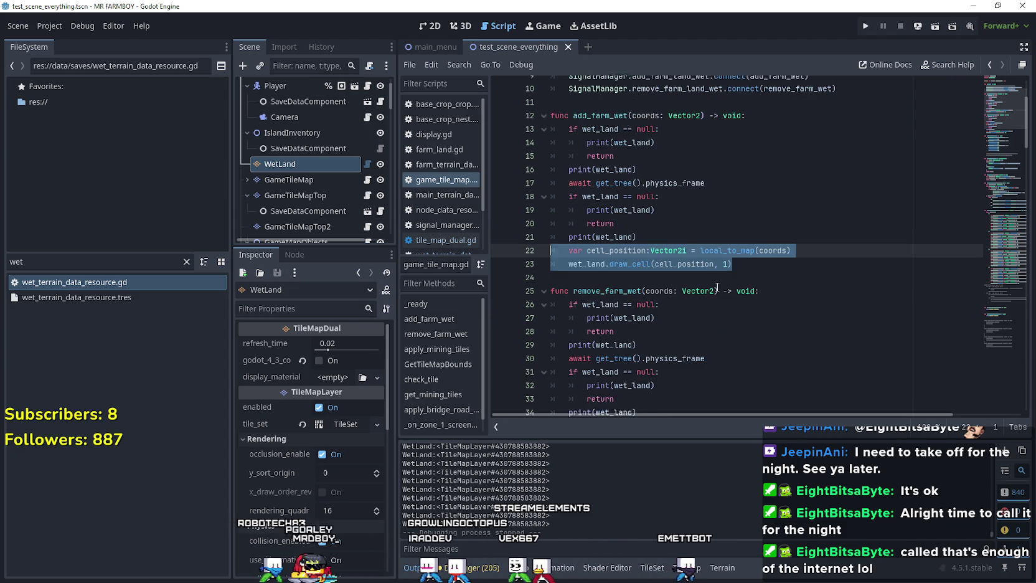
pyautogui.click(660, 220)
pyautogui.moveTo(664, 230)
pyautogui.mouseDown()
pyautogui.moveTo(581, 197)
pyautogui.moveTo(549, 170)
pyautogui.mouseUp()
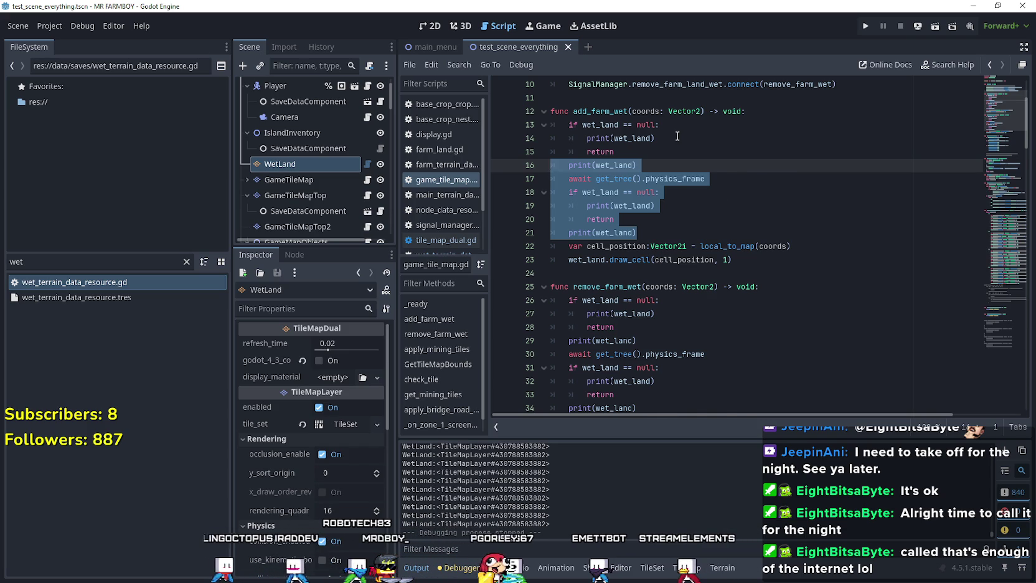
pyautogui.press('BackSpace')
pyautogui.press('BackSpace')
pyautogui.moveTo(670, 135)
pyautogui.mouseDown()
pyautogui.moveTo(598, 137)
pyautogui.moveTo(561, 125)
pyautogui.moveTo(550, 138)
pyautogui.mouseUp()
pyautogui.press('BackSpace')
# Remove the print(wet_land) lines, physics-frame await and debug prints from remove_farm_wet
pyautogui.press('BackSpace')
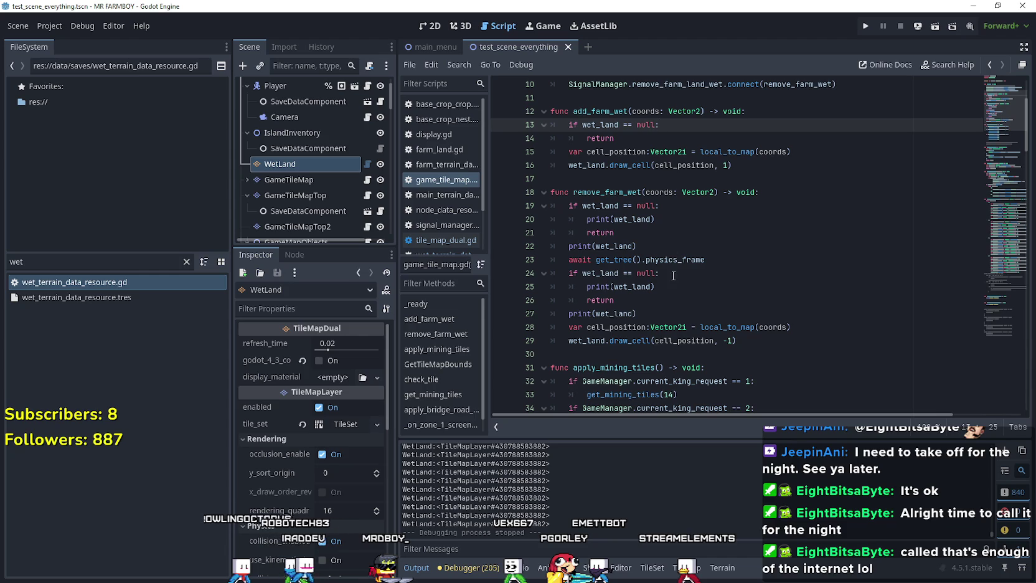
pyautogui.click(706, 216)
pyautogui.moveTo(706, 216); pyautogui.dragTo(548, 220)
pyautogui.press('BackSpace')
pyautogui.press('BackSpace')
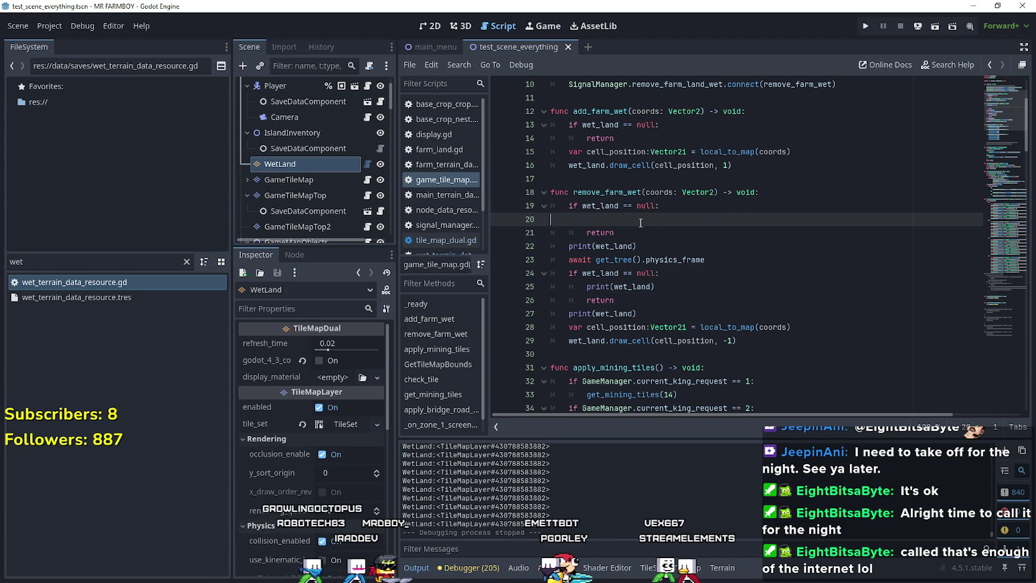
pyautogui.press('Down')
pyautogui.press('Down')
pyautogui.hotkey('shift', 'Home')
pyautogui.hotkey('shift', 'Home')
pyautogui.press('BackSpace')
pyautogui.press('BackSpace')
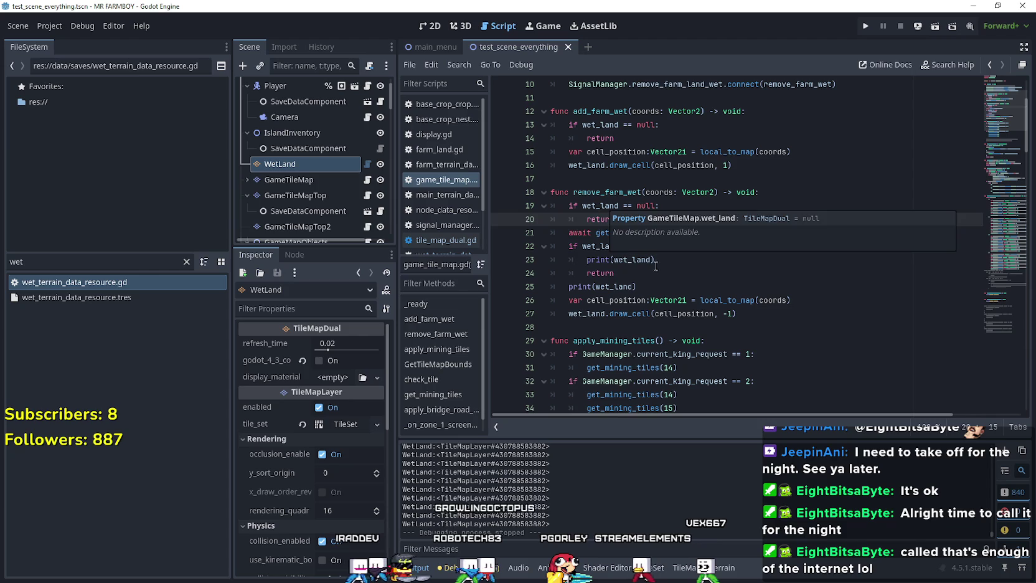
pyautogui.click(694, 261)
pyautogui.click(692, 276)
pyautogui.moveTo(660, 286)
pyautogui.mouseDown()
pyautogui.moveTo(512, 255)
pyautogui.moveTo(515, 233)
pyautogui.mouseUp()
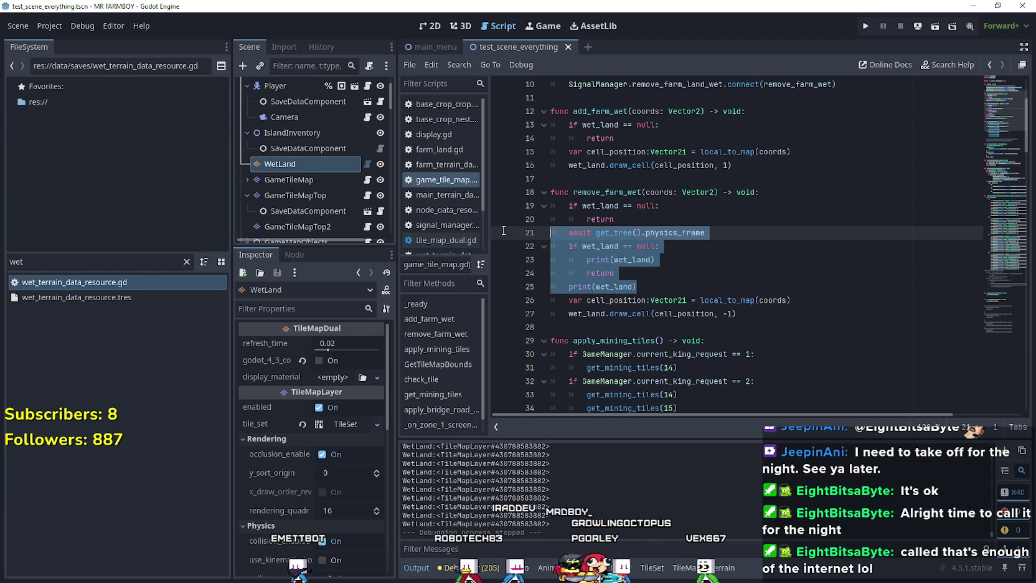
pyautogui.press('BackSpace')
pyautogui.press('BackSpace')
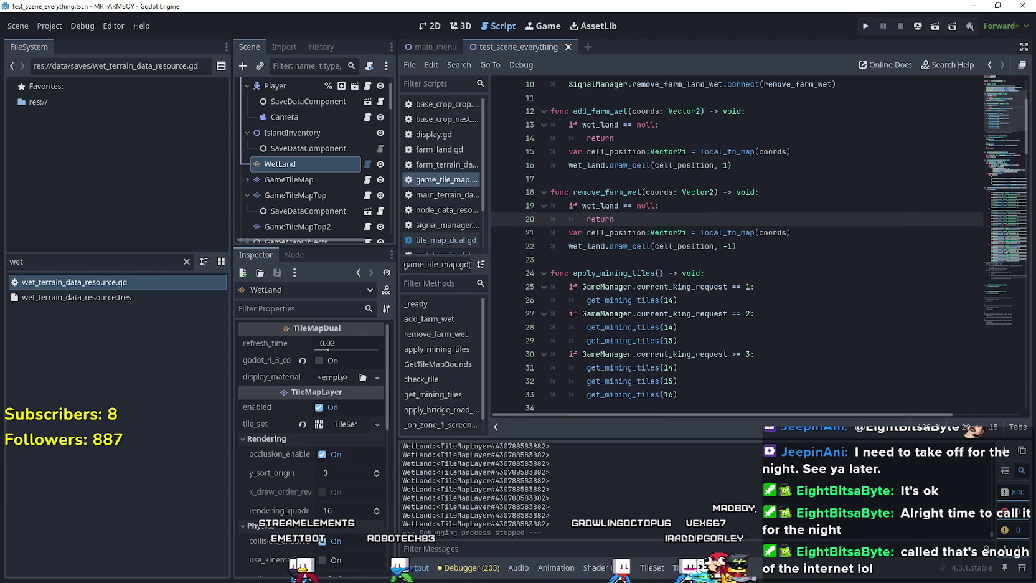
pyautogui.hotkey('alt', 'Tab')
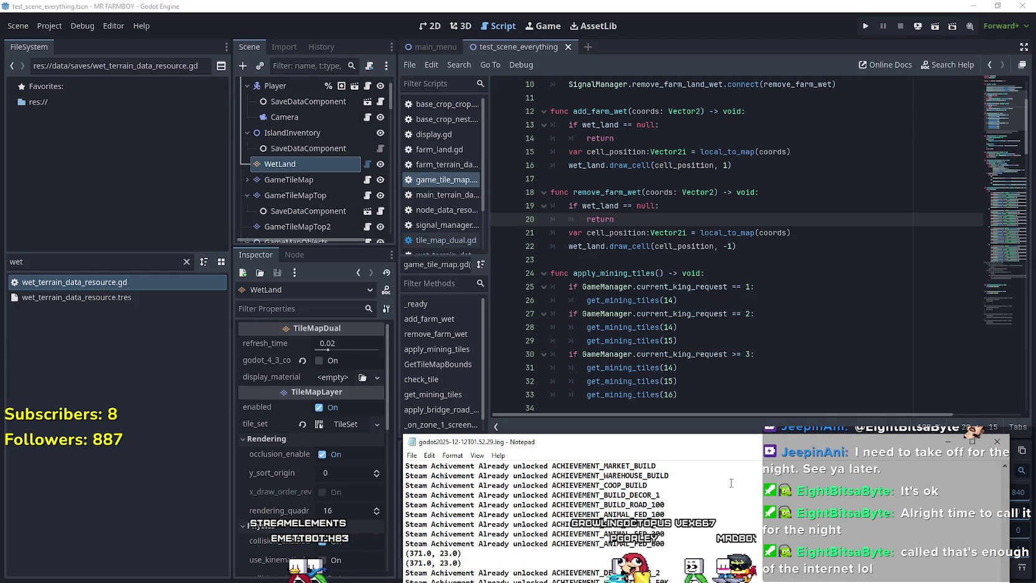
# Read the godot.log crash backtrace and minimize the untitled notes window
pyautogui.moveTo(715, 448)
pyautogui.mouseDown()
pyautogui.moveTo(573, 139)
pyautogui.moveTo(652, 83)
pyautogui.mouseUp()
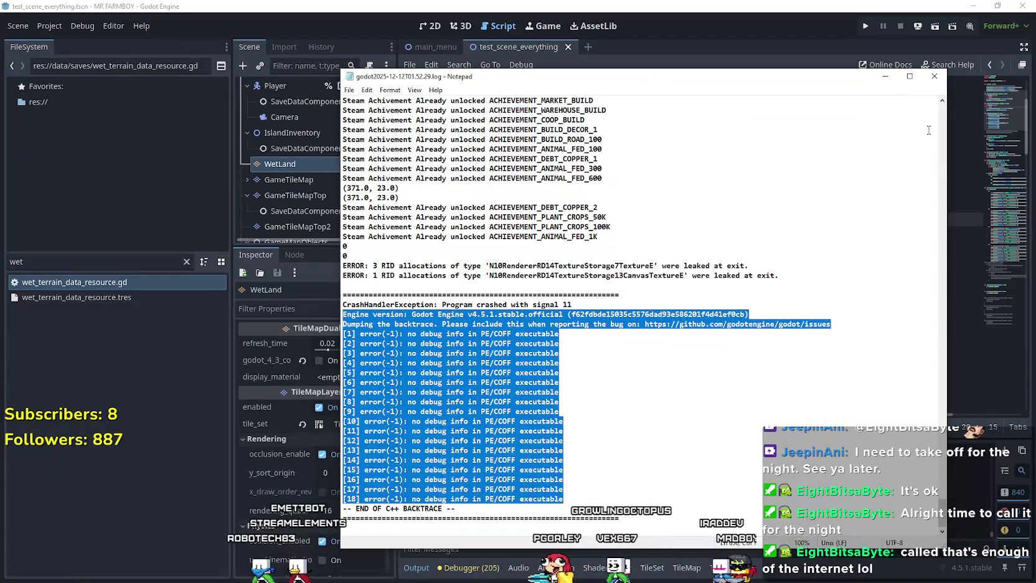
pyautogui.click(934, 76)
pyautogui.hotkey('alt', 'Tab')
pyautogui.click(581, 247)
pyautogui.click(873, 24)
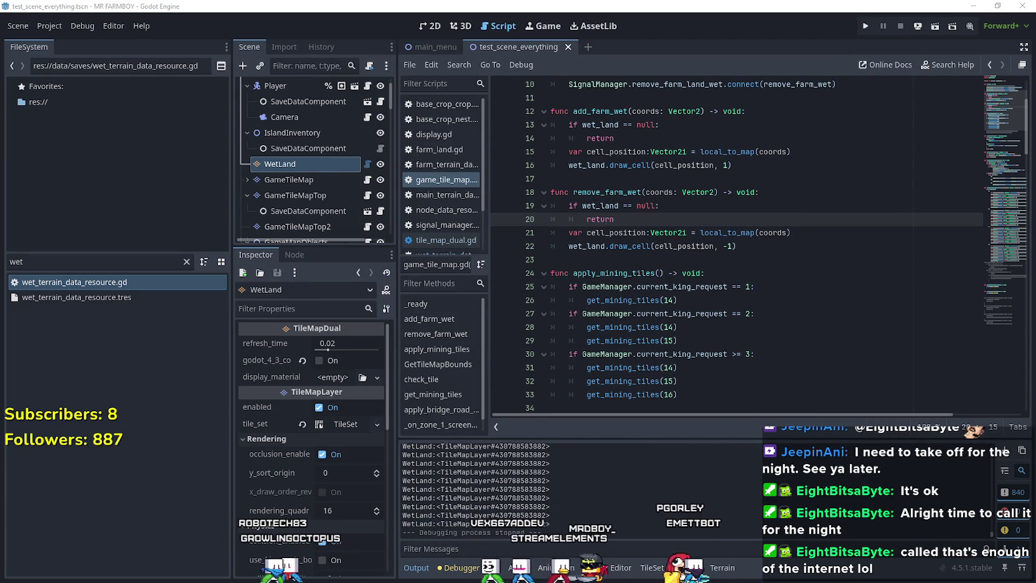
pyautogui.hotkey('alt', 'Tab')
# Examine the last WetLand log line and its object id, then return to Godot
pyautogui.moveTo(945, 125); pyautogui.dragTo(943, 520)
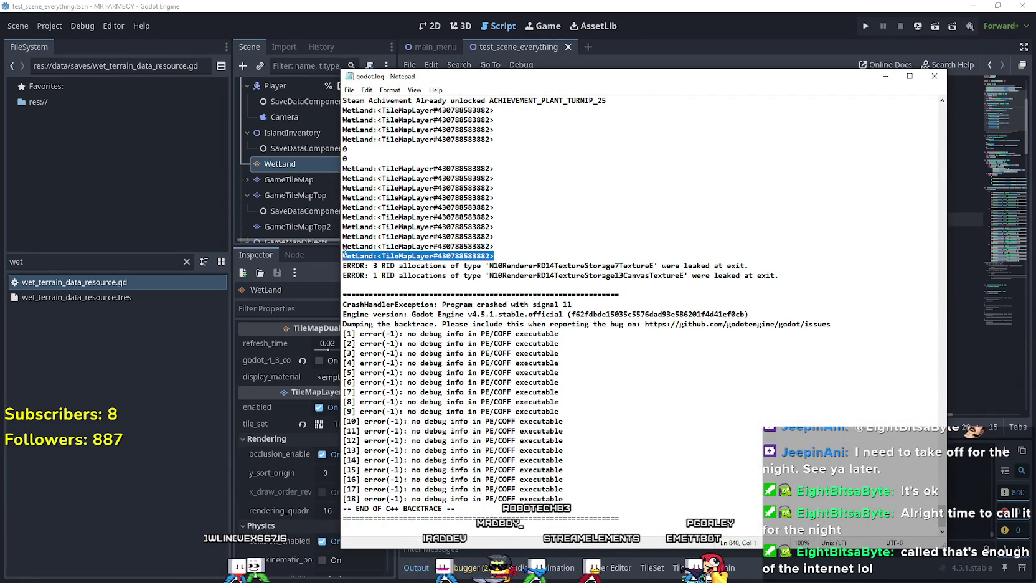
pyautogui.click(494, 252)
pyautogui.tripleClick(346, 254)
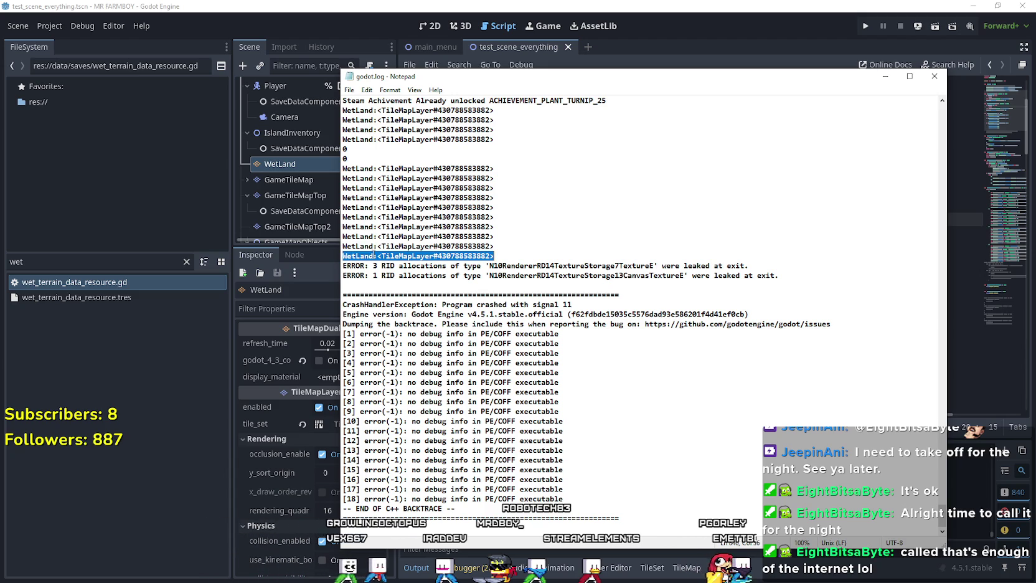
pyautogui.click(617, 257)
pyautogui.hotkey('shift', 'Home')
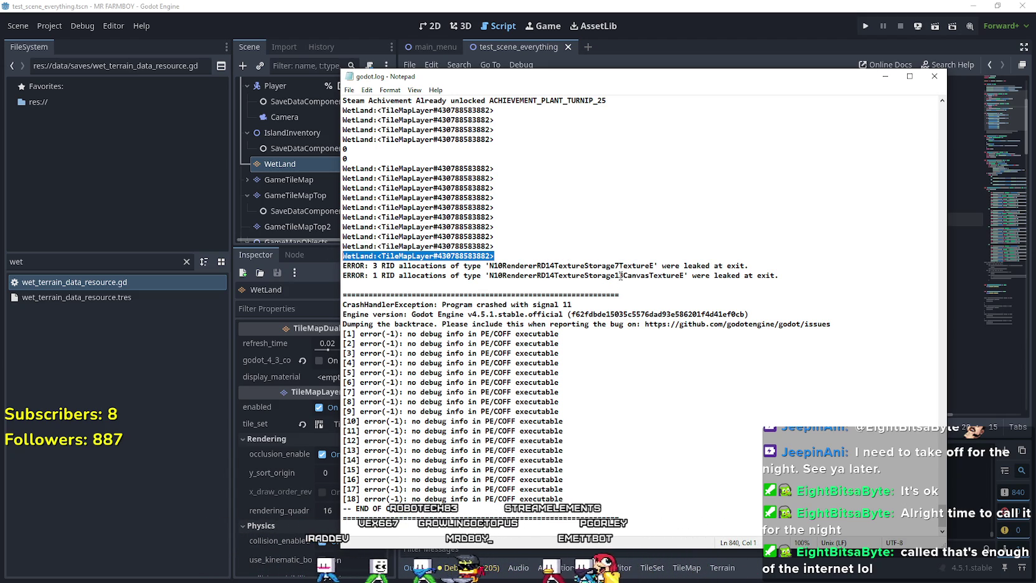
pyautogui.moveTo(597, 257); pyautogui.dragTo(374, 256)
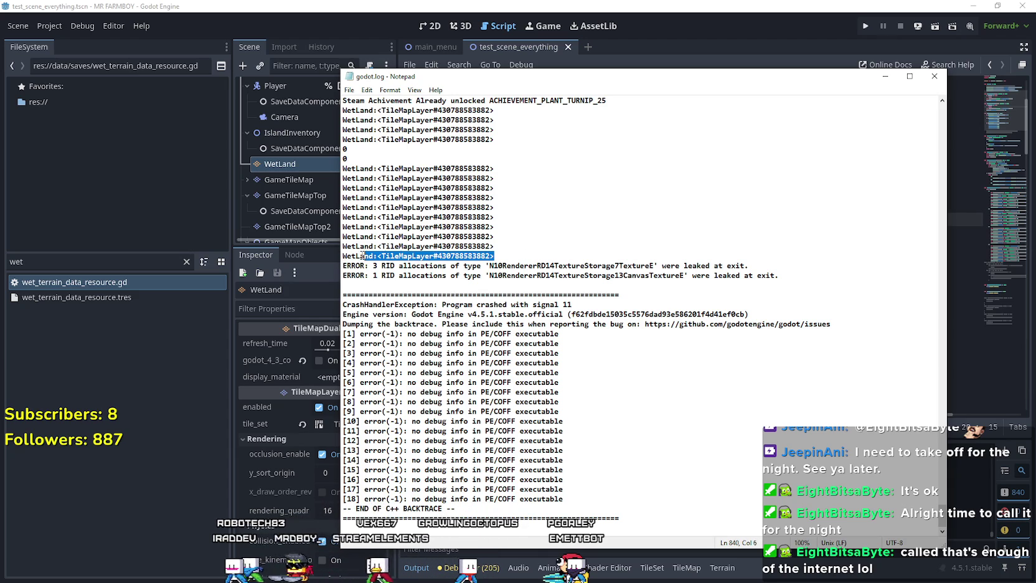
pyautogui.click(567, 255)
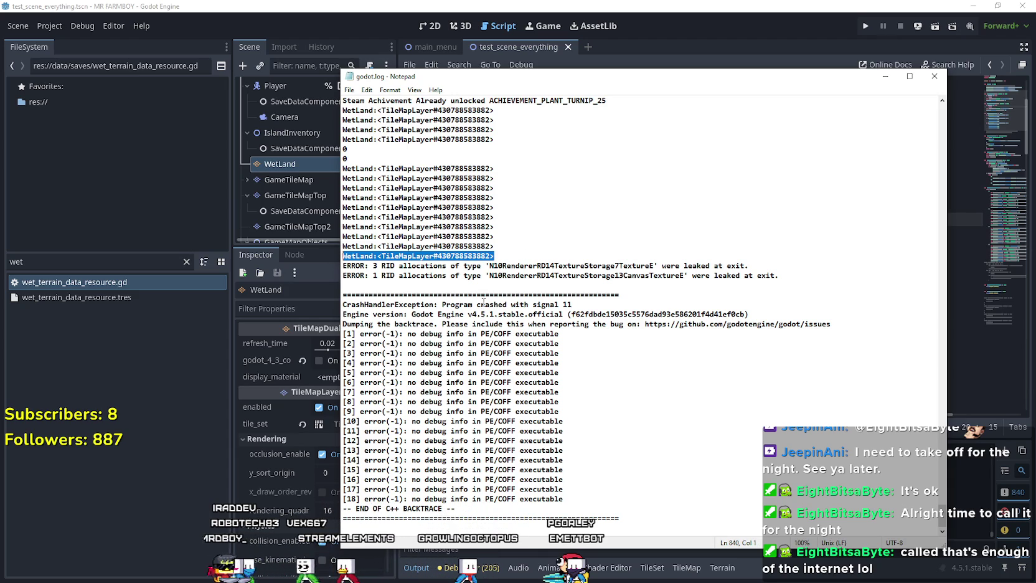
pyautogui.click(440, 5)
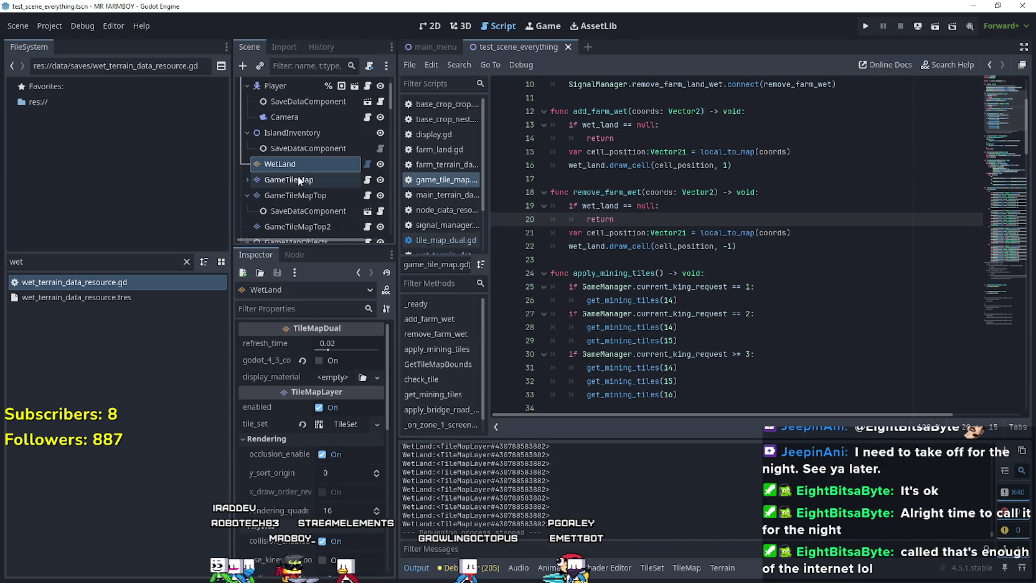
# Select the GameTileMap node and check its script around lines 10–11
pyautogui.scroll(-2, 308, 165)
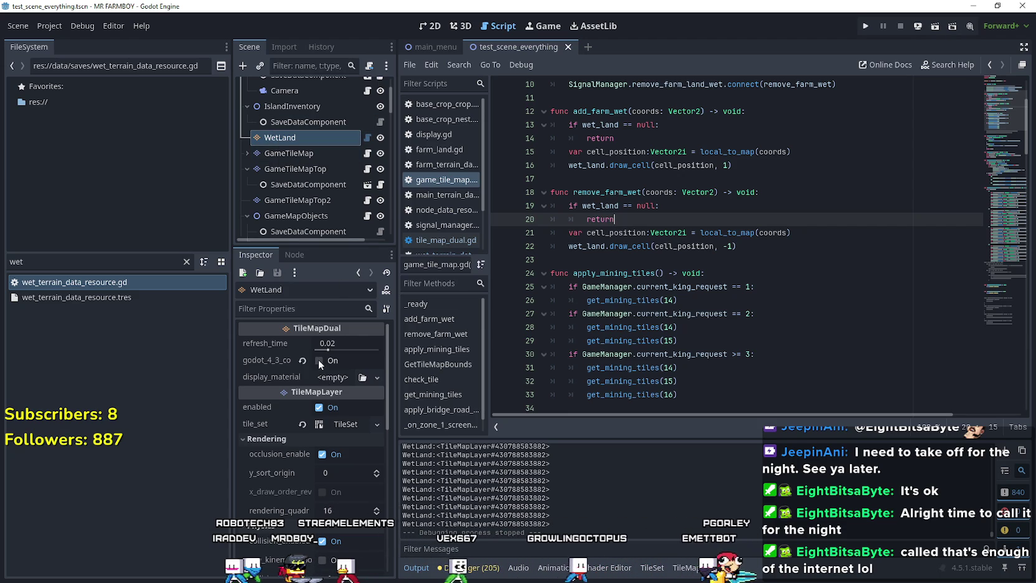
pyautogui.scroll(3, 594, 311)
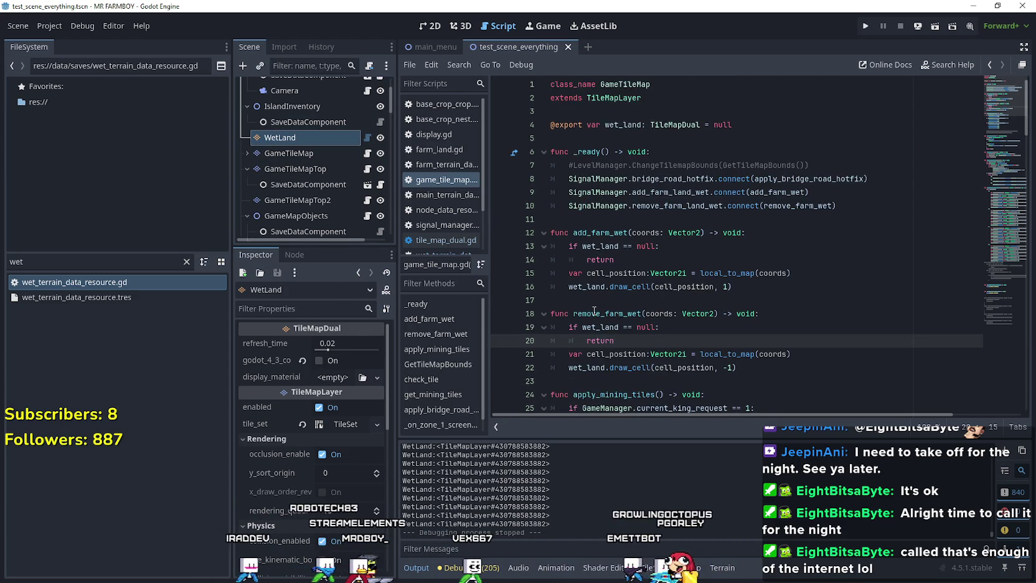
pyautogui.scroll(-2, 595, 311)
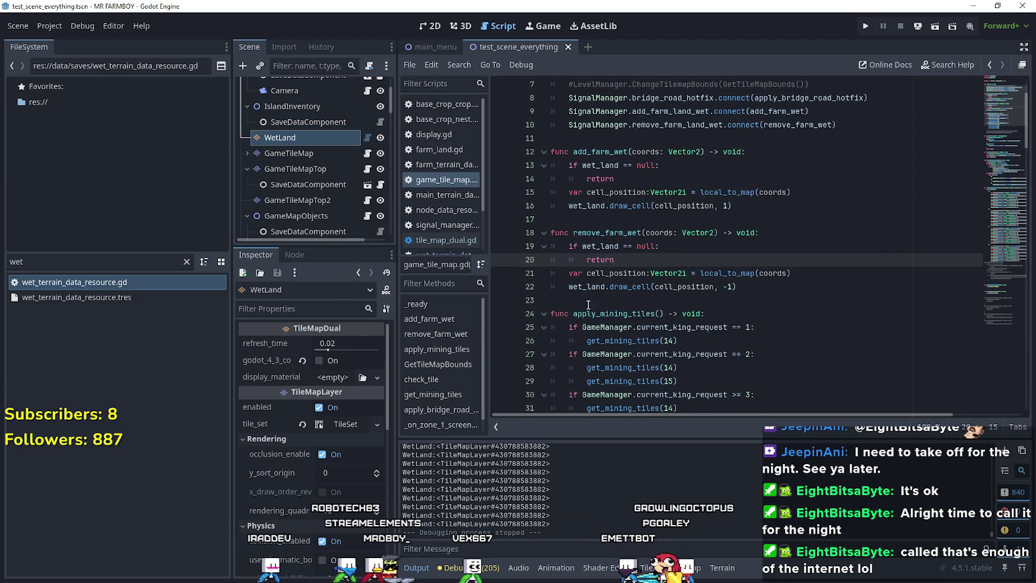
pyautogui.click(267, 153)
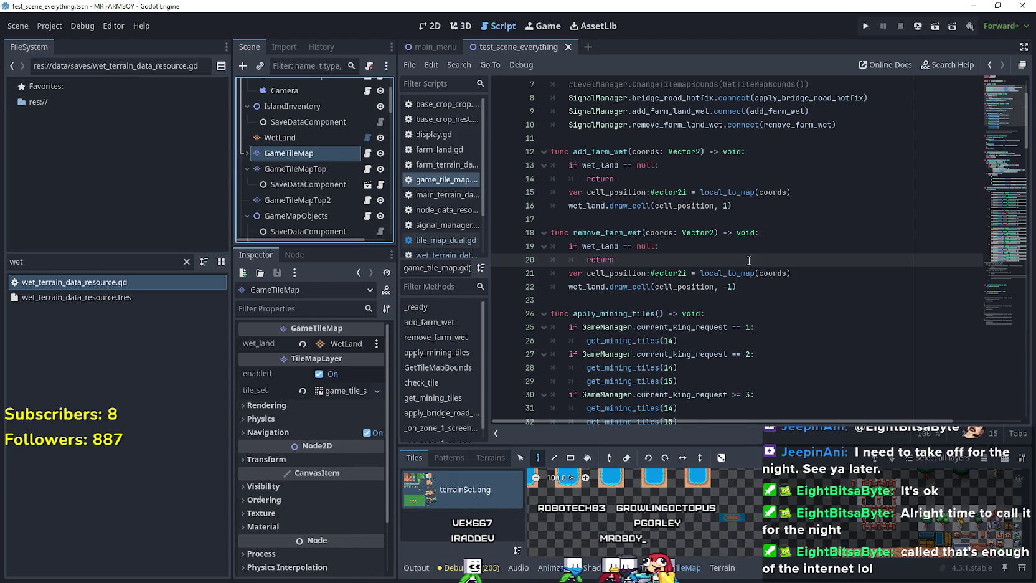
pyautogui.scroll(2, 749, 260)
pyautogui.click(666, 206)
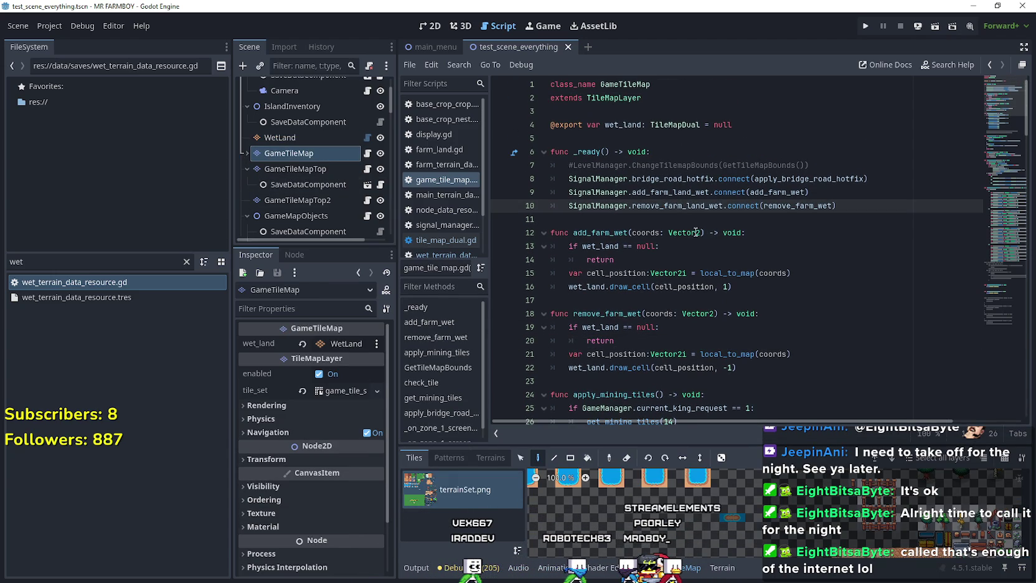
pyautogui.click(683, 219)
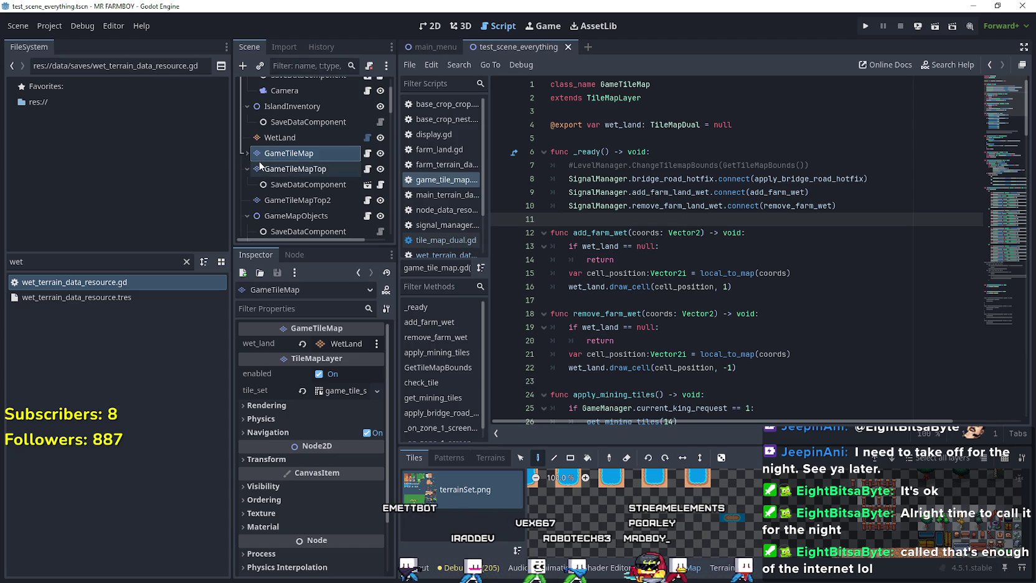
# Reorder the Scene tree so WetLand sits after GameTileMap and its children
pyautogui.click(278, 139)
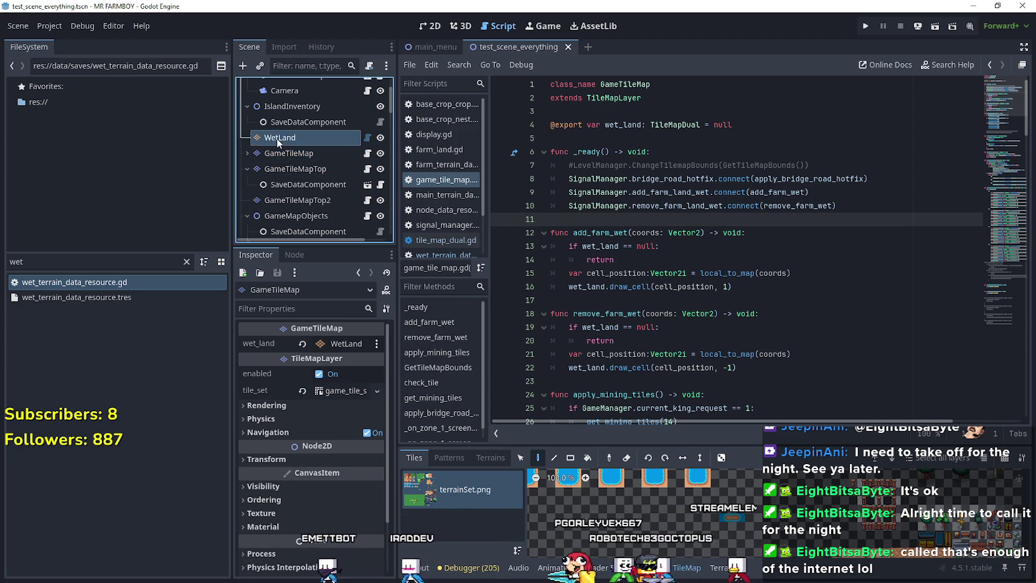
pyautogui.moveTo(274, 137); pyautogui.dragTo(266, 164)
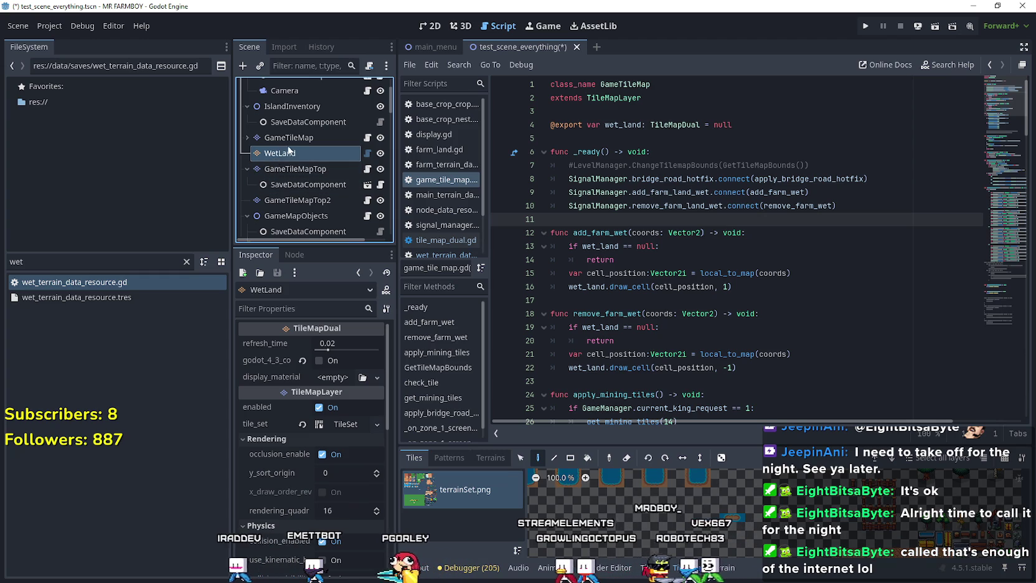
pyautogui.click(246, 138)
pyautogui.click(246, 138)
pyautogui.click(246, 138)
pyautogui.moveTo(280, 184)
pyautogui.mouseDown()
pyautogui.moveTo(316, 168)
pyautogui.moveTo(318, 154)
pyautogui.moveTo(302, 188)
pyautogui.moveTo(311, 165)
pyautogui.moveTo(299, 140)
pyautogui.moveTo(297, 187)
pyautogui.mouseUp()
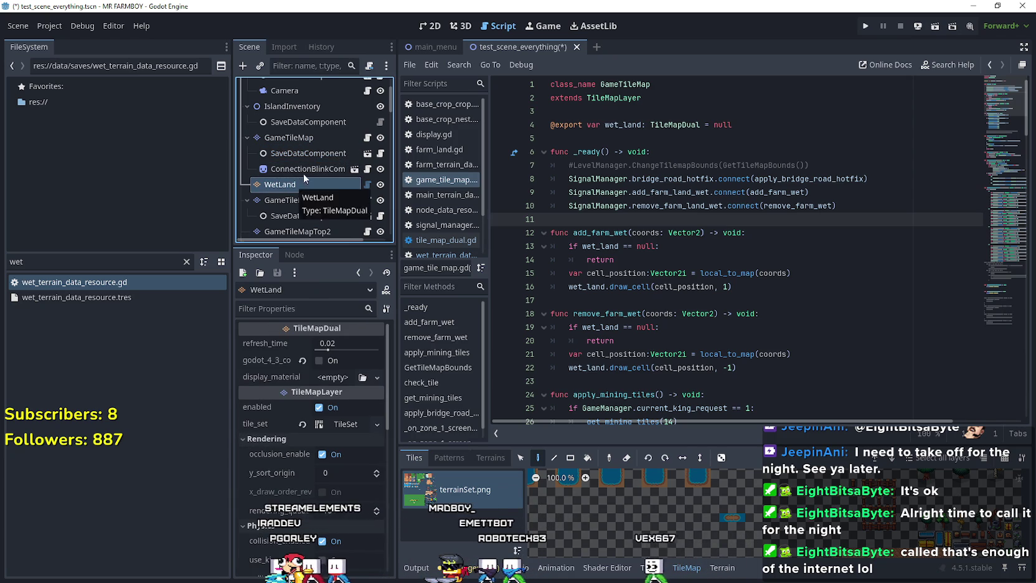
# Open the Connect dialog for GameTileMap's tree_exiting signal from its Signals list
pyautogui.click(368, 141)
pyautogui.click(293, 137)
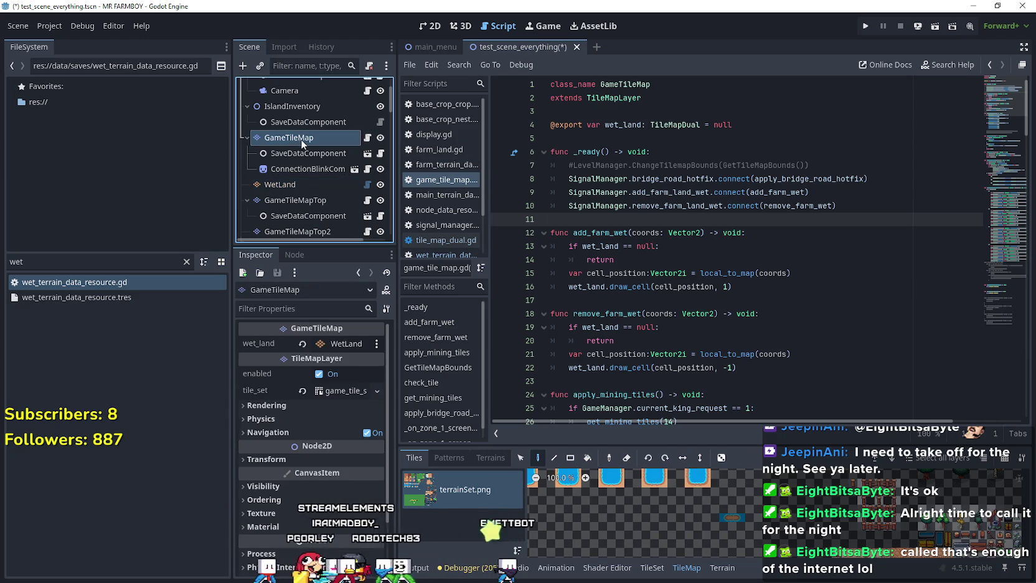
pyautogui.click(294, 254)
pyautogui.scroll(-1, 274, 312)
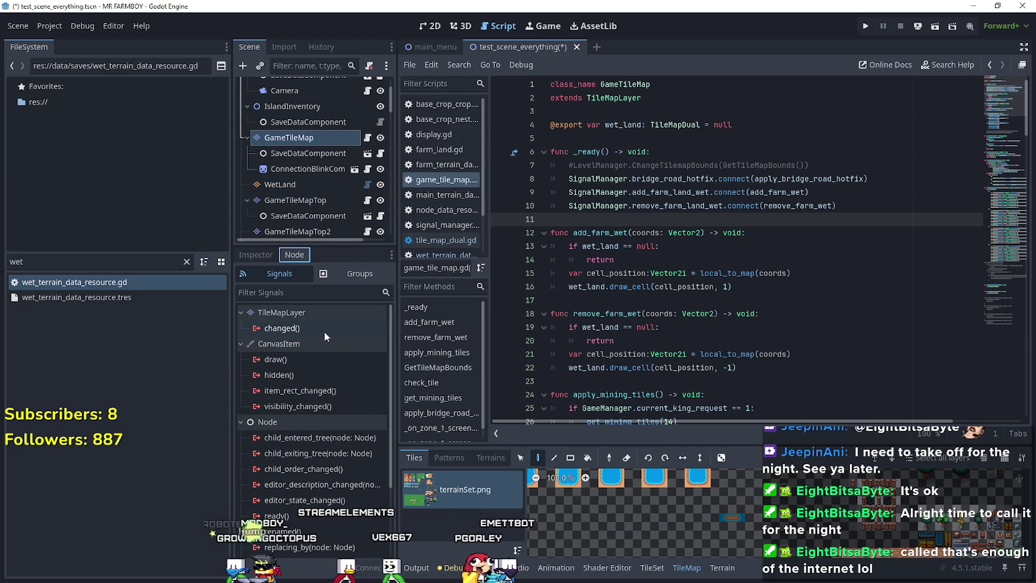
pyautogui.scroll(-2, 320, 337)
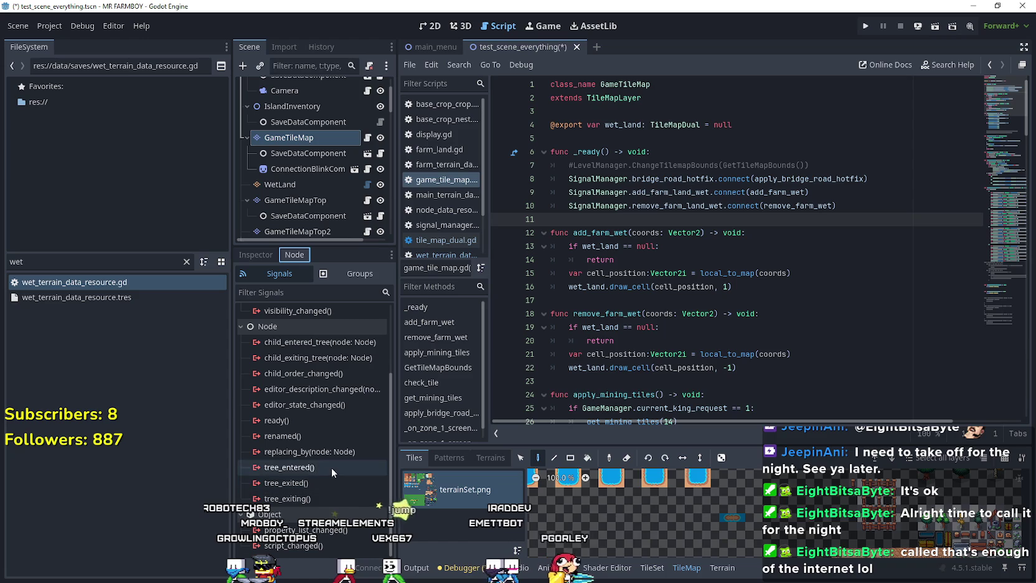
pyautogui.doubleClick(287, 498)
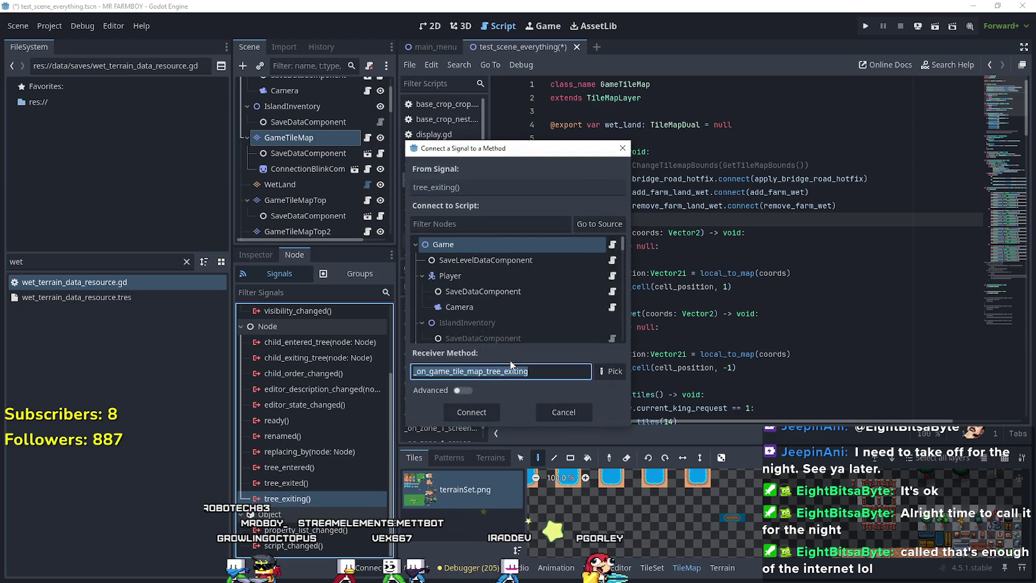
# Connect the tree_exiting signal to GameTileMap as the receiver
pyautogui.scroll(-3, 623, 246)
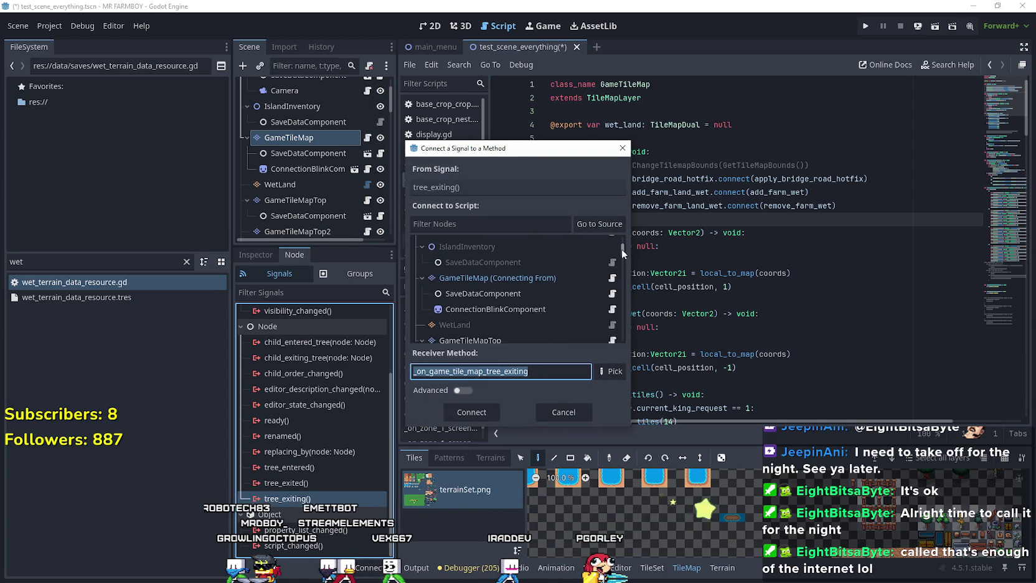
pyautogui.click(543, 276)
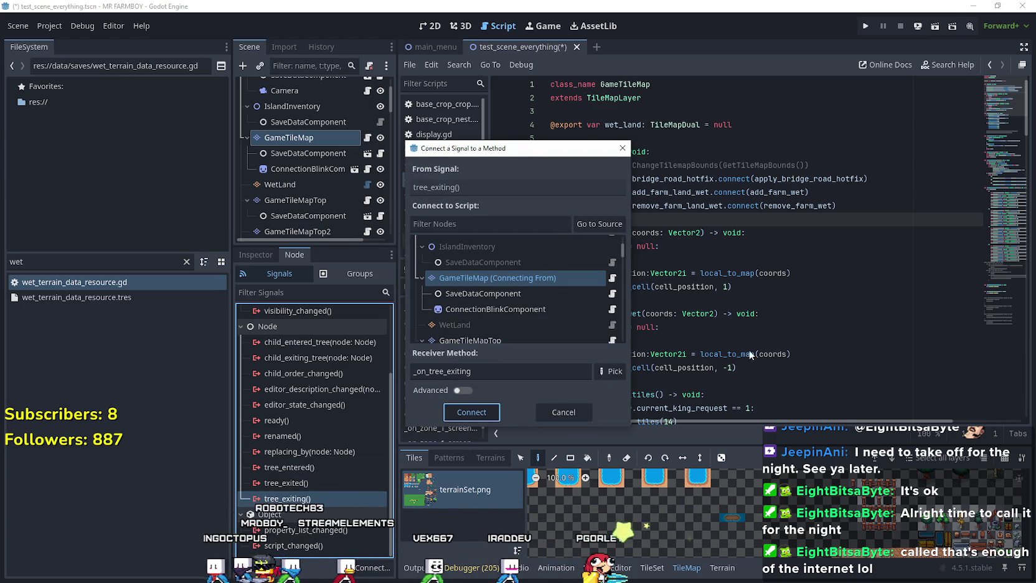
pyautogui.press('Return')
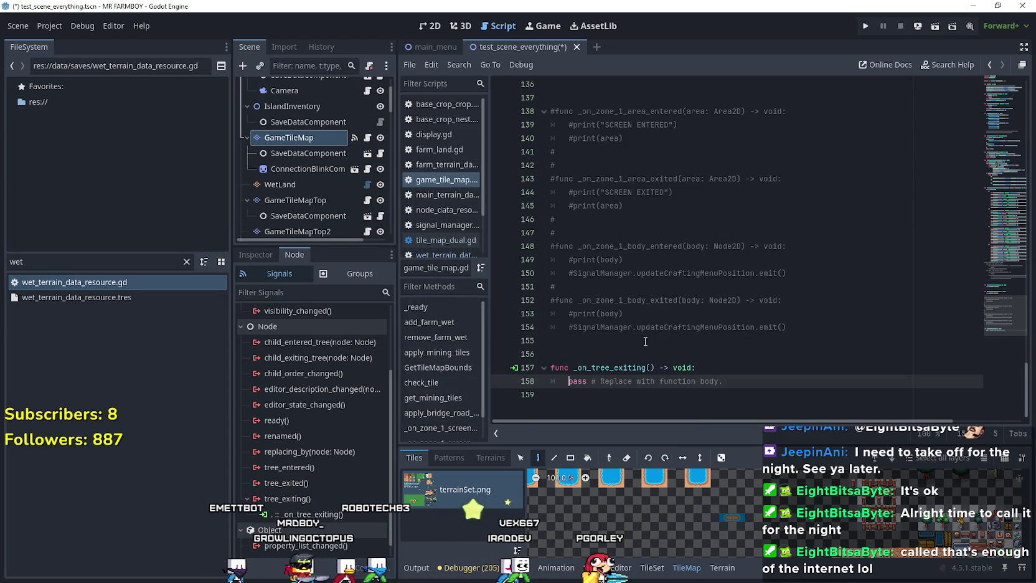
# Highlight every use of wet_land in the script, then jump to the script's end
pyautogui.scroll(9, 654, 339)
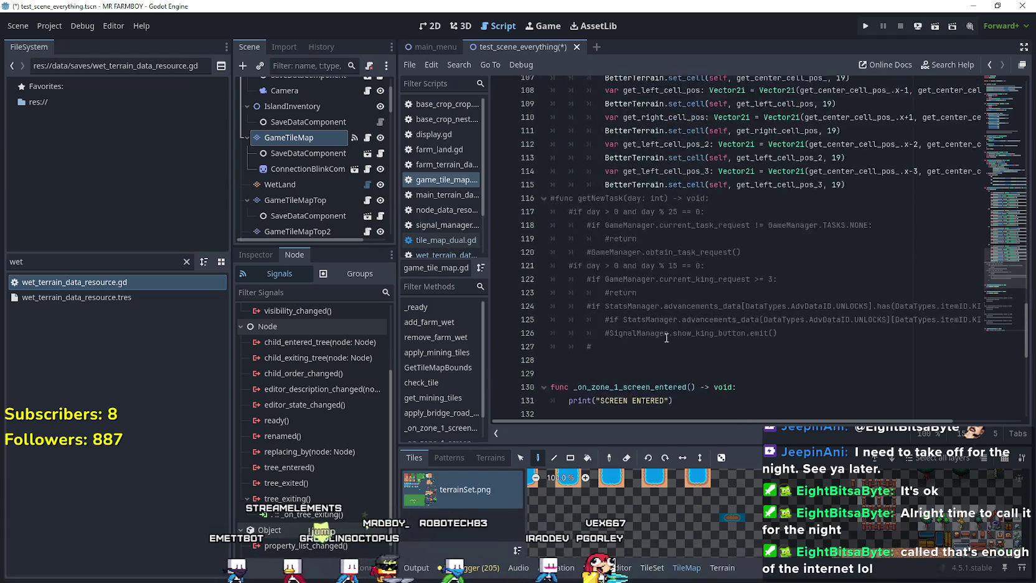
pyautogui.scroll(20, 667, 339)
pyautogui.scroll(5, 681, 186)
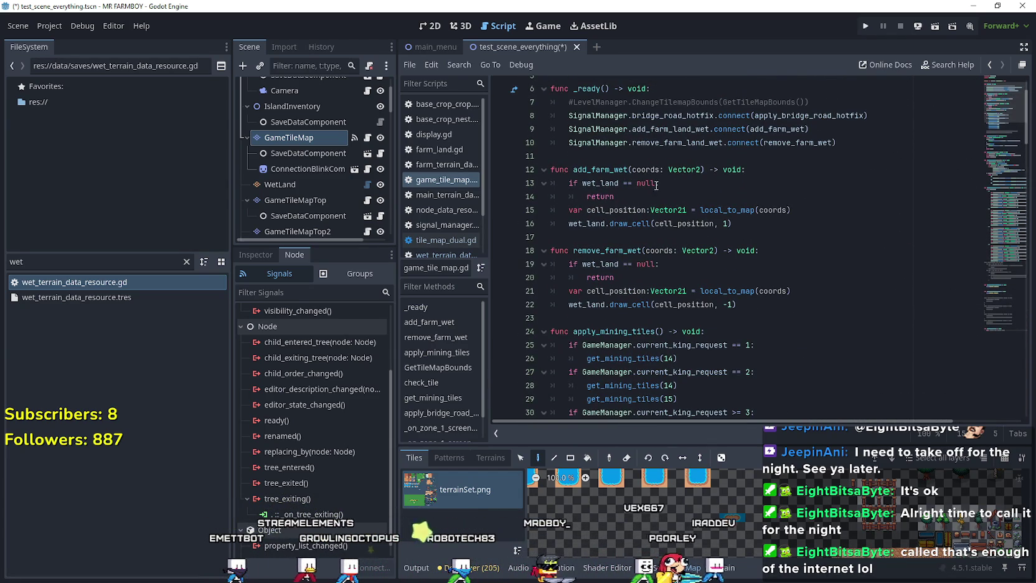
pyautogui.doubleClick(599, 184)
pyautogui.scroll(2, 994, 111)
pyautogui.moveTo(995, 104); pyautogui.dragTo(974, 390)
# Write wet_land = null in the new _on_tree_exiting function
pyautogui.moveTo(726, 381); pyautogui.dragTo(573, 382)
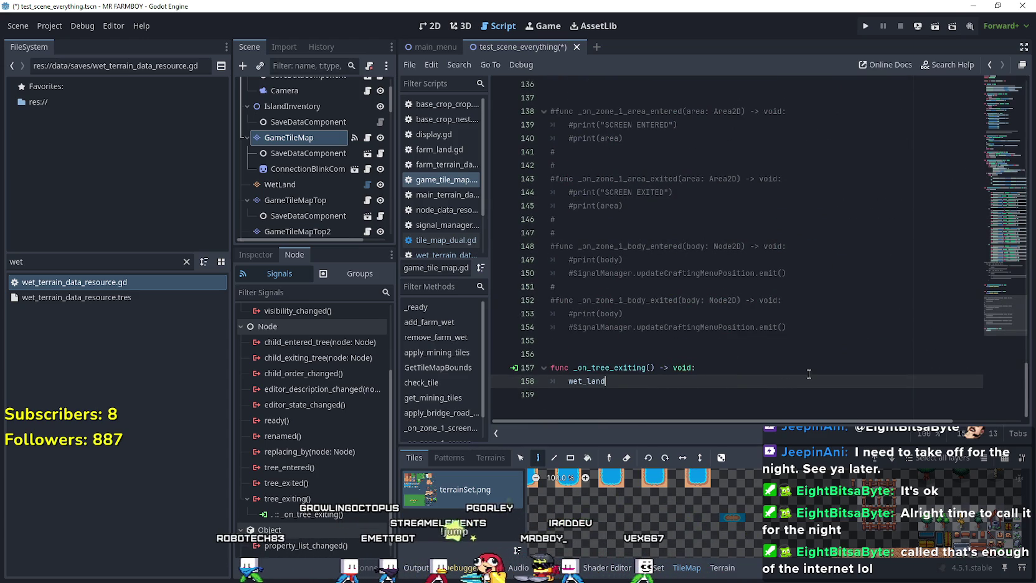
pyautogui.scroll(-4, 809, 374)
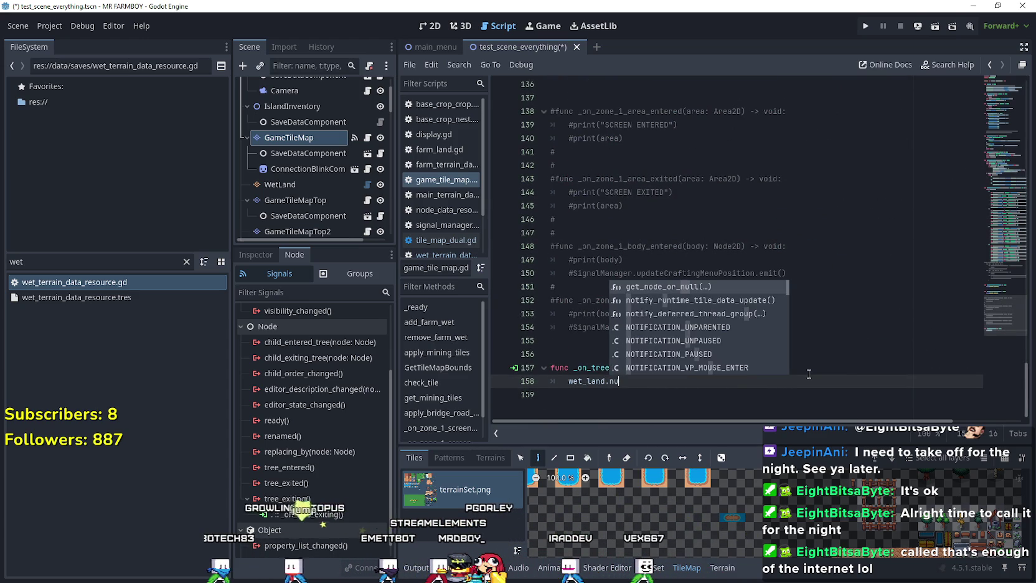
pyautogui.press('BackSpace')
pyautogui.write('l')
pyautogui.press('Return')
pyautogui.press('Return')
pyautogui.click(523, 402)
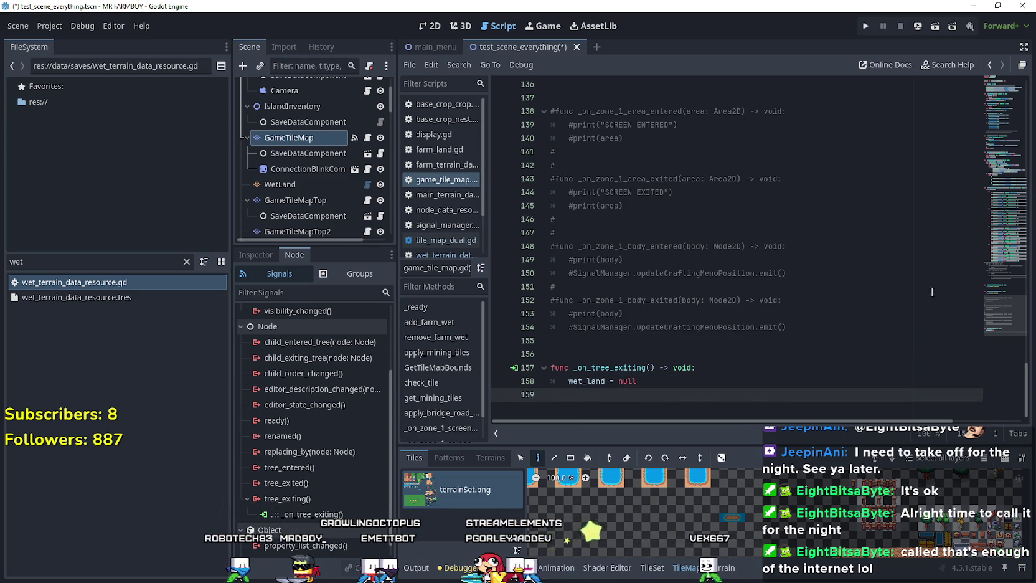
pyautogui.hotkey('ctrl', 'Home')
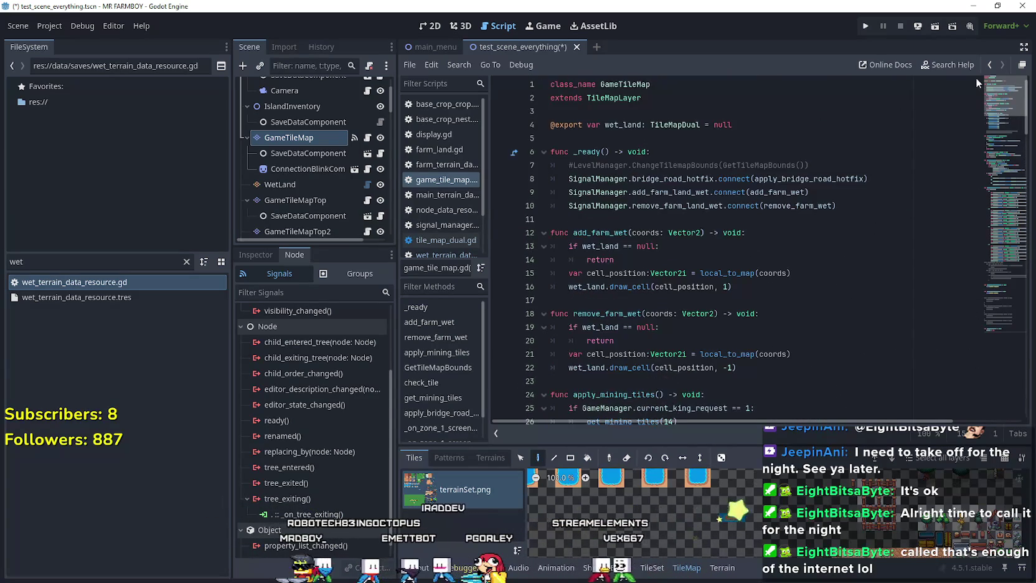
pyautogui.hotkey('ctrl', 'End')
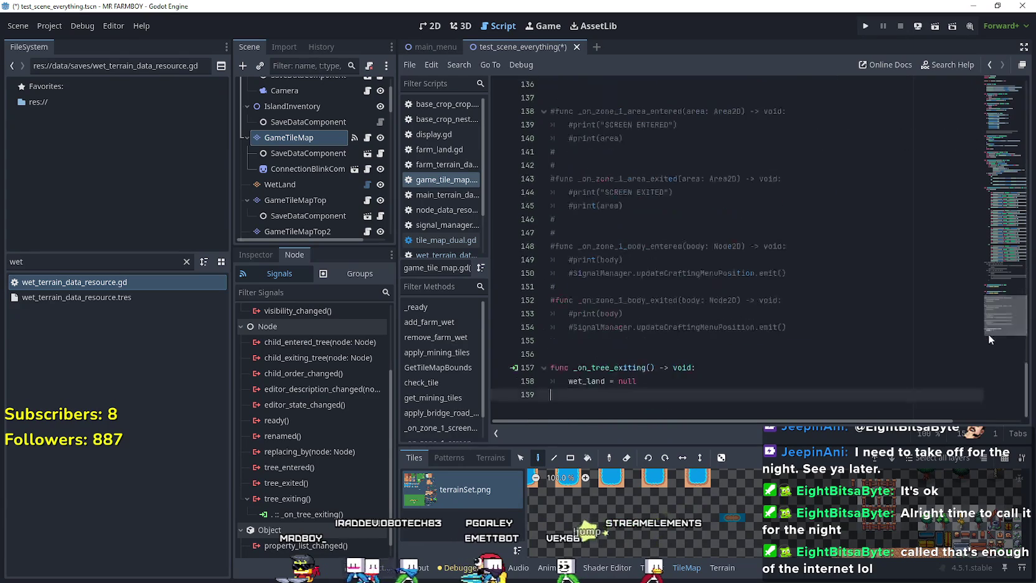
pyautogui.press('Up')
pyautogui.press('Up')
pyautogui.press('Up')
# Save the scene and script, run MR FARMBOY with F5, and load the Save 2 slot
pyautogui.hotkey('ctrl', 's')
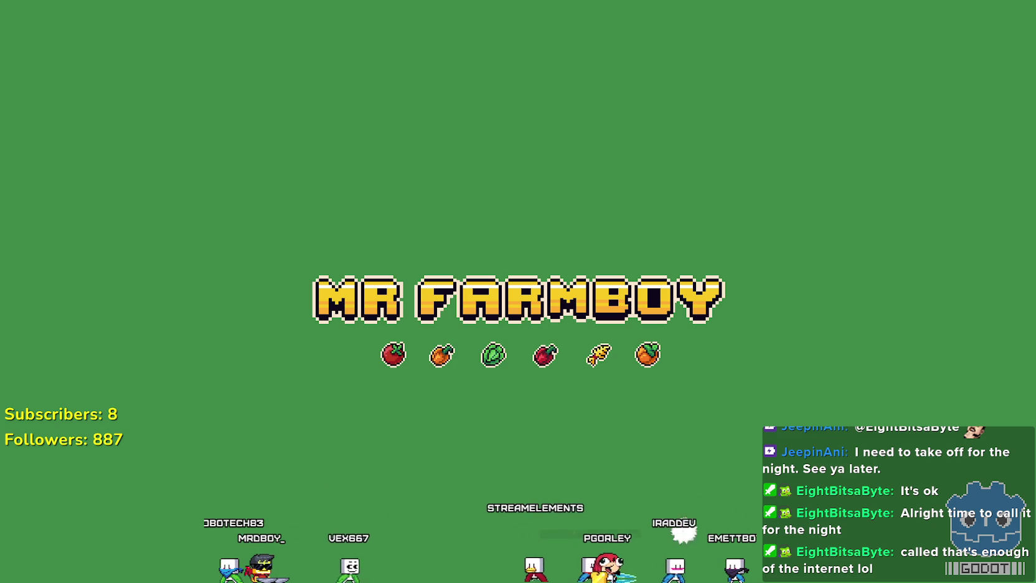
pyautogui.press('F5')
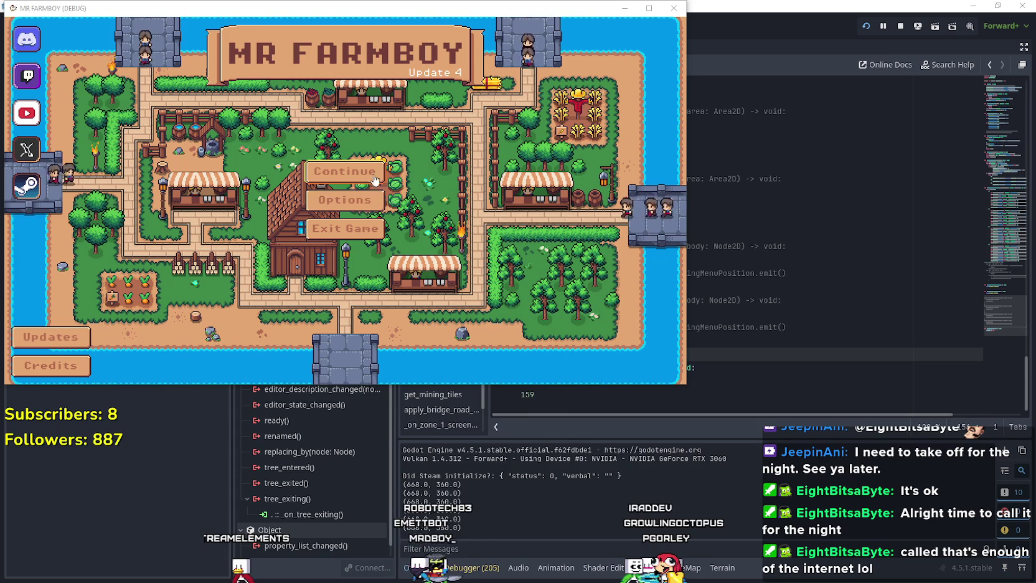
pyautogui.click(344, 171)
pyautogui.click(343, 190)
pyautogui.click(298, 195)
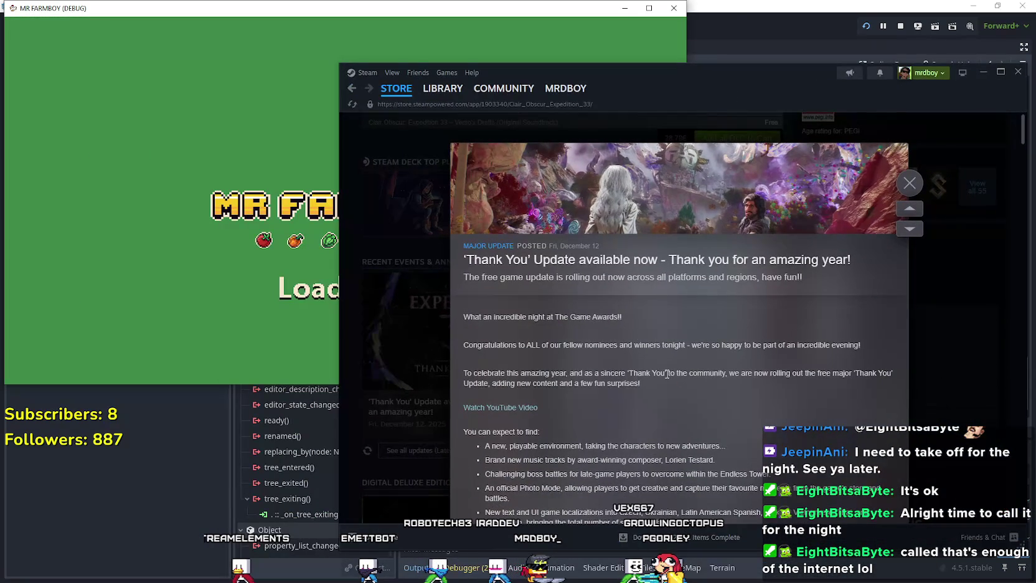
# Read the Thank You update notes, highlighting the boss battles, Photo Mode and quality-of-life bullets
pyautogui.scroll(-3, 668, 373)
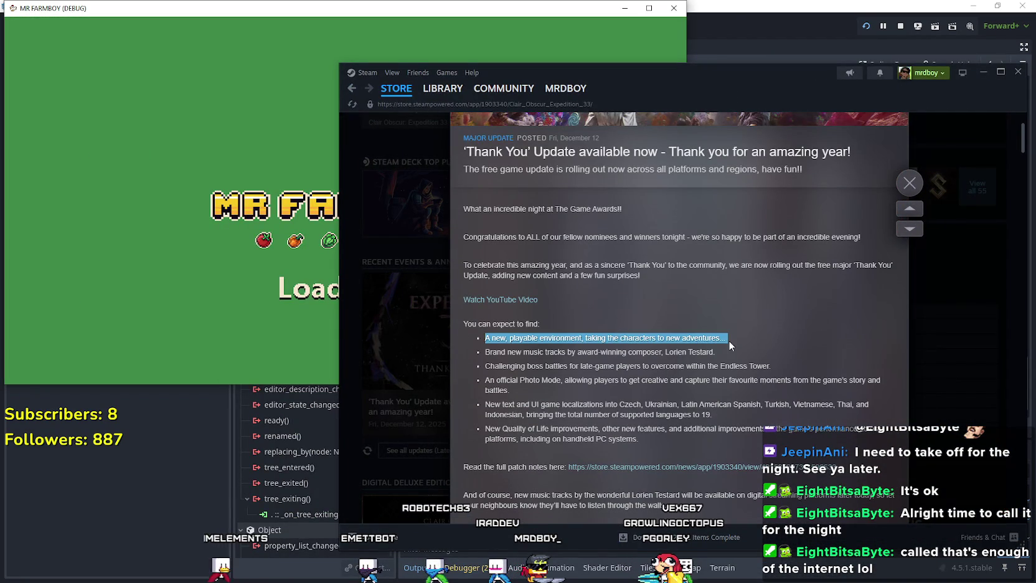
pyautogui.scroll(-3, 730, 337)
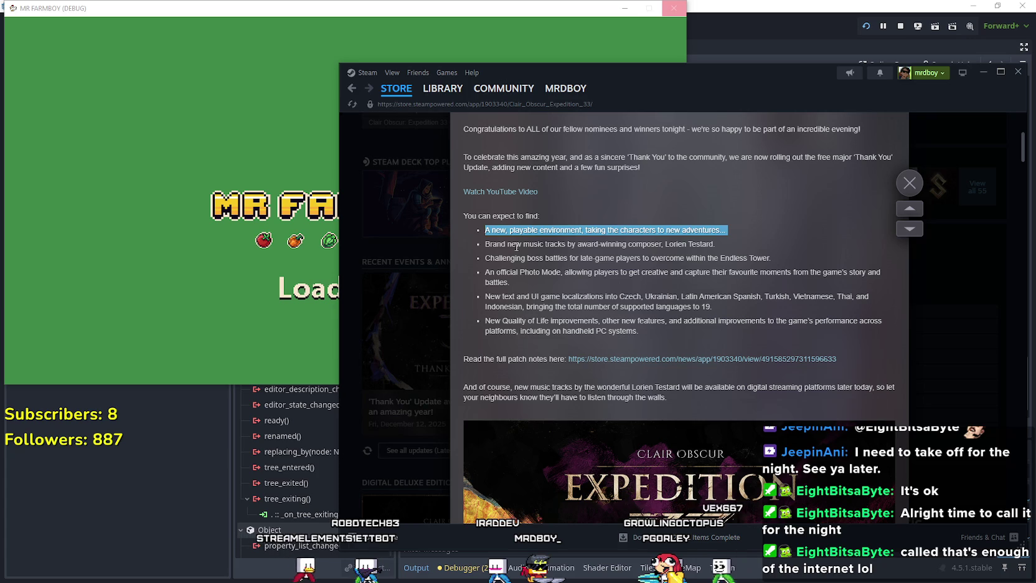
pyautogui.click(492, 240)
pyautogui.moveTo(480, 238); pyautogui.dragTo(745, 234)
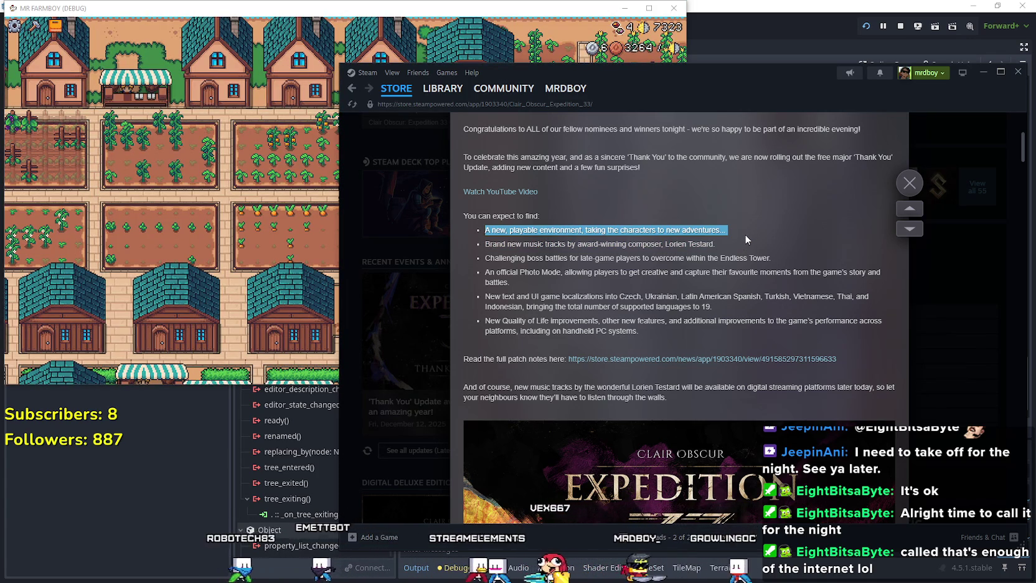
pyautogui.moveTo(745, 235); pyautogui.dragTo(740, 244)
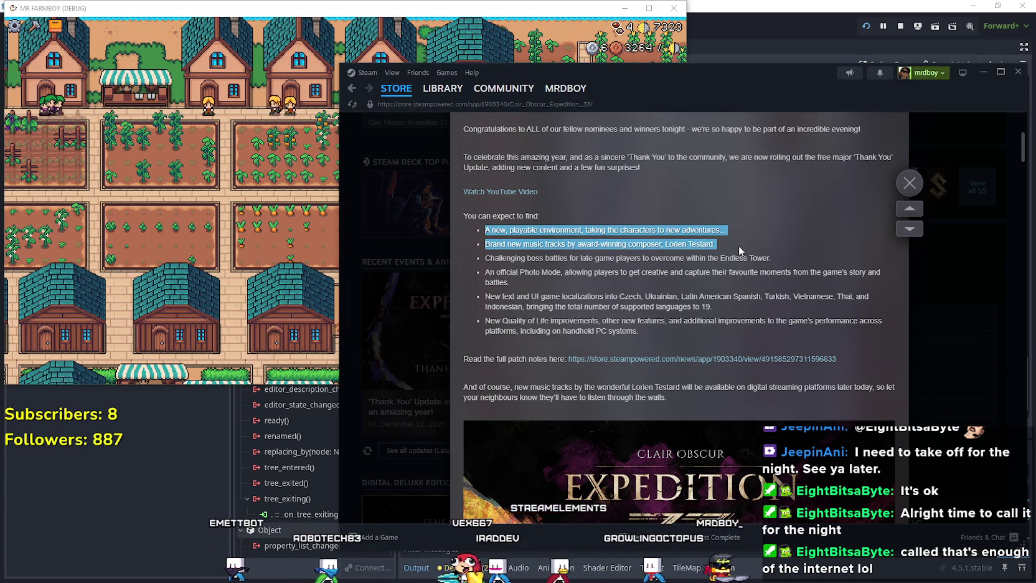
pyautogui.moveTo(470, 258); pyautogui.dragTo(820, 270)
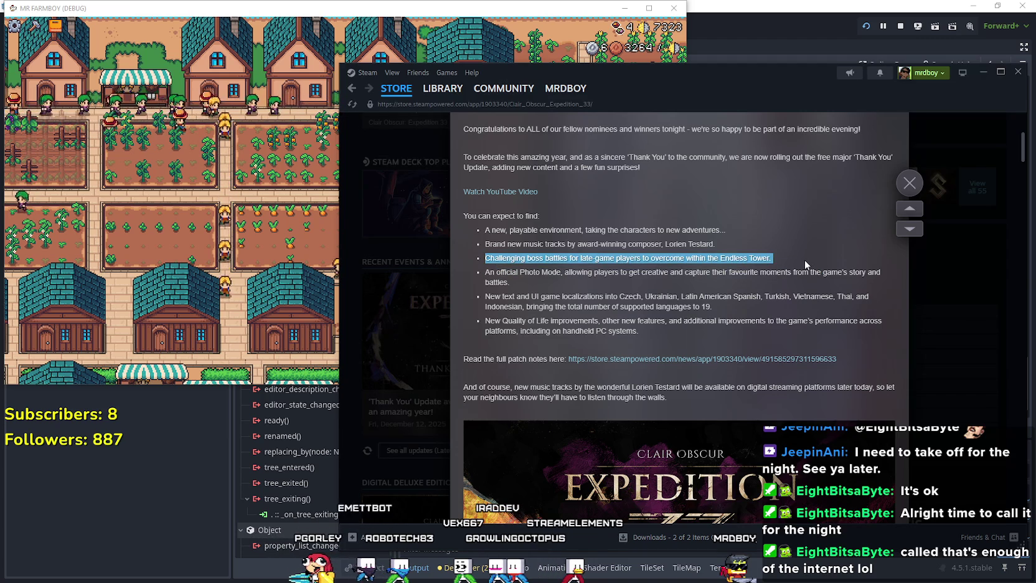
pyautogui.moveTo(482, 269)
pyautogui.mouseDown()
pyautogui.moveTo(520, 291)
pyautogui.moveTo(489, 273)
pyautogui.moveTo(483, 295)
pyautogui.moveTo(569, 310)
pyautogui.moveTo(804, 298)
pyautogui.moveTo(753, 309)
pyautogui.mouseUp()
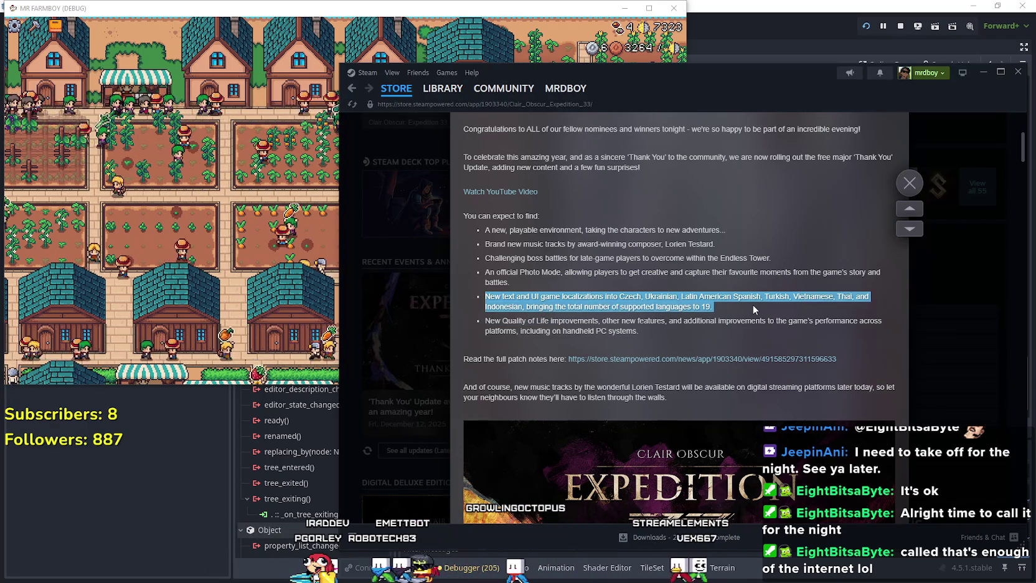
pyautogui.moveTo(485, 321)
pyautogui.mouseDown()
pyautogui.moveTo(647, 322)
pyautogui.moveTo(646, 332)
pyautogui.mouseUp()
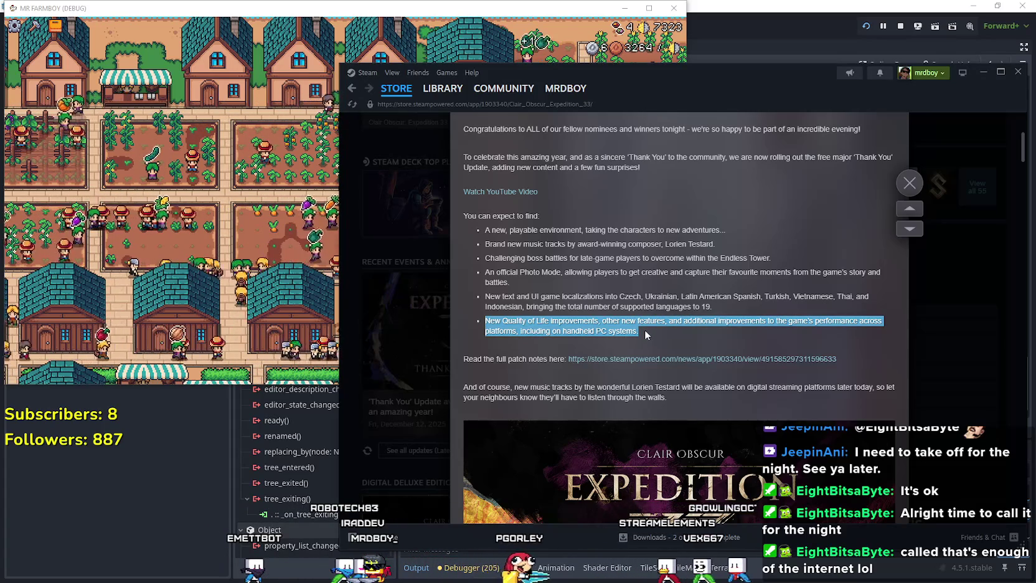
pyautogui.scroll(-3, 655, 334)
pyautogui.moveTo(466, 249); pyautogui.dragTo(522, 288)
pyautogui.click(551, 289)
# Close the update announcement and scroll back to the top of the store page
pyautogui.scroll(-12, 551, 286)
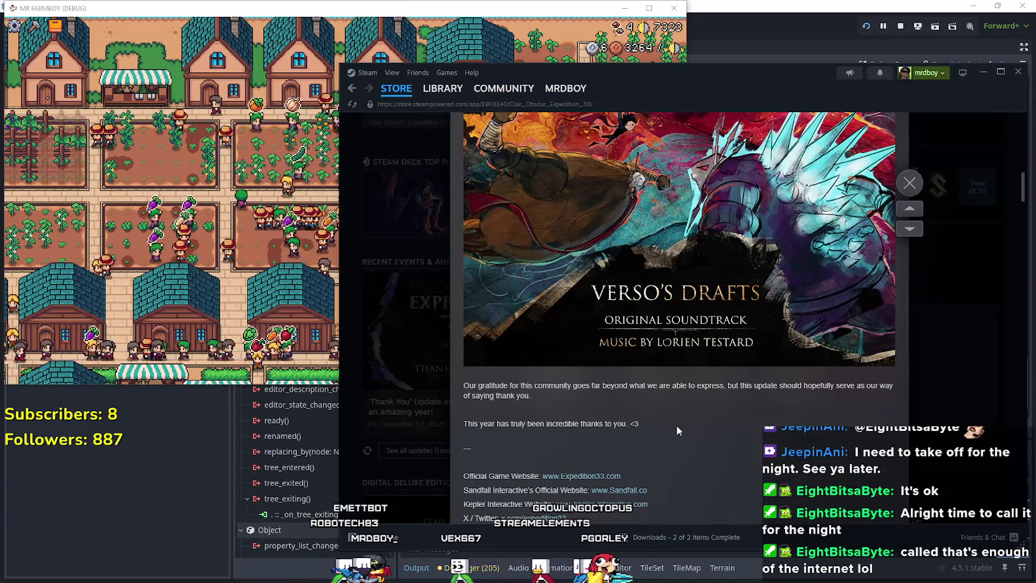
pyautogui.scroll(3, 674, 415)
pyautogui.scroll(-5, 671, 410)
pyautogui.scroll(-3, 667, 401)
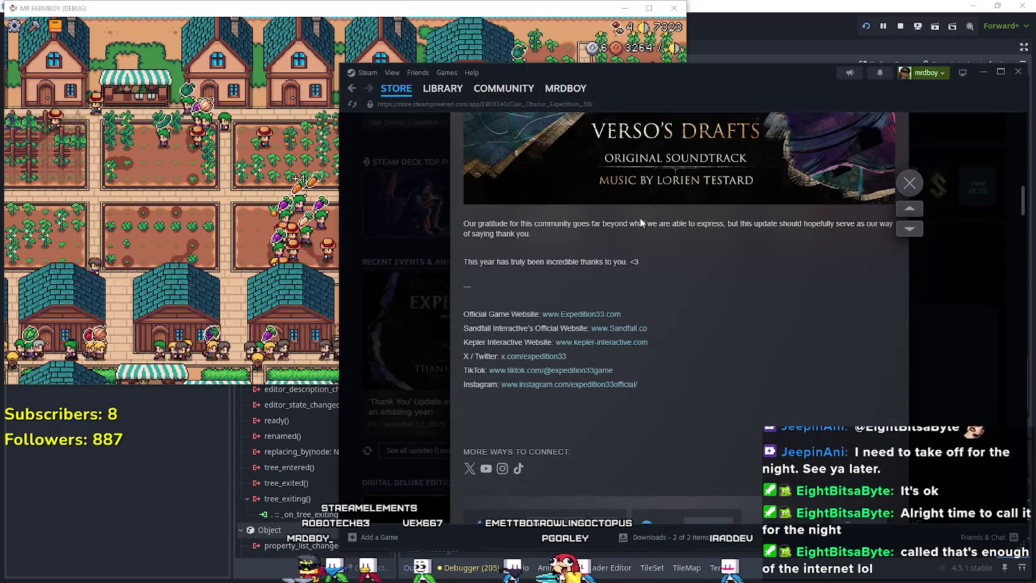
pyautogui.click(910, 183)
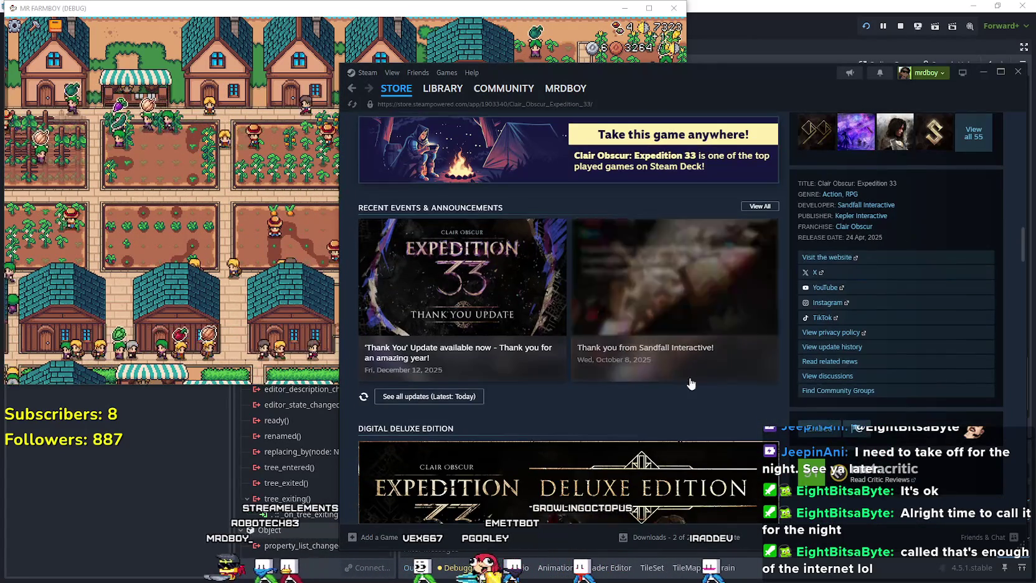
pyautogui.scroll(10, 704, 372)
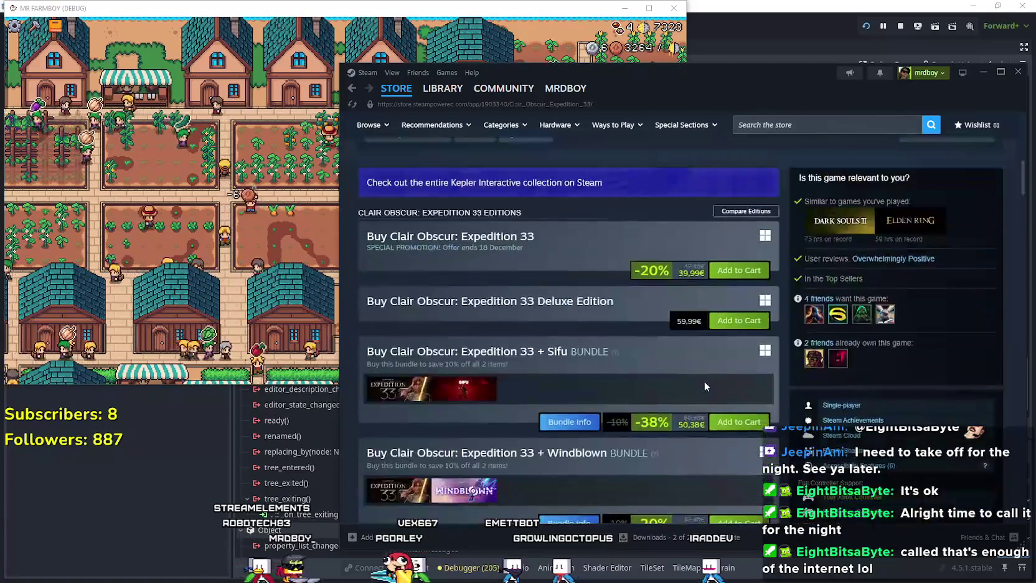
pyautogui.scroll(10, 704, 381)
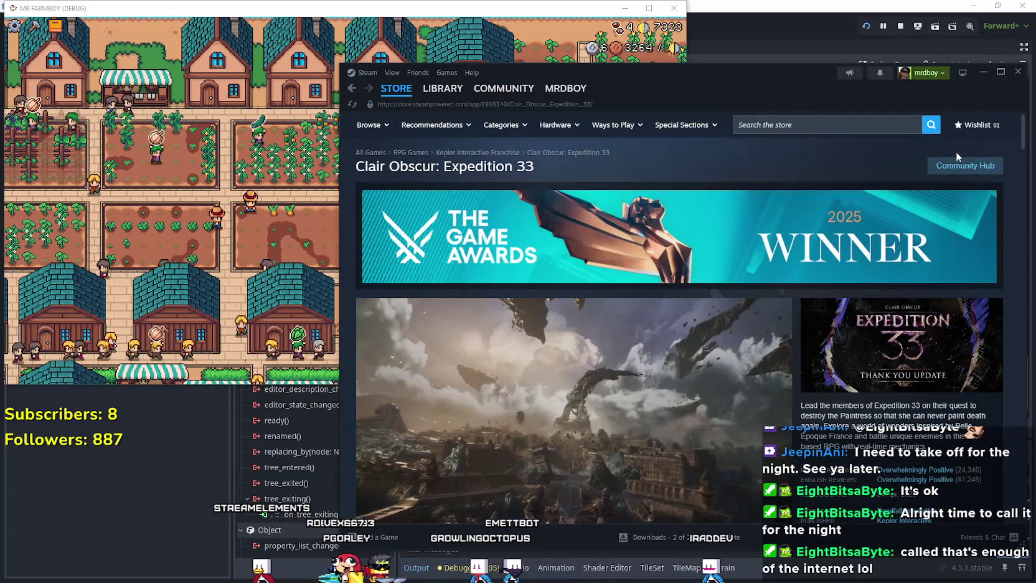
# Open the Clair Obscur: Expedition 33 community hub and its Patch 1.5.0 Notes post
pyautogui.click(964, 166)
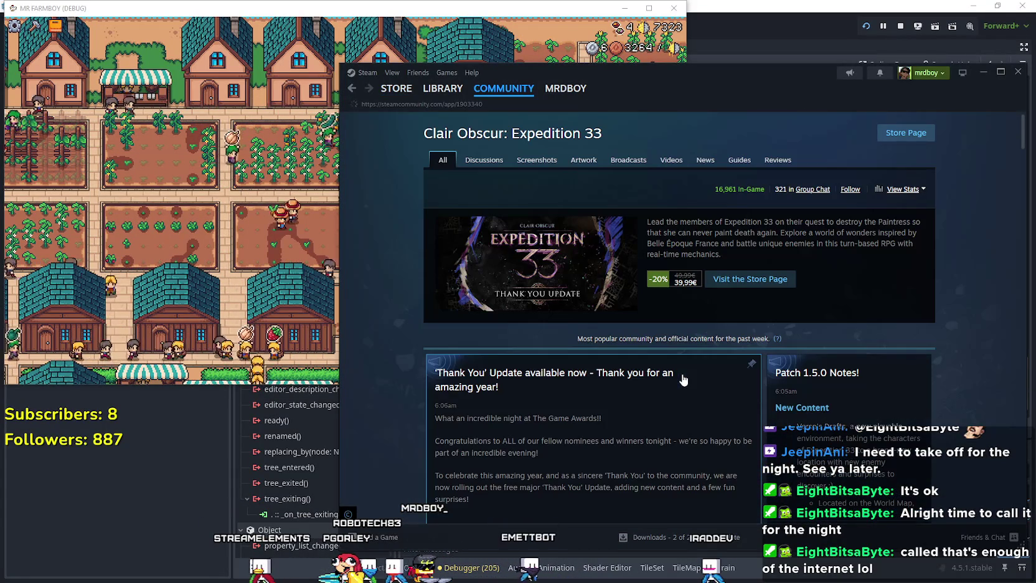
pyautogui.scroll(-3, 683, 377)
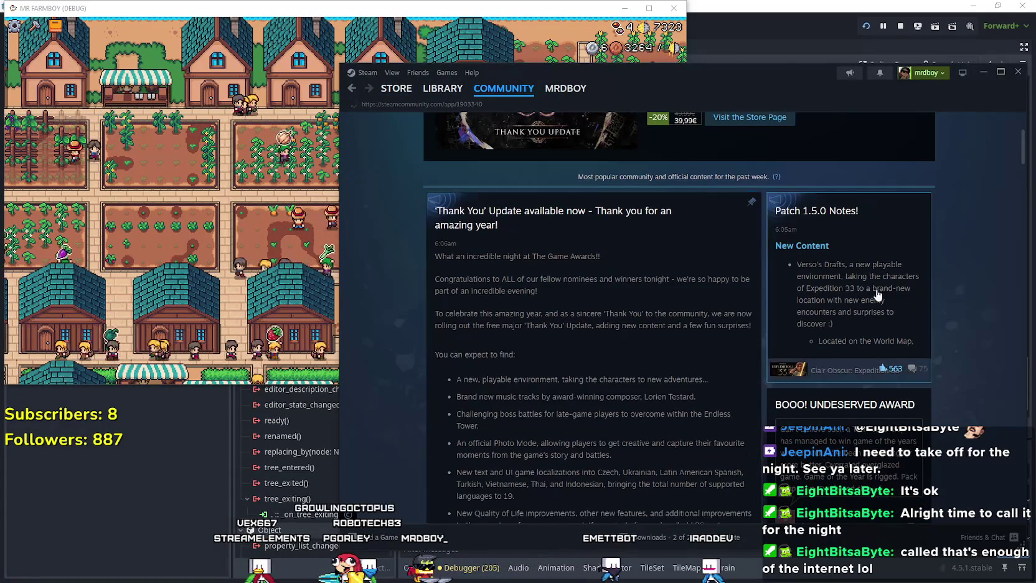
pyautogui.click(816, 240)
# Read through the Patch 1.5.0 notes, highlighting the handheld improvement lines
pyautogui.scroll(-15, 609, 408)
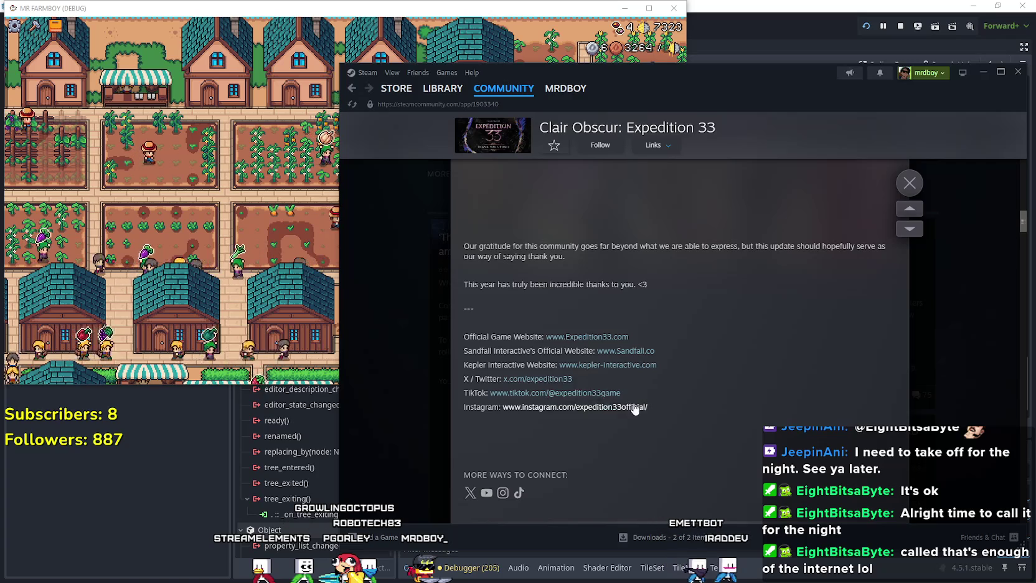
pyautogui.scroll(15, 634, 409)
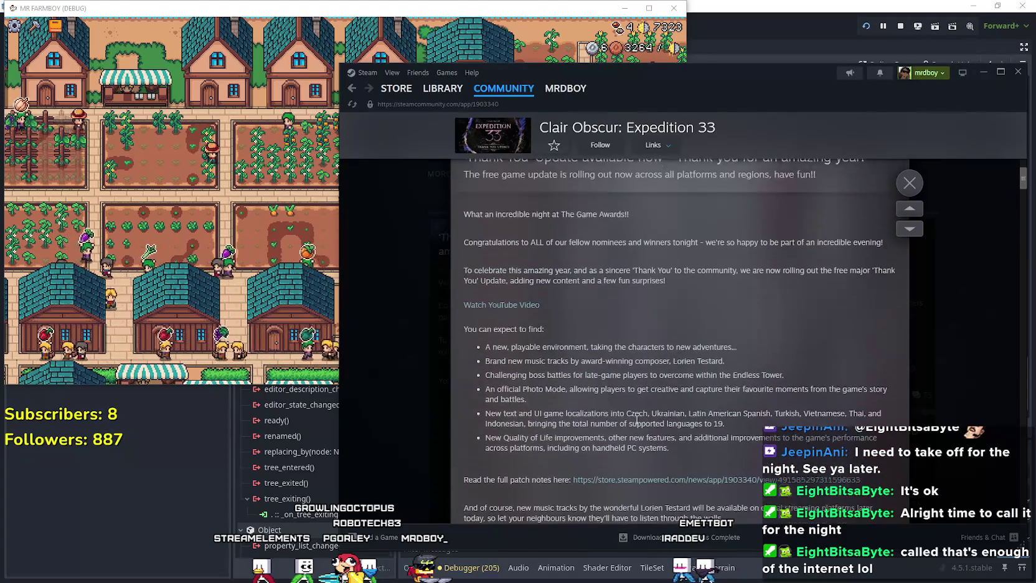
pyautogui.scroll(-15, 632, 414)
pyautogui.scroll(-10, 625, 402)
pyautogui.scroll(1, 625, 398)
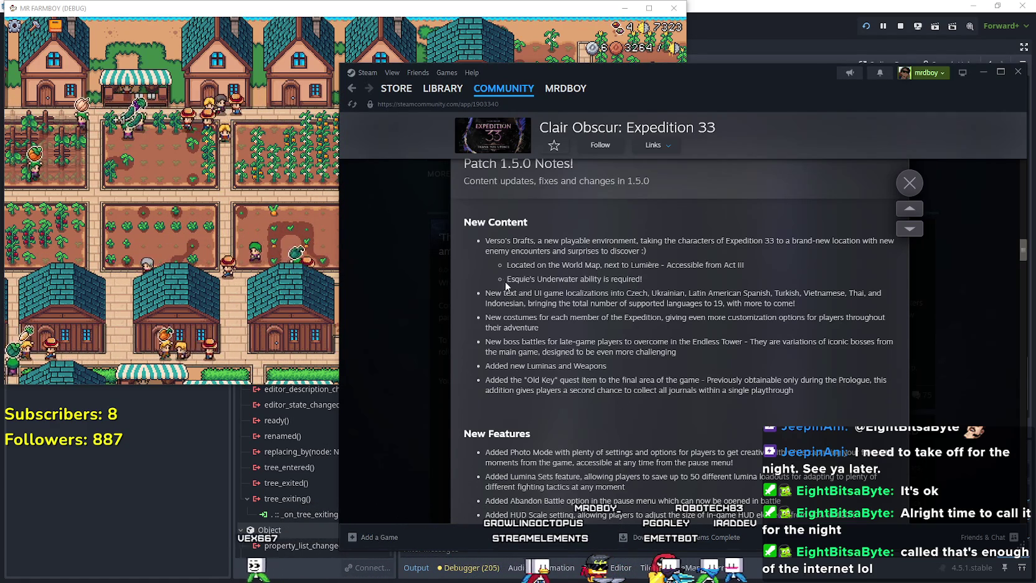
pyautogui.scroll(-1, 535, 322)
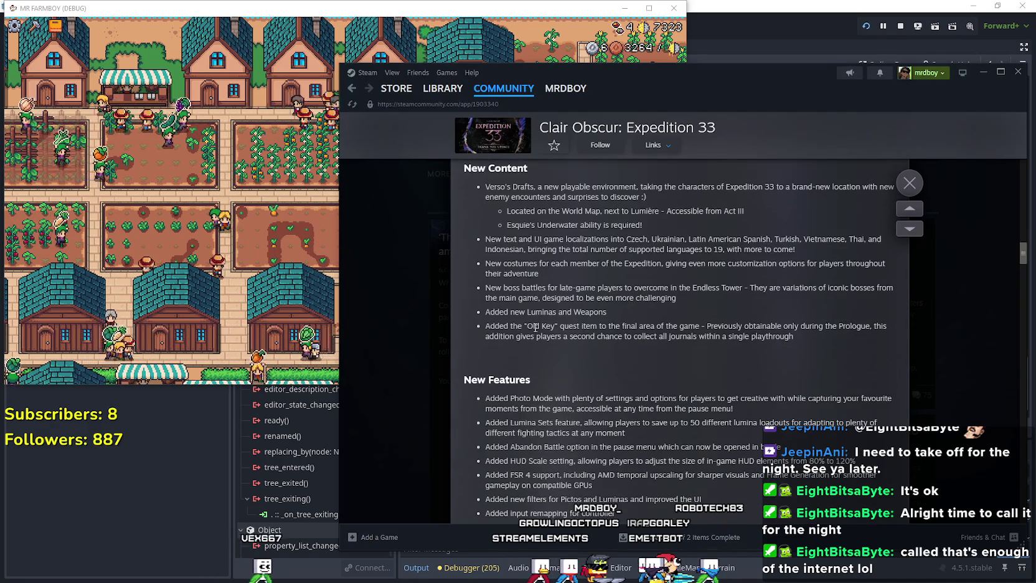
pyautogui.scroll(-1, 488, 296)
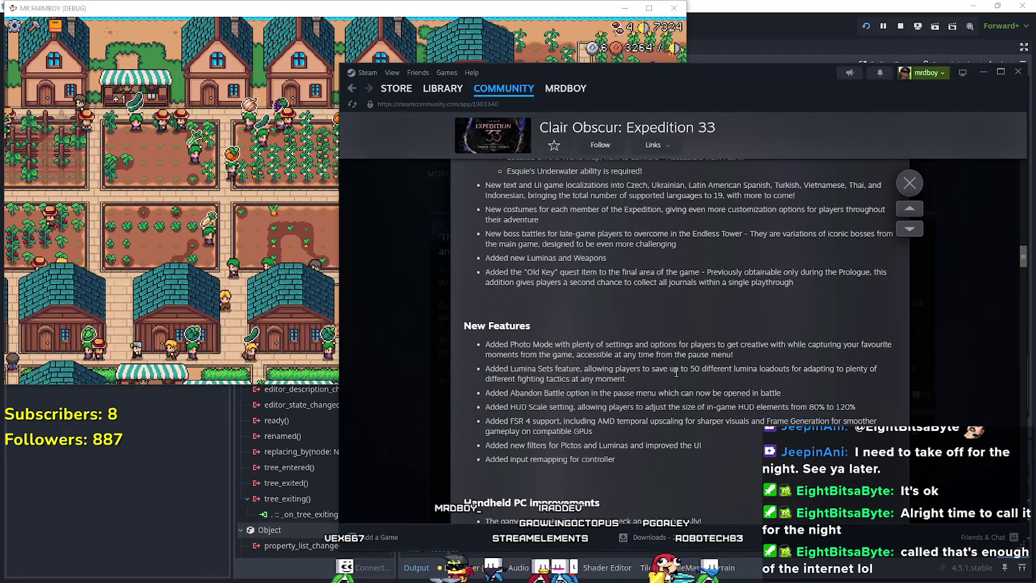
pyautogui.scroll(-3, 677, 373)
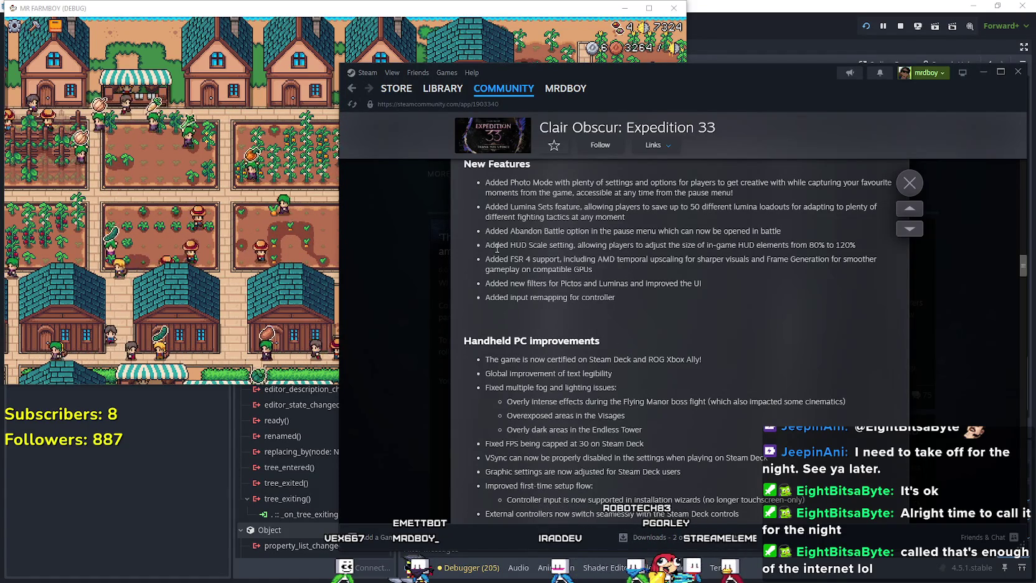
pyautogui.scroll(-2, 584, 355)
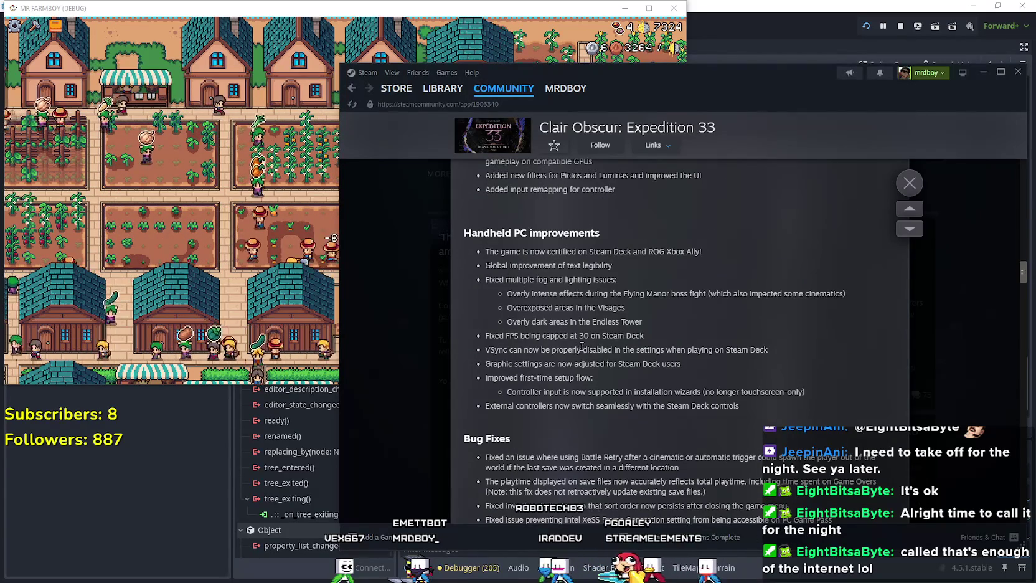
pyautogui.moveTo(495, 258)
pyautogui.mouseDown()
pyautogui.moveTo(629, 283)
pyautogui.moveTo(714, 344)
pyautogui.mouseUp()
pyautogui.scroll(-2, 714, 344)
pyautogui.click(709, 334)
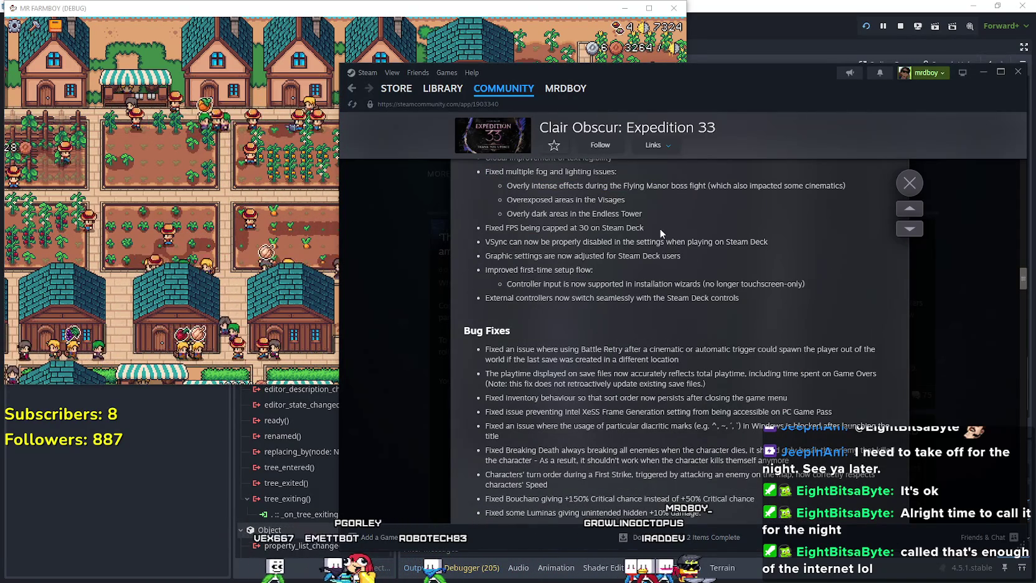
pyautogui.scroll(2, 480, 227)
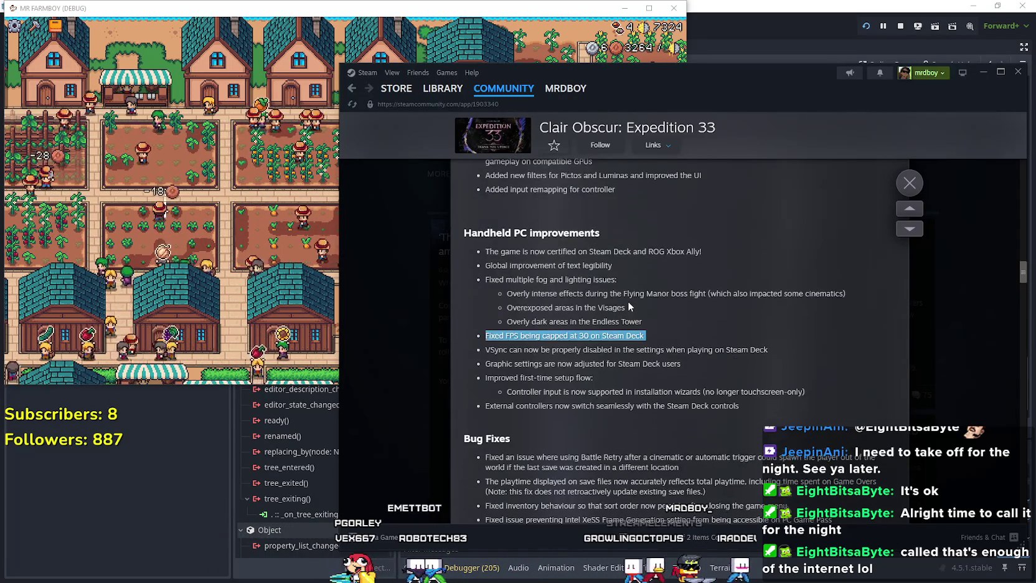
pyautogui.click(652, 334)
pyautogui.moveTo(651, 335)
pyautogui.mouseDown()
pyautogui.moveTo(475, 321)
pyautogui.moveTo(481, 336)
pyautogui.mouseUp()
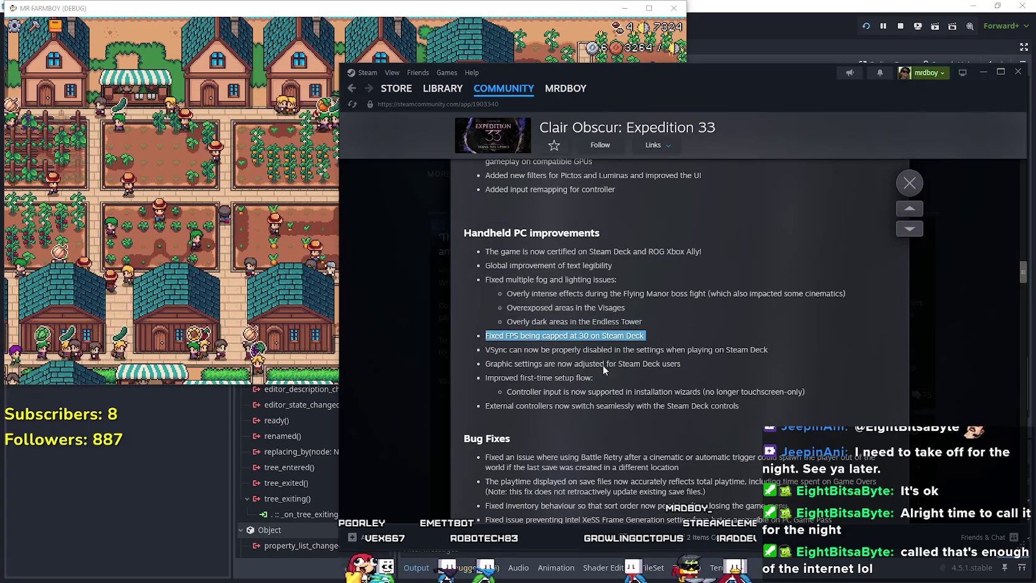
pyautogui.scroll(-2, 639, 383)
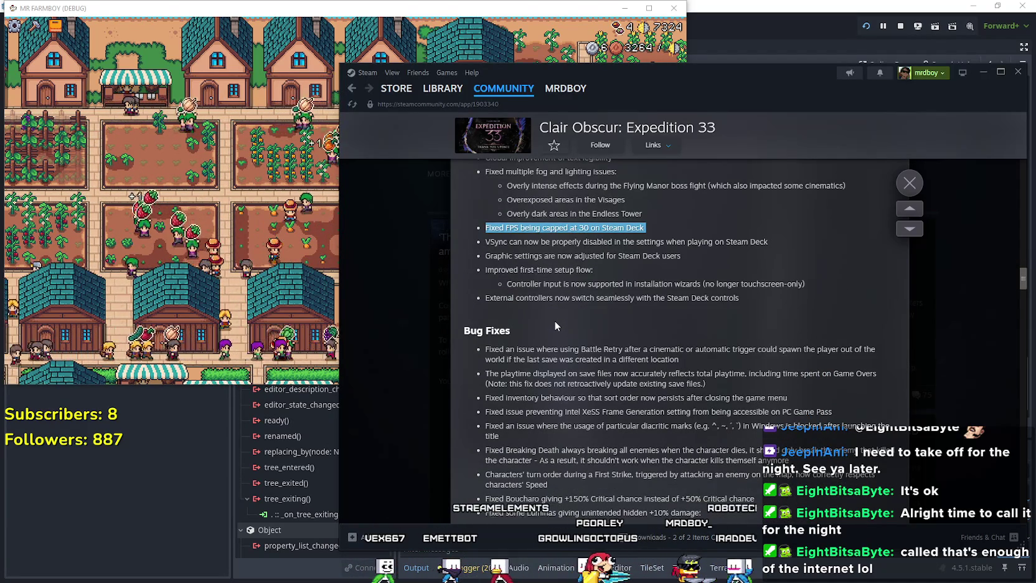
pyautogui.scroll(-3, 554, 320)
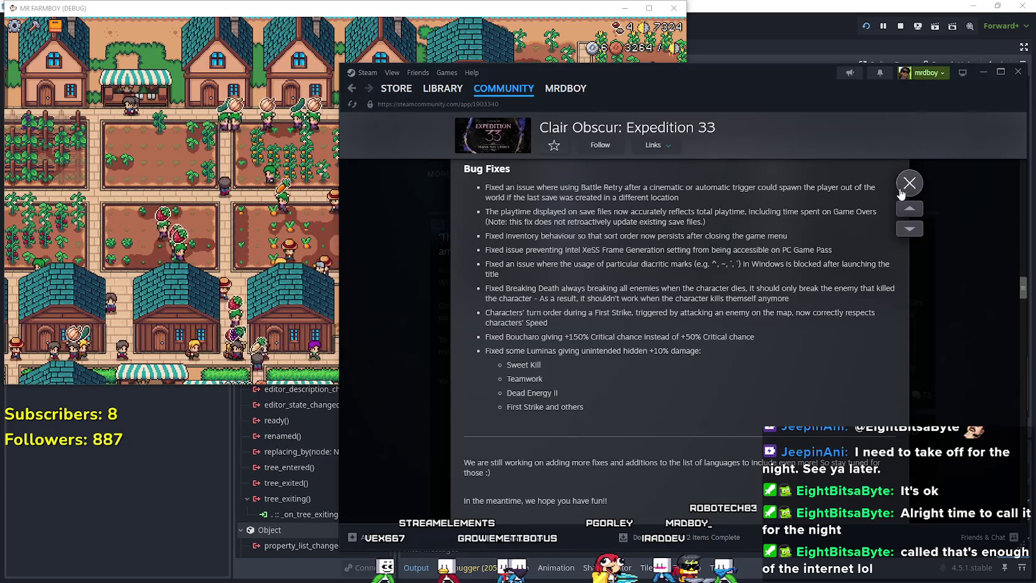
# Close the patch notes, reload the community hub page, and minimize Steam
pyautogui.click(909, 183)
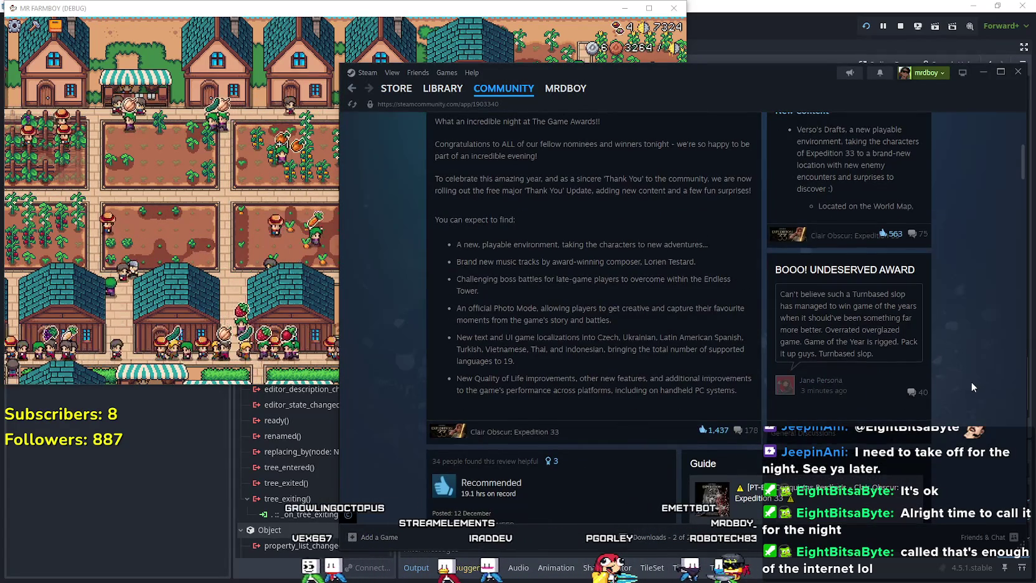
pyautogui.scroll(5, 971, 381)
pyautogui.rightClick(818, 344)
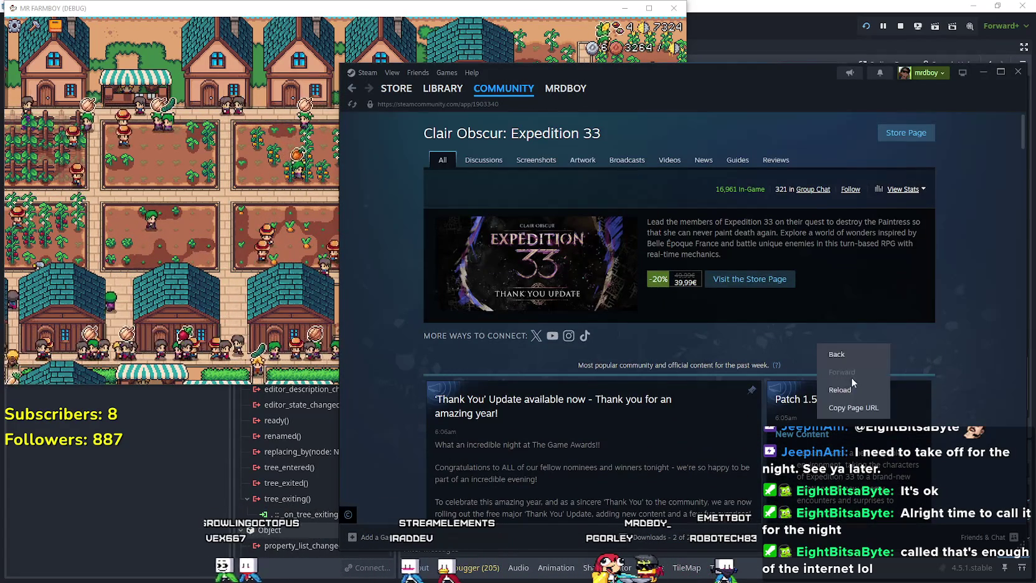
pyautogui.click(851, 376)
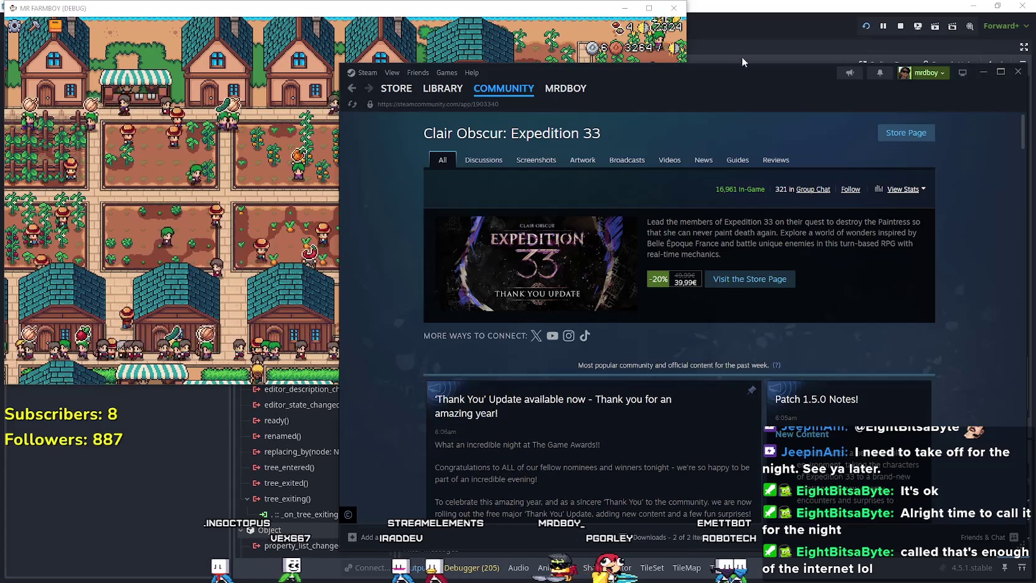
pyautogui.click(984, 71)
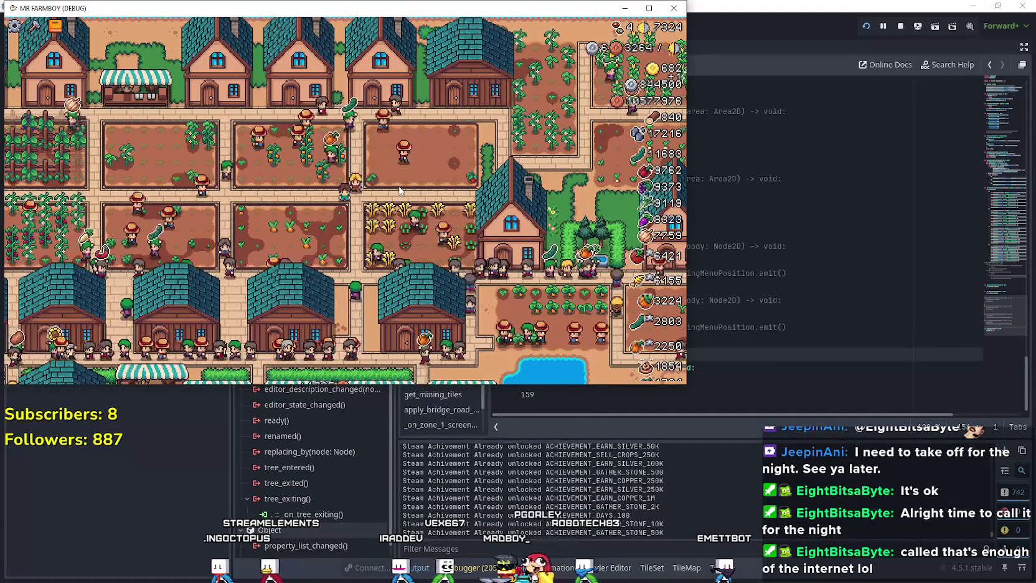
# Zoom the running MR FARMBOY game view, then switch over to the Notepad window
pyautogui.scroll(3, 400, 188)
pyautogui.scroll(-1, 376, 215)
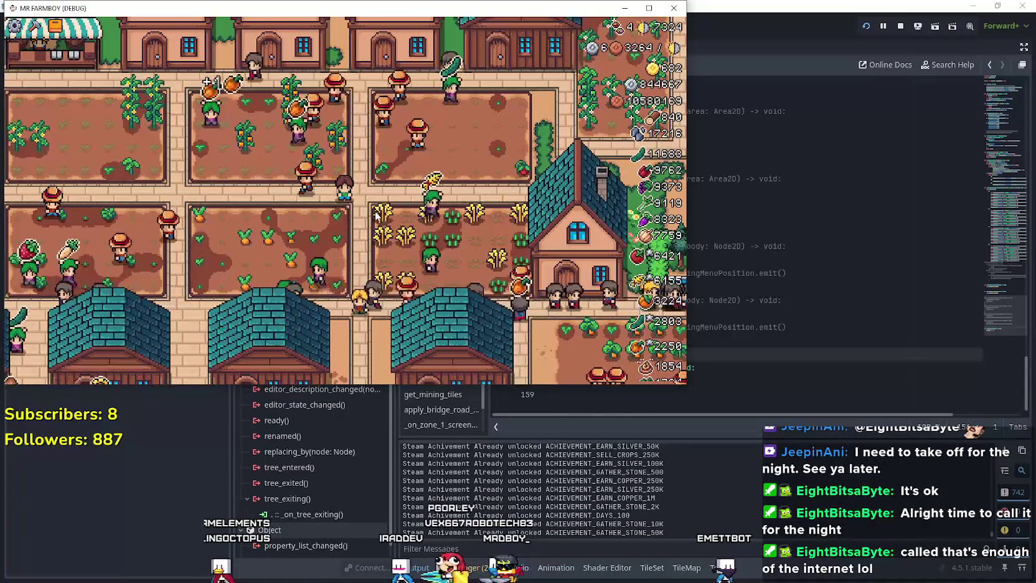
pyautogui.scroll(-1, 378, 215)
pyautogui.scroll(2, 376, 214)
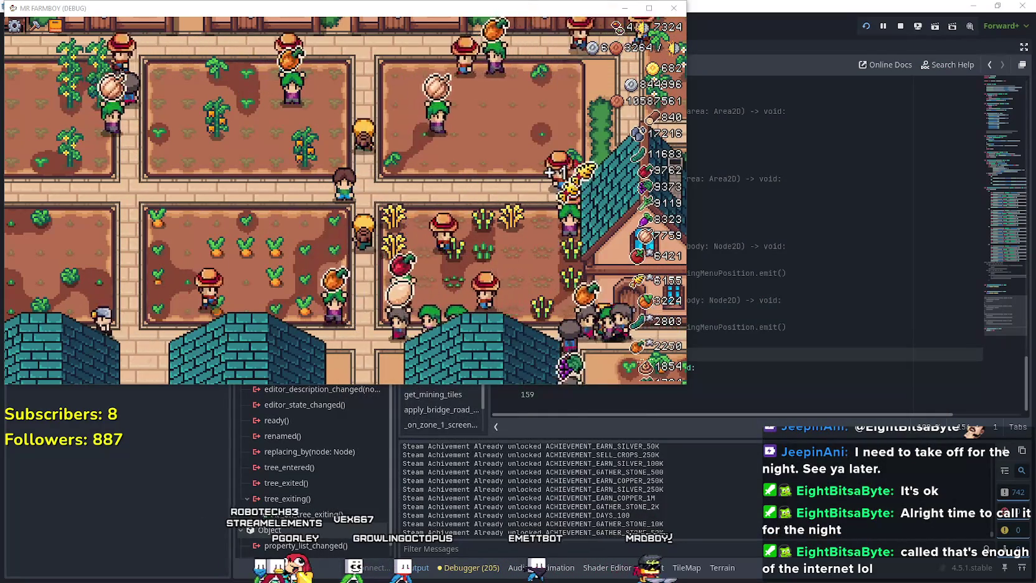
pyautogui.hotkey('alt', 'Tab')
# Close the untitled Notepad notes without saving
pyautogui.scroll(1, 658, 217)
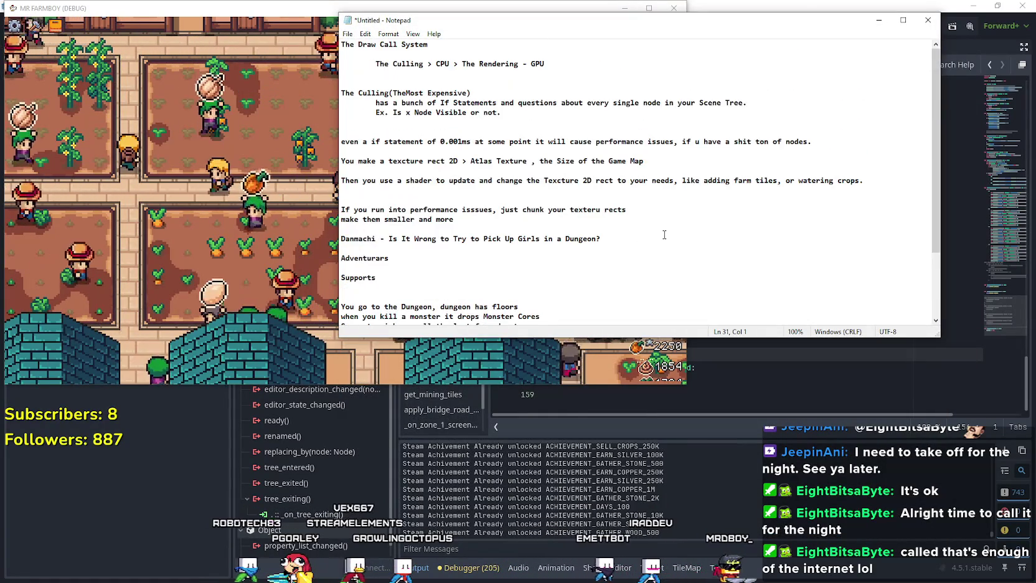
pyautogui.scroll(-3, 658, 216)
pyautogui.click(928, 20)
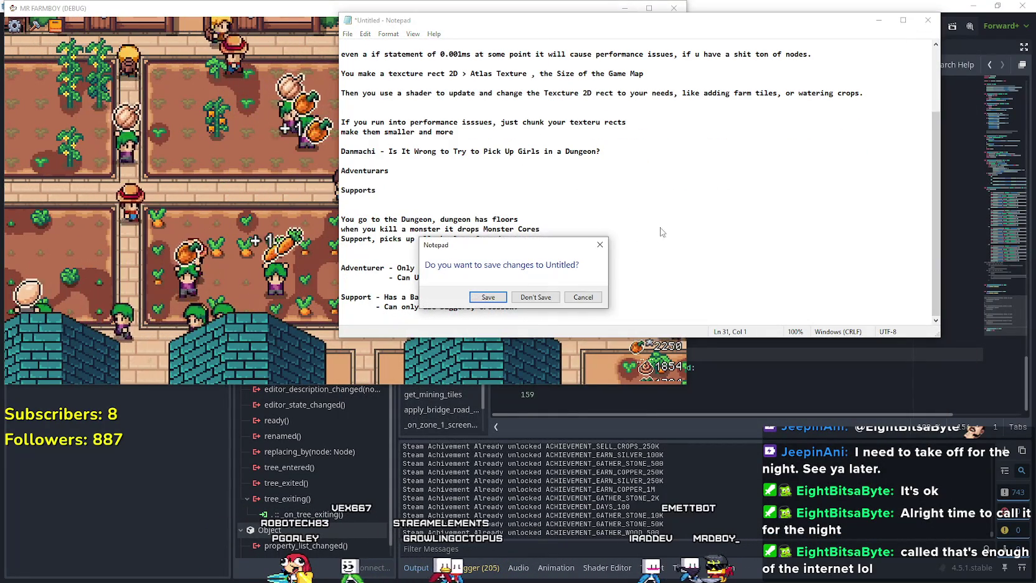
pyautogui.click(534, 295)
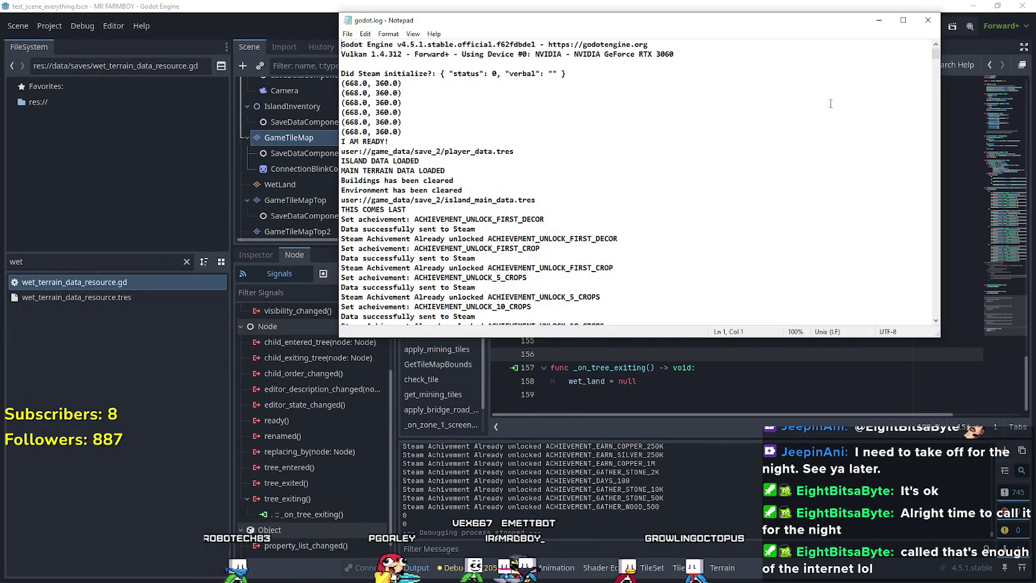
# Read the signal 11 crash backtrace at the end of godot.log, then close it
pyautogui.moveTo(935, 54)
pyautogui.mouseDown()
pyautogui.moveTo(929, 299)
pyautogui.moveTo(913, 325)
pyautogui.mouseUp()
pyautogui.scroll(3, 784, 160)
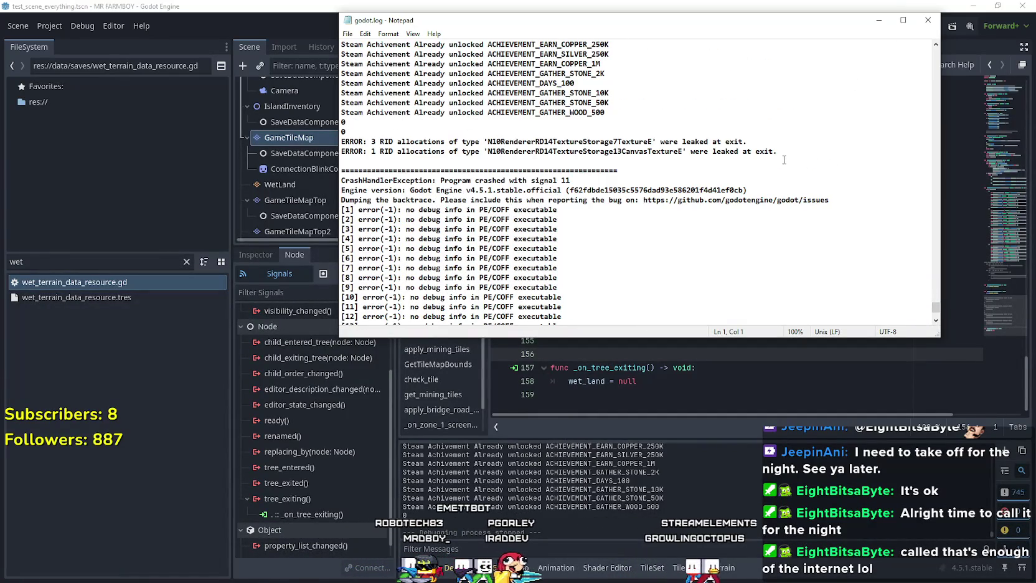
pyautogui.scroll(-3, 741, 234)
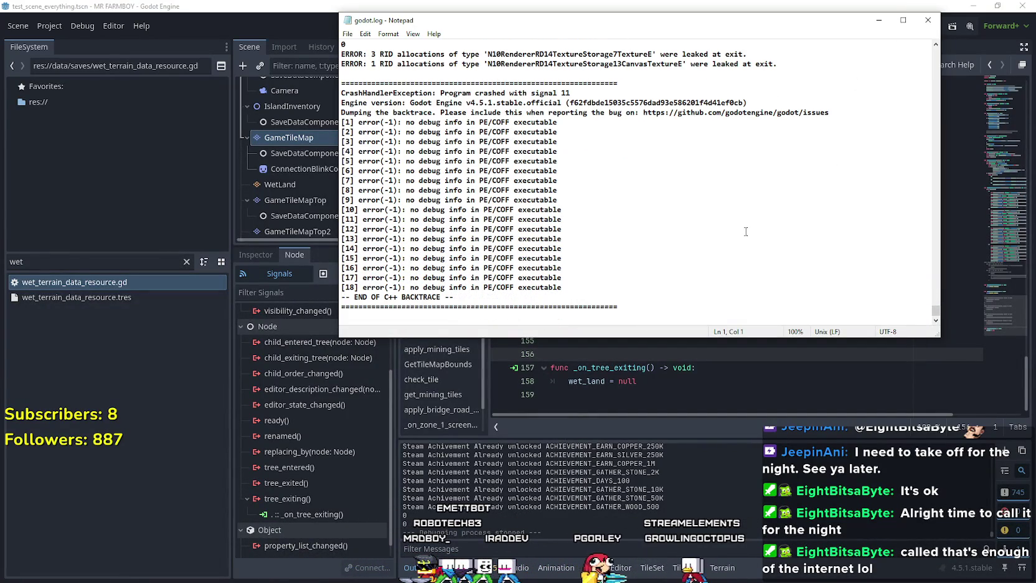
pyautogui.scroll(1, 746, 230)
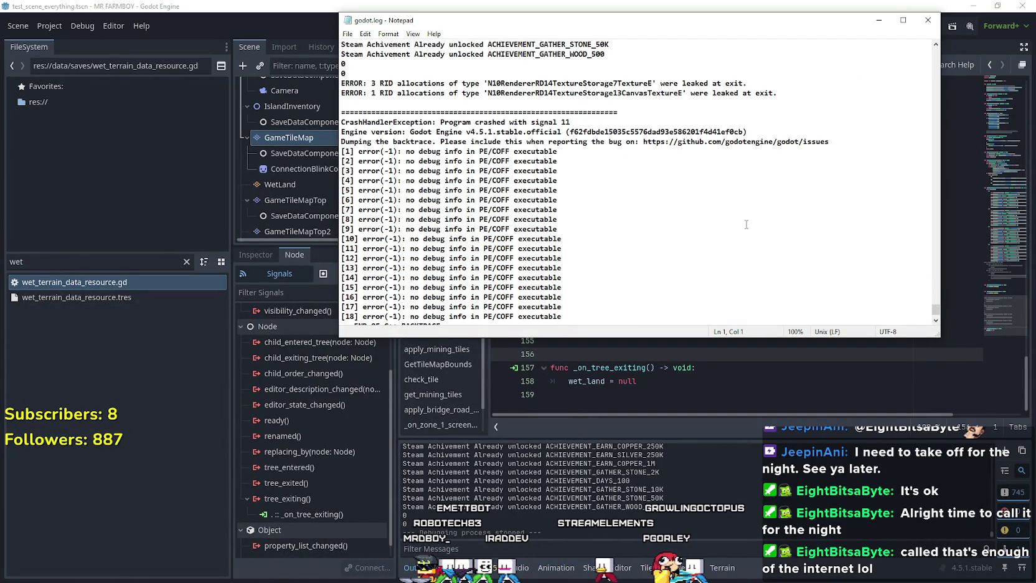
pyautogui.scroll(-1, 746, 224)
pyautogui.scroll(3, 744, 222)
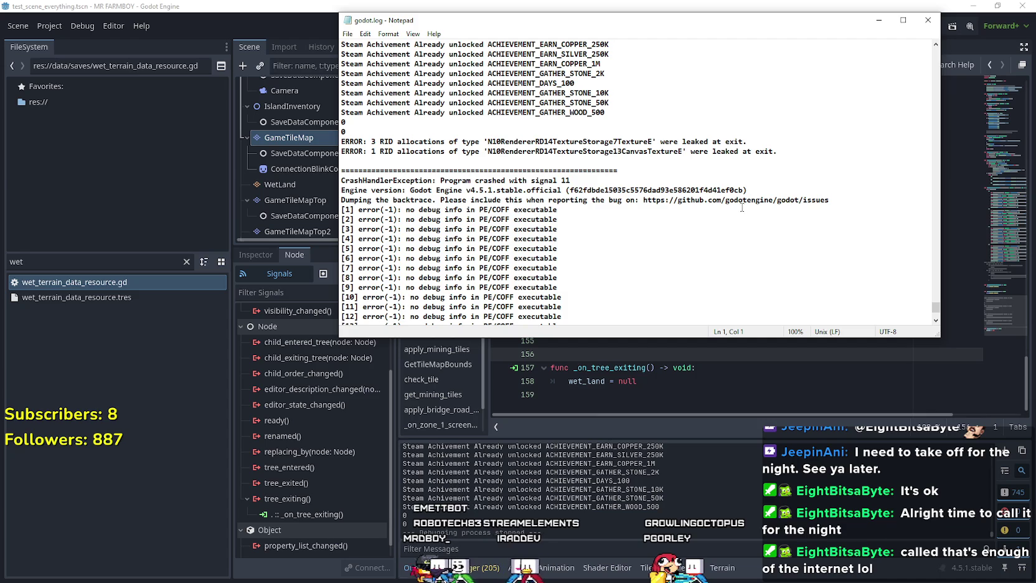
pyautogui.click(917, 23)
# Select script lines 154–158, then show the WetLand TileMapDual node's properties in the Inspector
pyautogui.moveTo(636, 382)
pyautogui.mouseDown()
pyautogui.moveTo(550, 367)
pyautogui.moveTo(582, 327)
pyautogui.mouseUp()
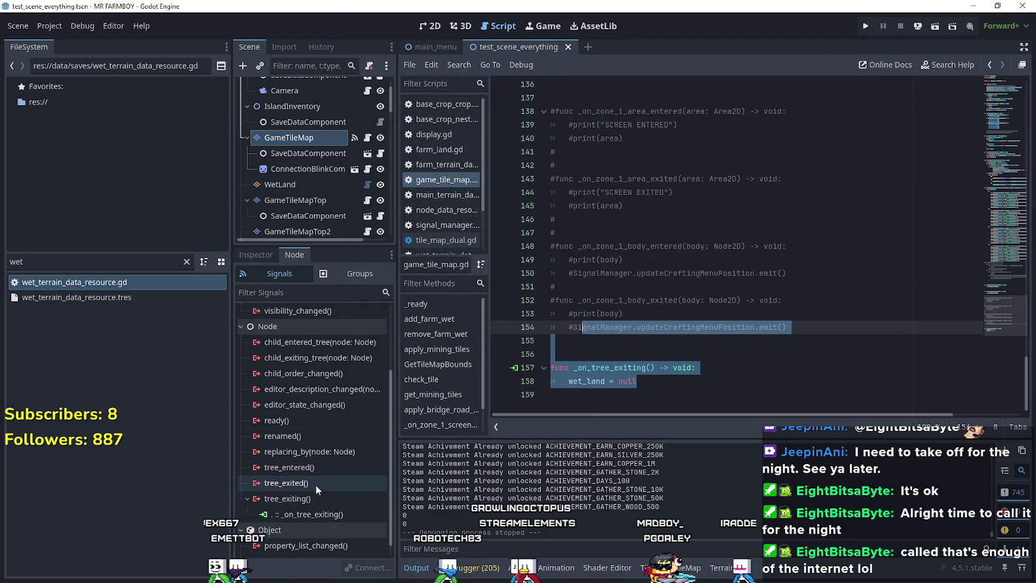
pyautogui.click(315, 181)
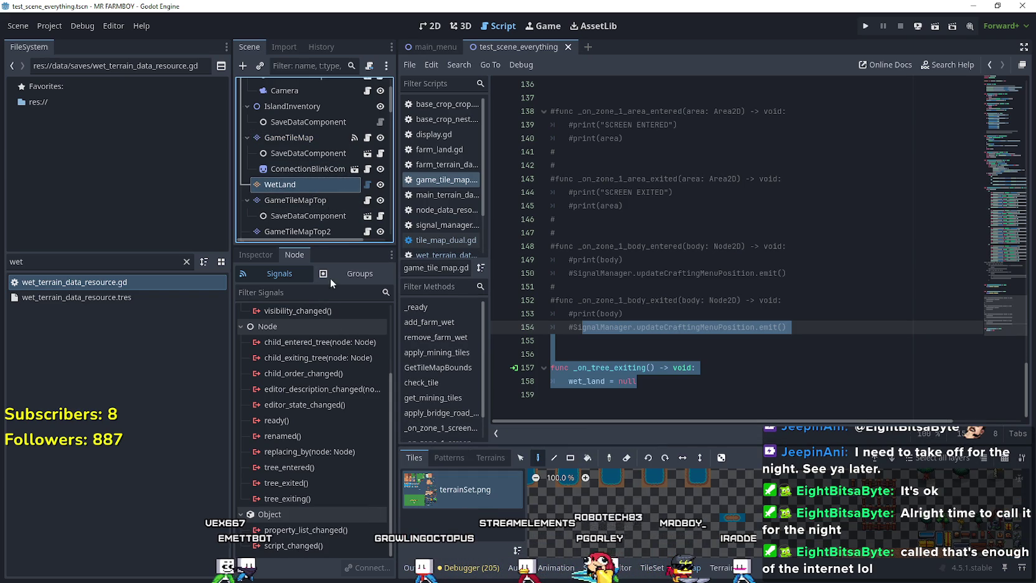
pyautogui.click(254, 258)
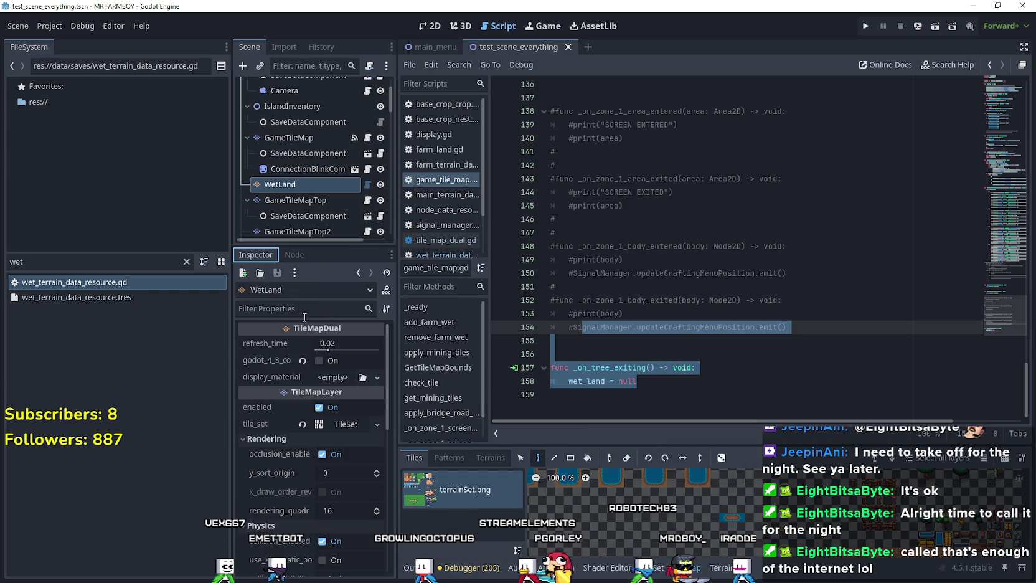
# List the WetLand node's signals, such as changed, draw and tree_exited, in the Node dock
pyautogui.click(304, 257)
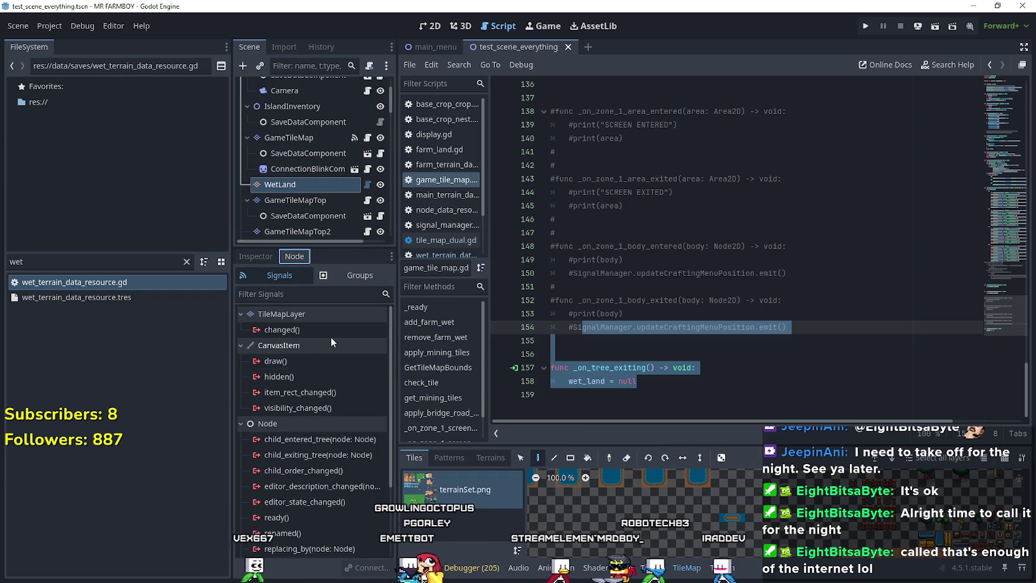
pyautogui.moveTo(325, 339)
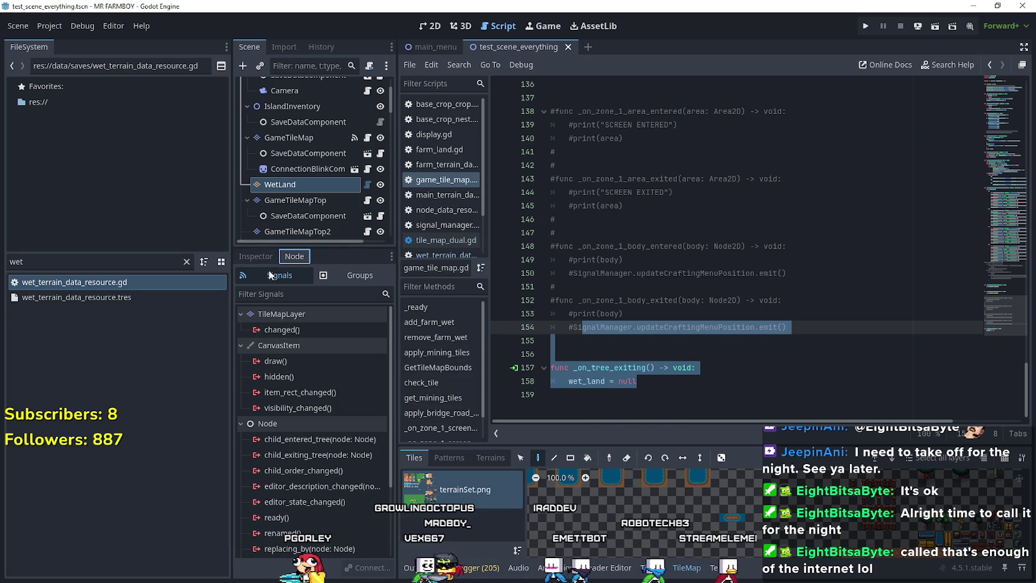
pyautogui.scroll(-2, 303, 429)
pyautogui.moveTo(304, 436)
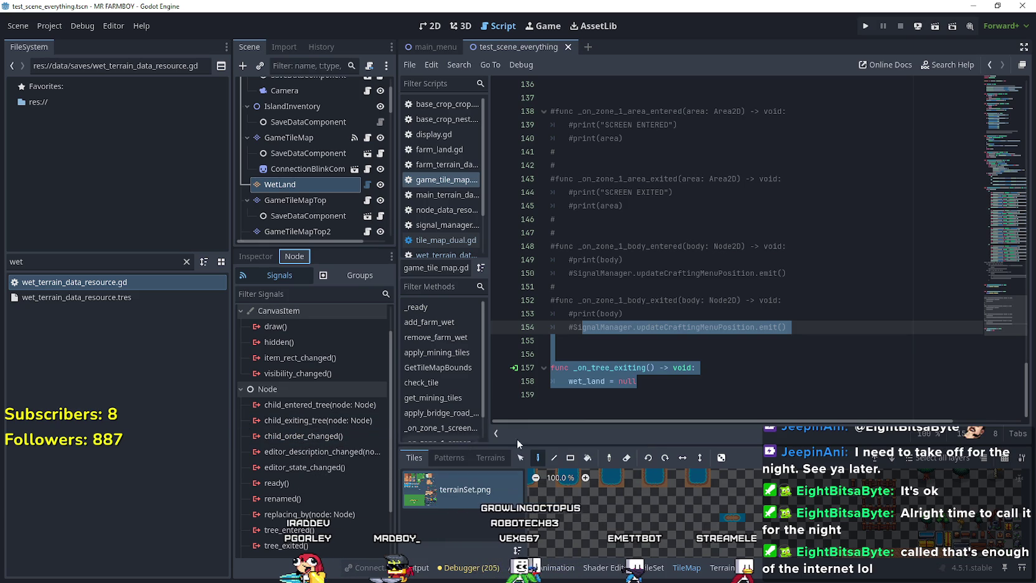
# Select wet_land on line 158, go to the script top, and bring up options on draw_cell in add_farm_wet
pyautogui.doubleClick(583, 381)
pyautogui.moveTo(986, 335); pyautogui.dragTo(1009, 65)
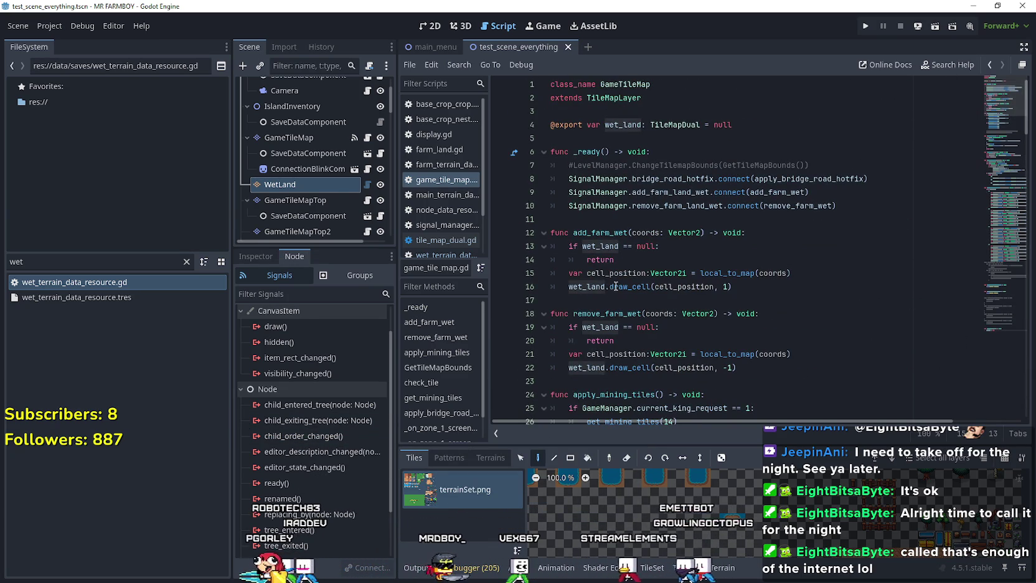
pyautogui.scroll(-2, 615, 287)
pyautogui.rightClick(635, 206)
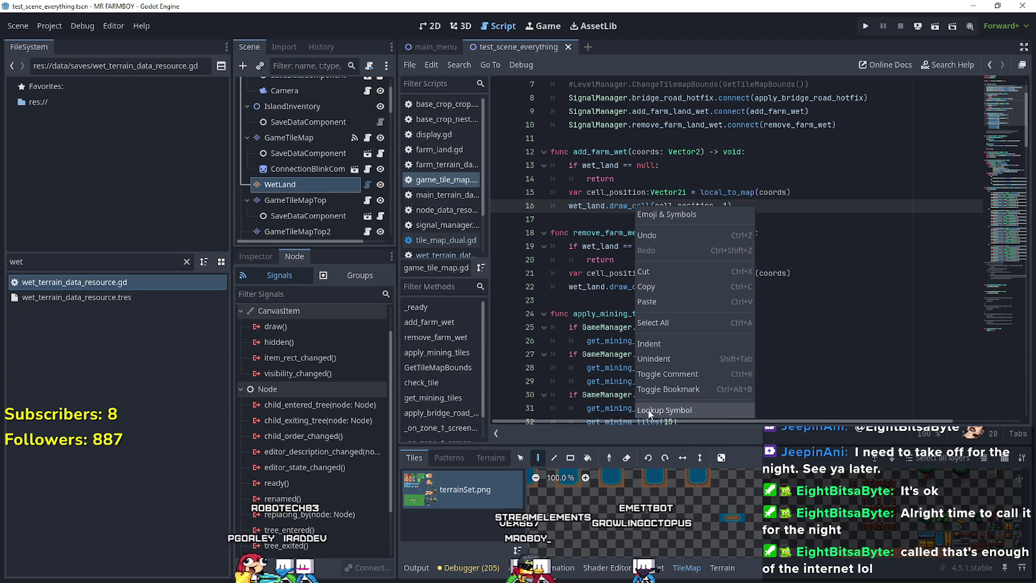
# Look up draw_cell to reach its definition in tile_map_dual.gd
pyautogui.click(664, 410)
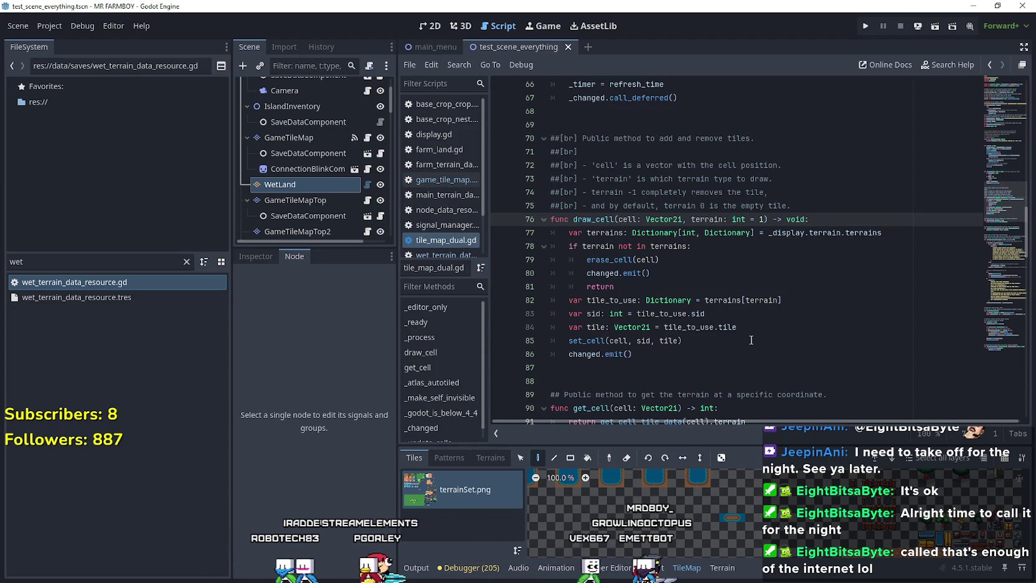
pyautogui.scroll(-1, 748, 336)
pyautogui.click(723, 318)
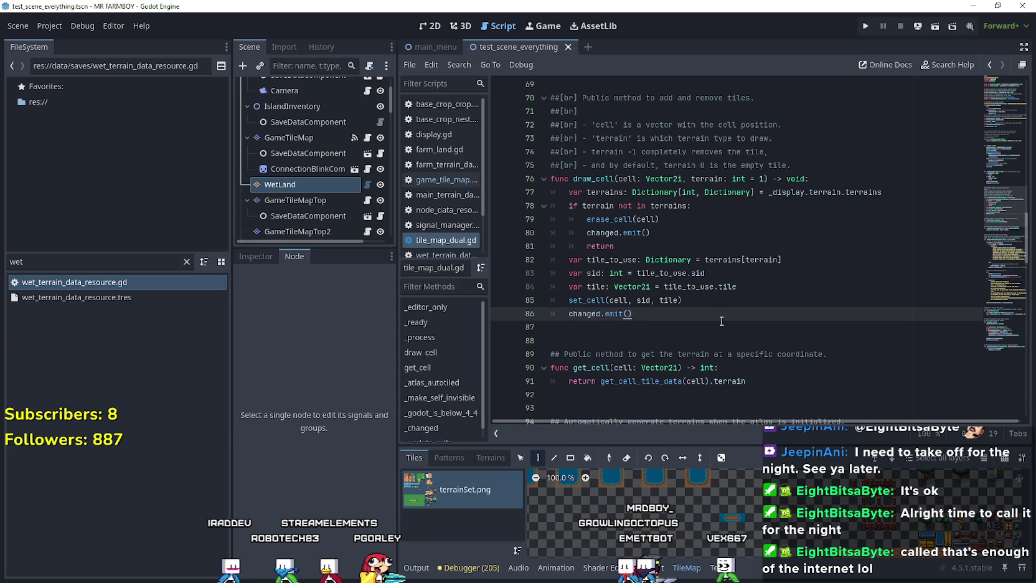
pyautogui.scroll(-3, 721, 321)
pyautogui.scroll(2, 722, 321)
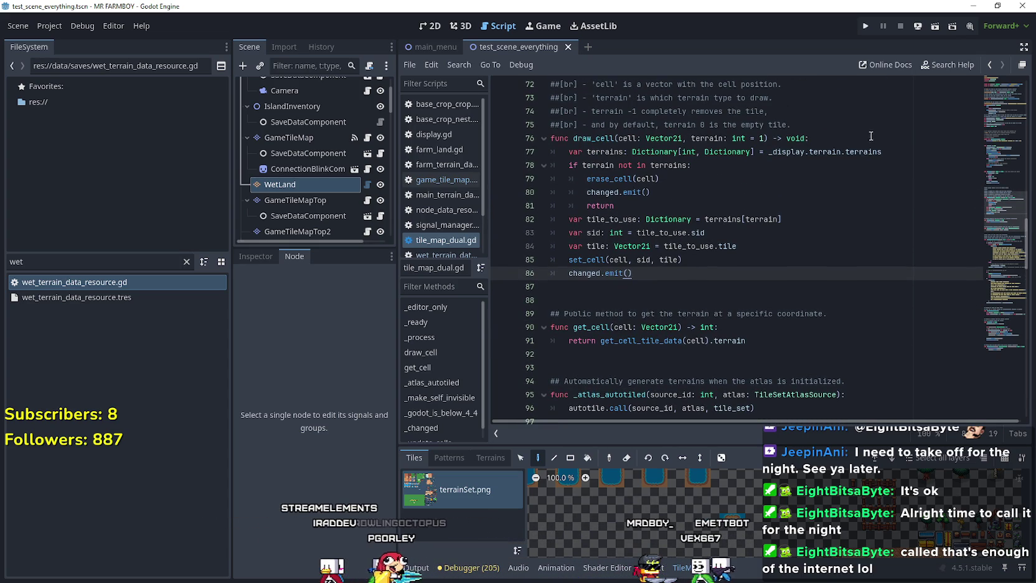
# Follow _display to its declaration, then look up the Display class to open display.gd
pyautogui.moveTo(797, 153)
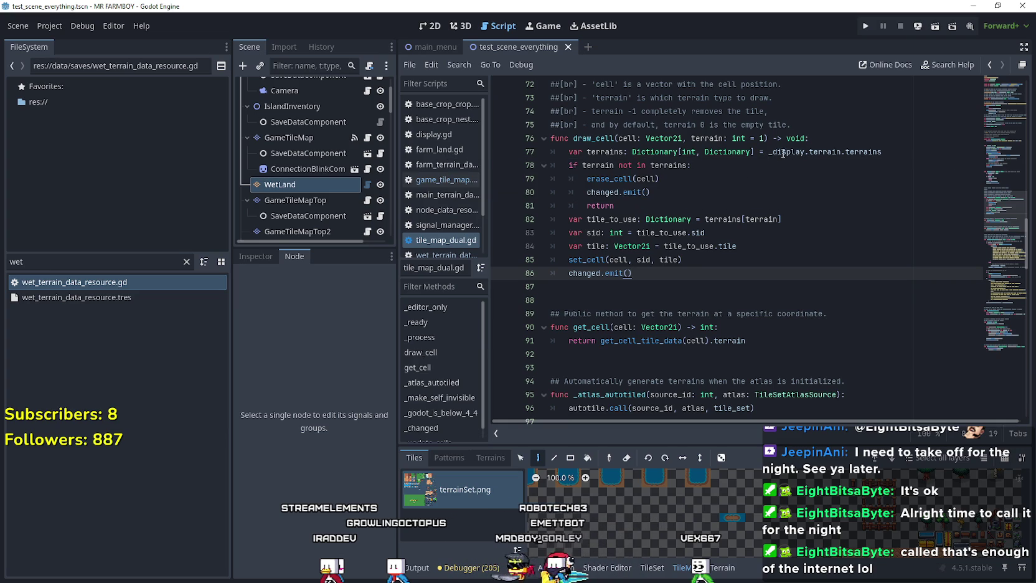
pyautogui.rightClick(783, 153)
pyautogui.click(835, 350)
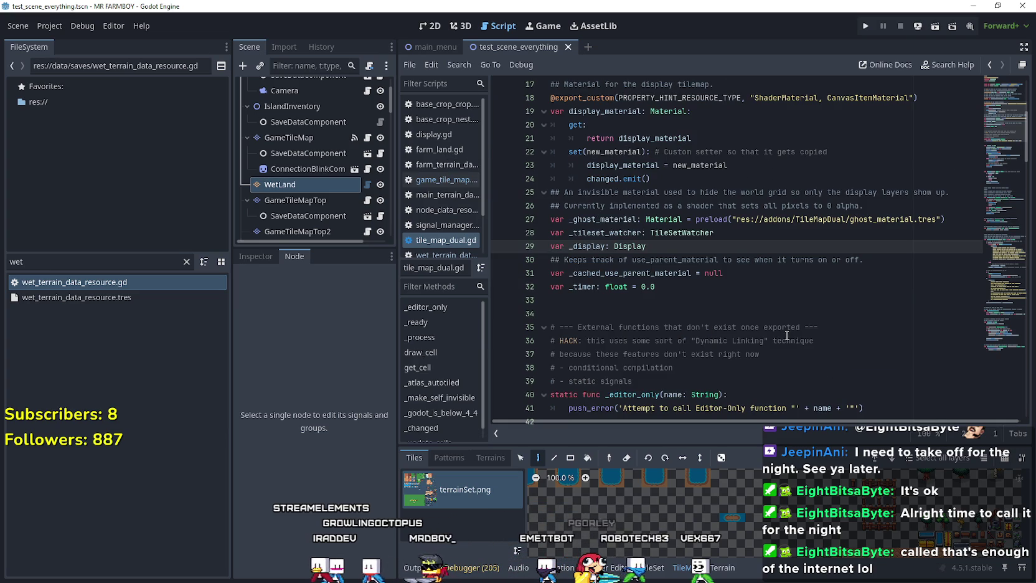
pyautogui.scroll(2, 748, 327)
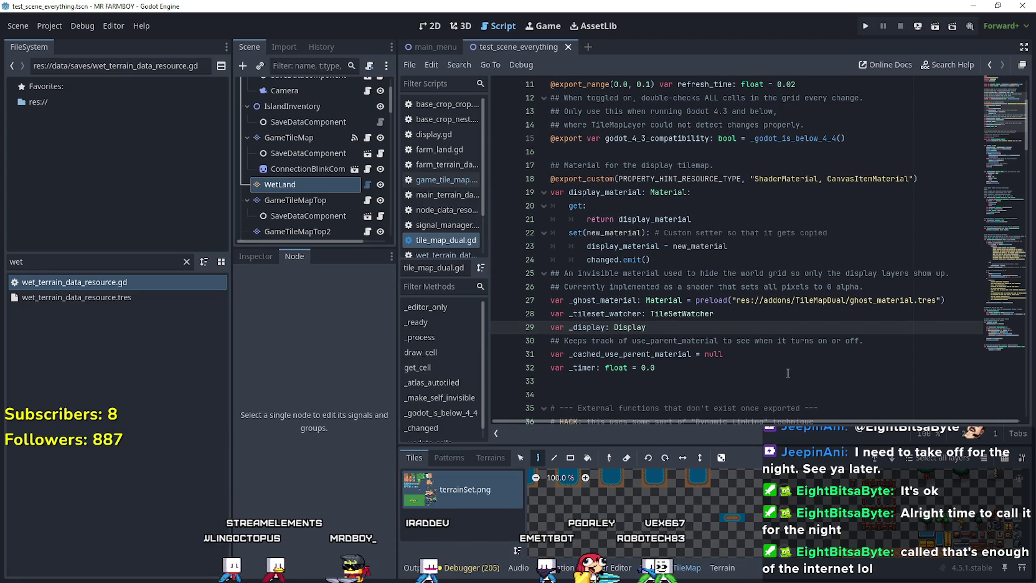
pyautogui.rightClick(636, 329)
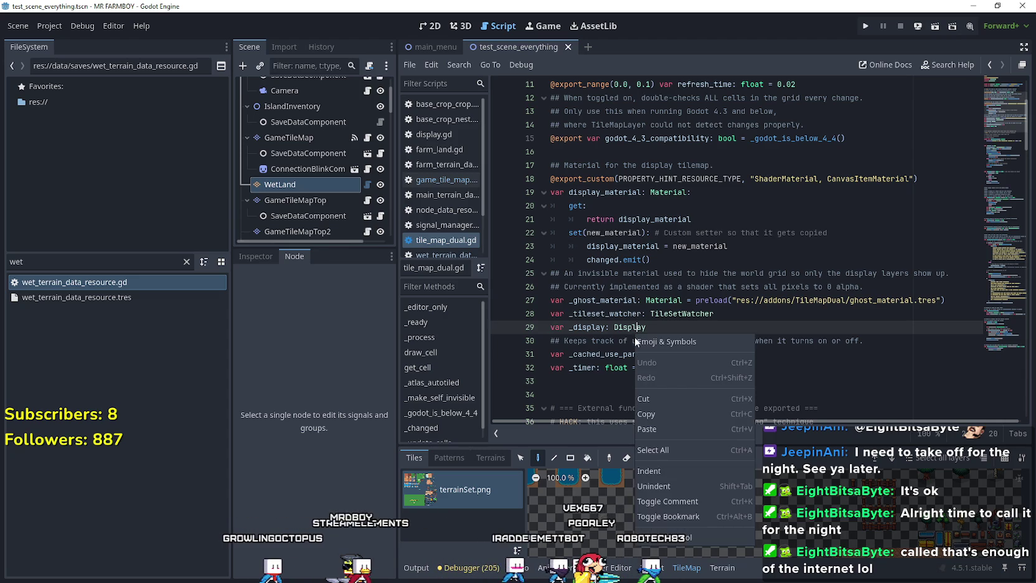
pyautogui.click(684, 540)
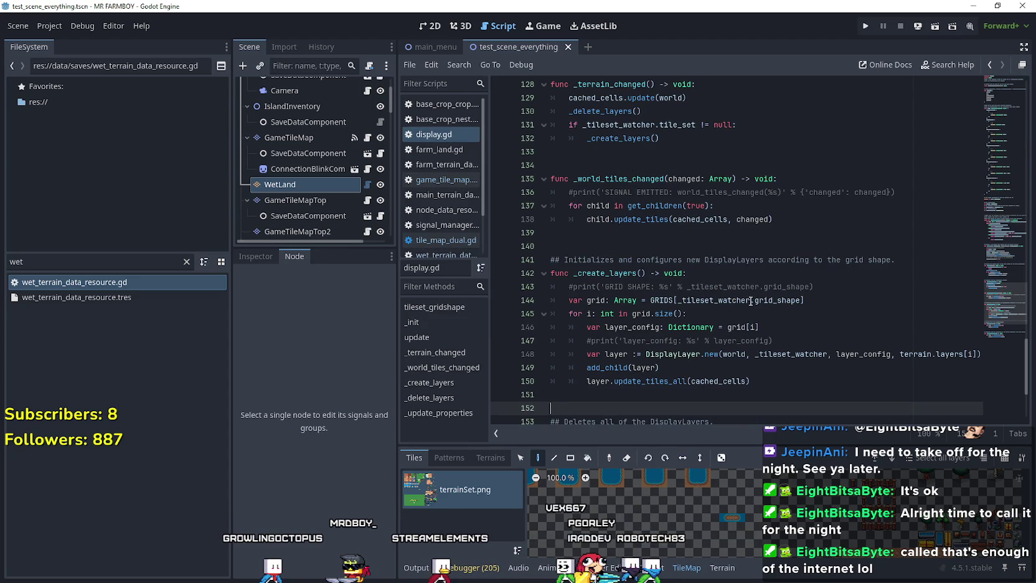
pyautogui.scroll(4, 750, 309)
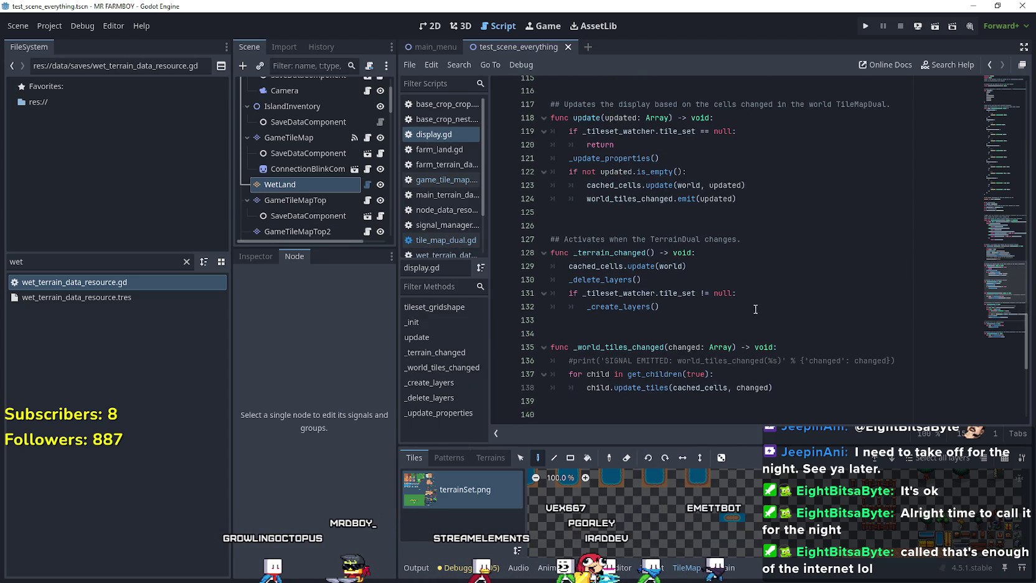
pyautogui.moveTo(989, 273); pyautogui.dragTo(995, 83)
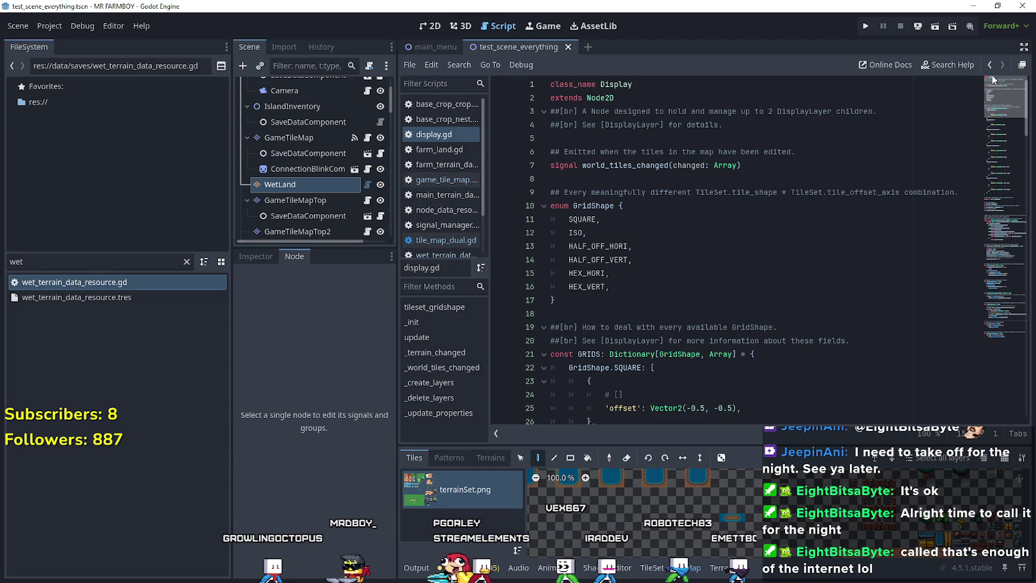
pyautogui.moveTo(994, 79); pyautogui.dragTo(995, 94)
pyautogui.scroll(2, 994, 88)
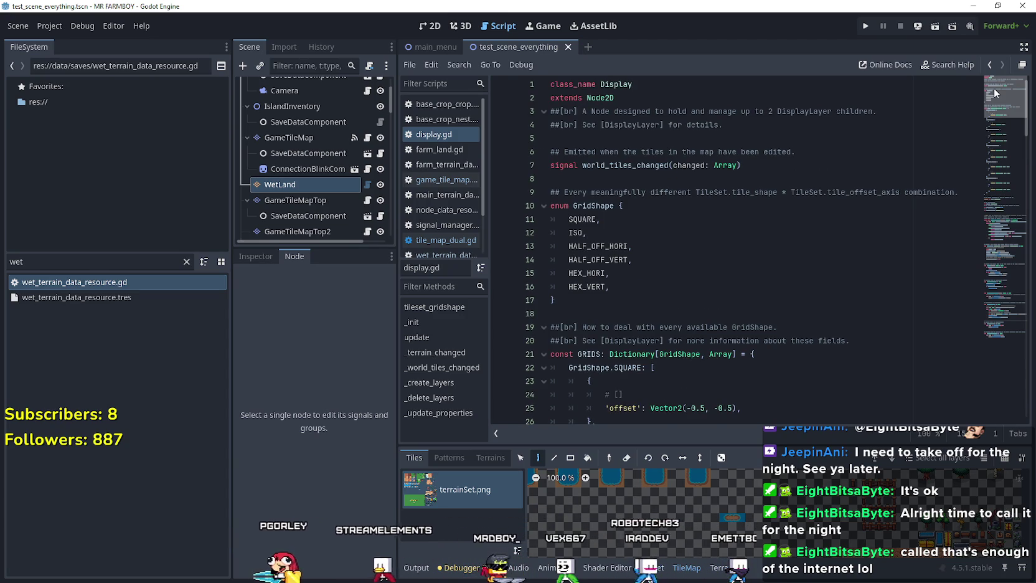
pyautogui.moveTo(994, 88); pyautogui.dragTo(964, 216)
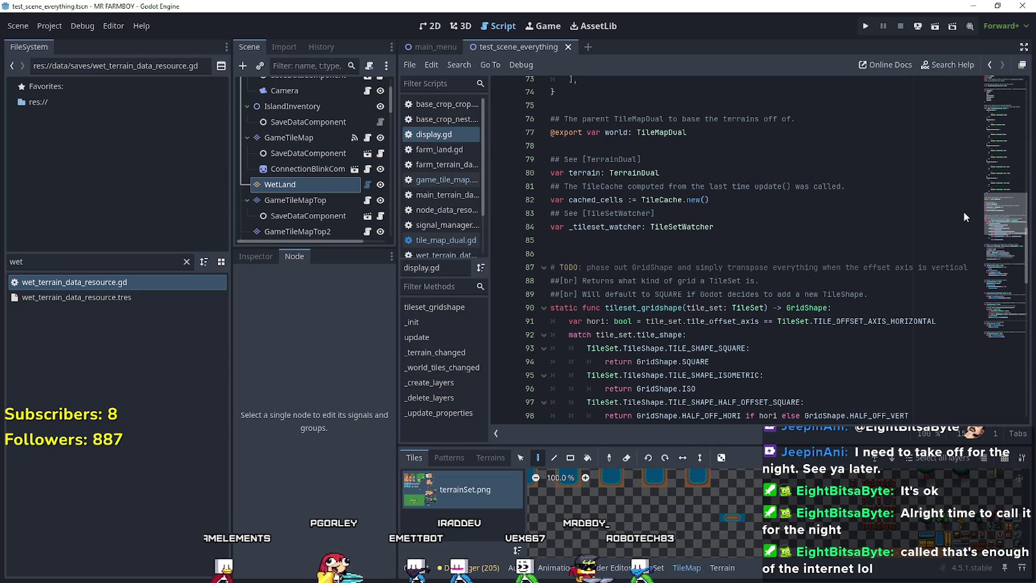
pyautogui.scroll(-1, 678, 305)
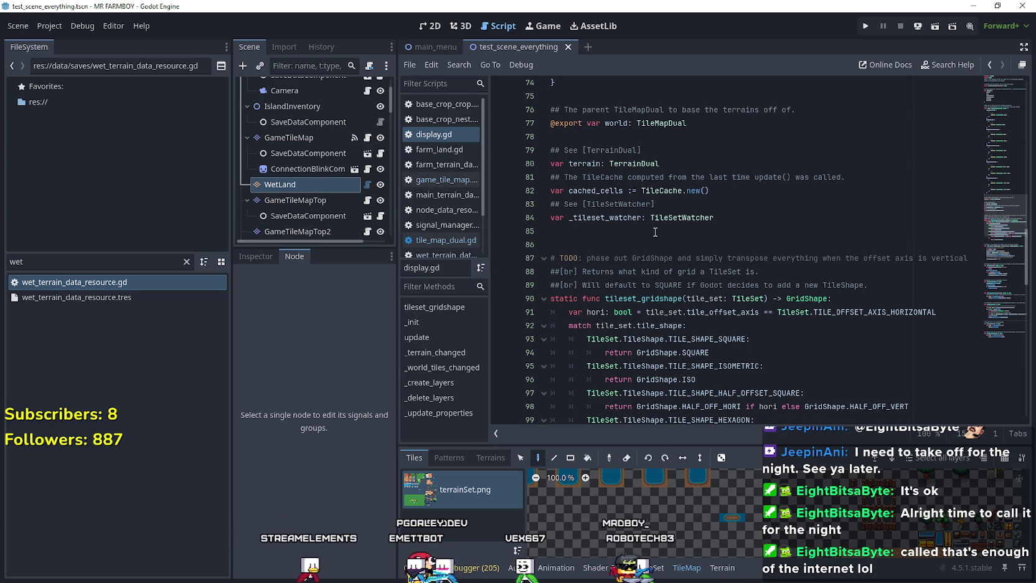
pyautogui.doubleClick(617, 123)
pyautogui.scroll(-3, 741, 277)
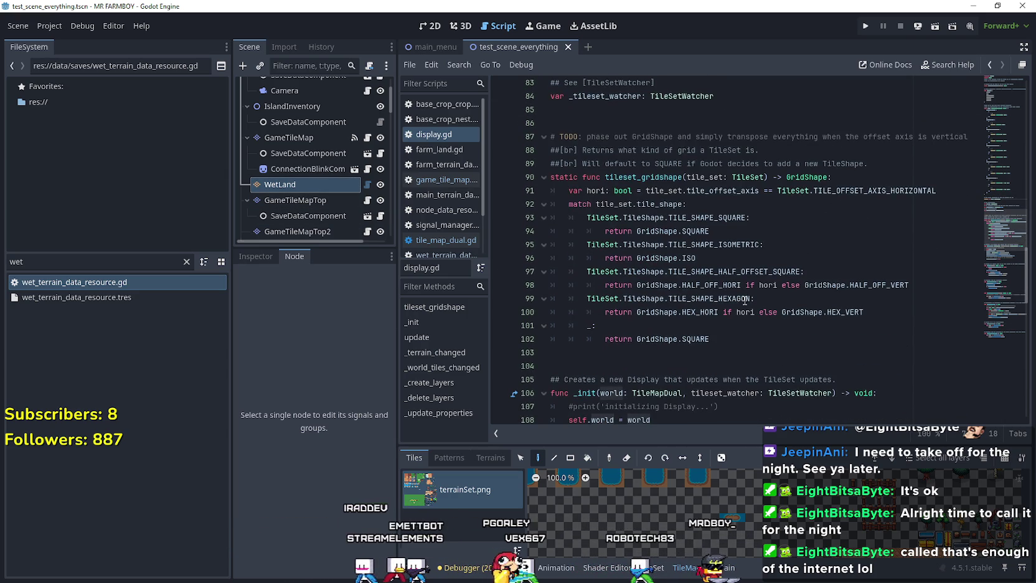
pyautogui.scroll(-5, 779, 337)
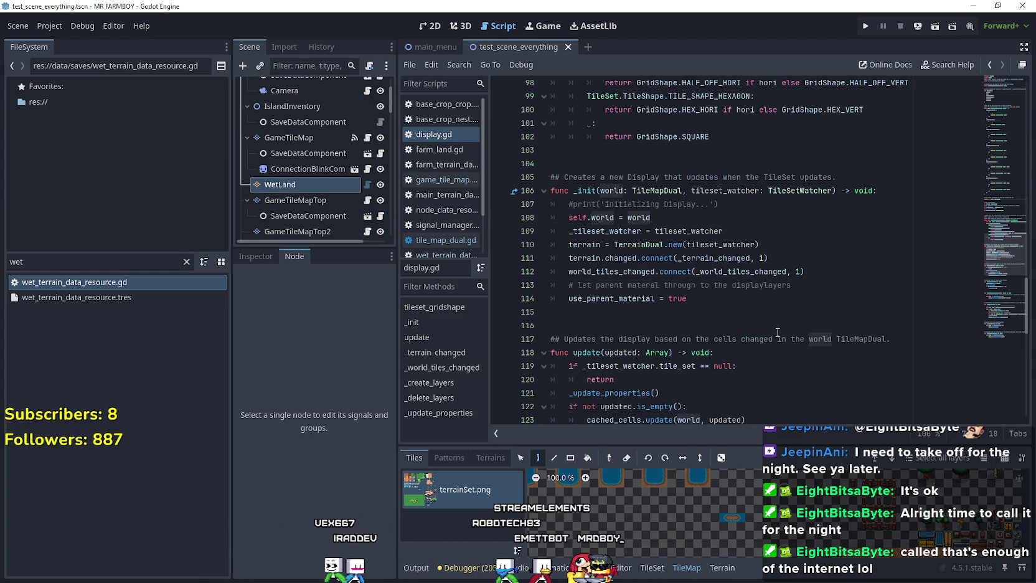
pyautogui.scroll(-2, 778, 333)
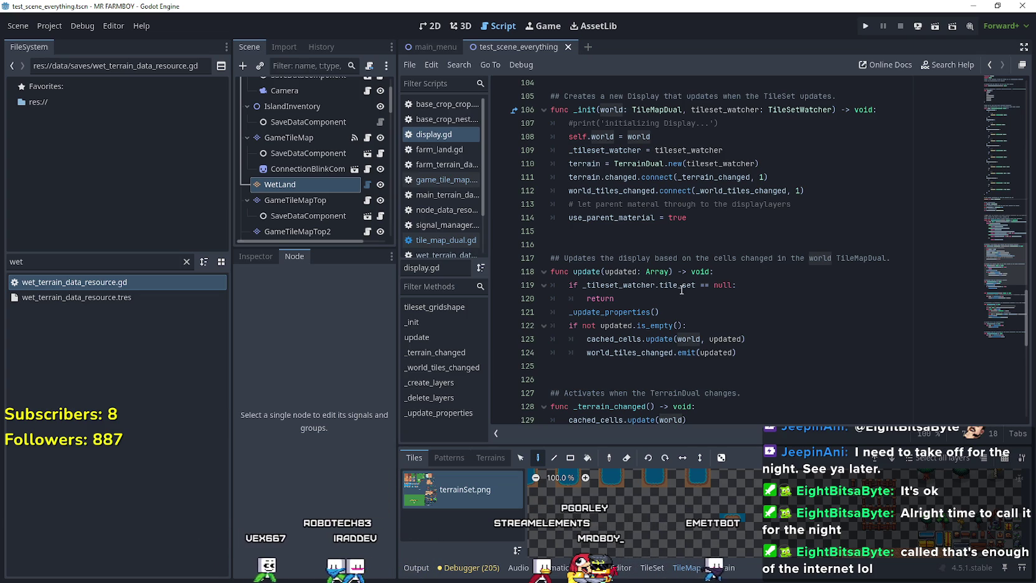
pyautogui.doubleClick(682, 287)
pyautogui.click(765, 323)
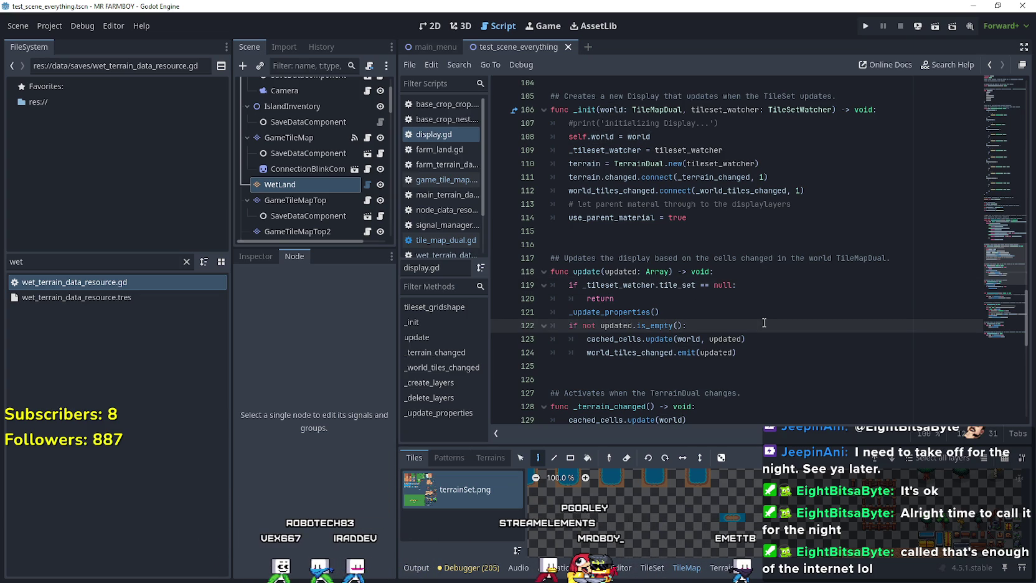
pyautogui.scroll(-2, 765, 323)
pyautogui.click(744, 288)
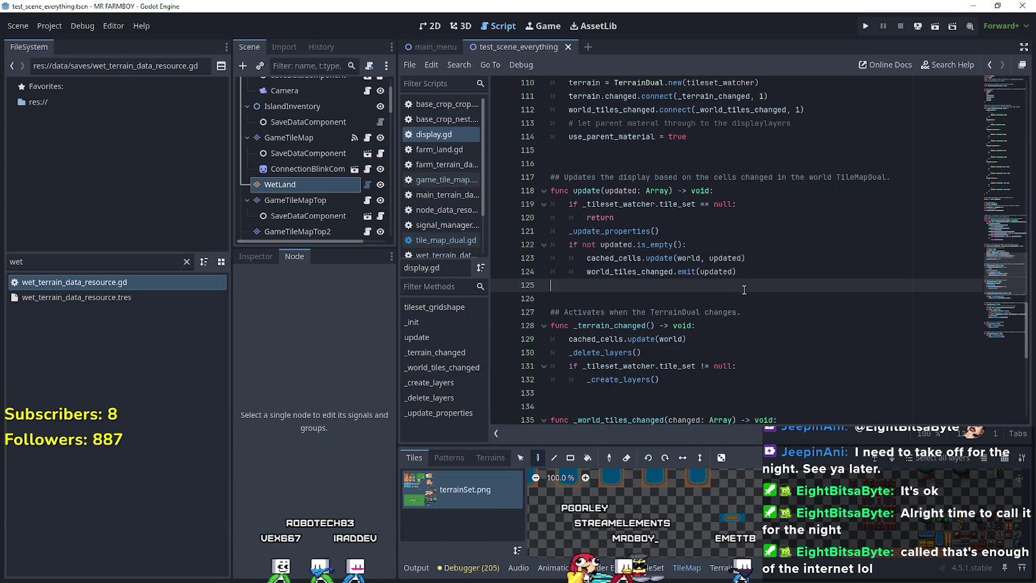
pyautogui.scroll(-1, 744, 292)
pyautogui.click(745, 264)
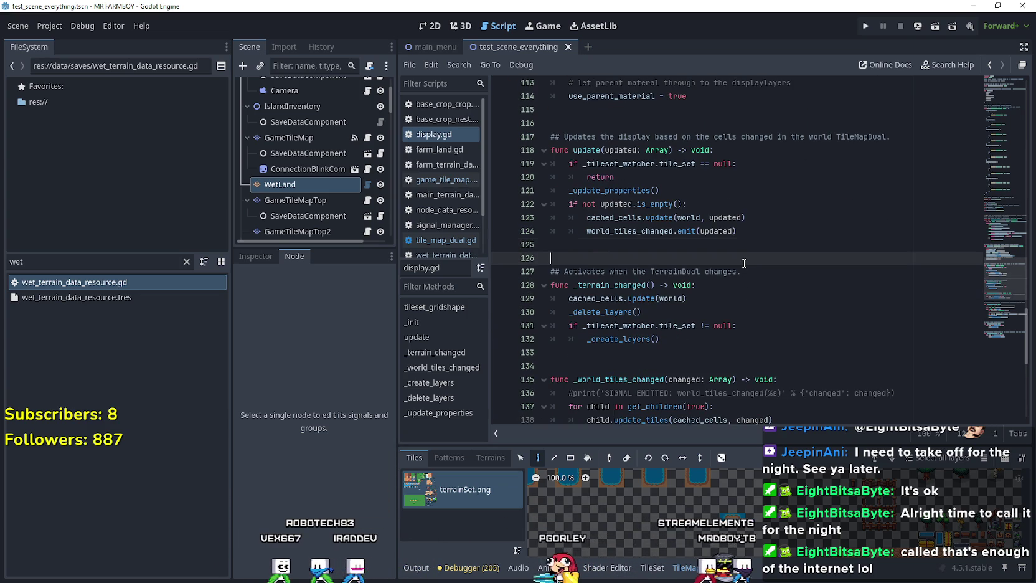
pyautogui.scroll(-2, 745, 264)
pyautogui.click(745, 264)
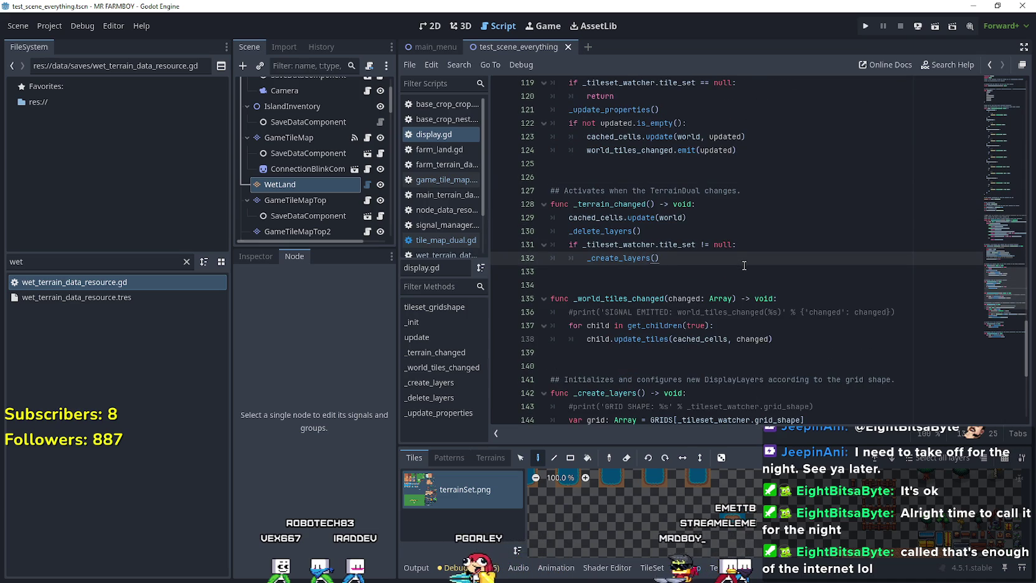
pyautogui.doubleClick(626, 231)
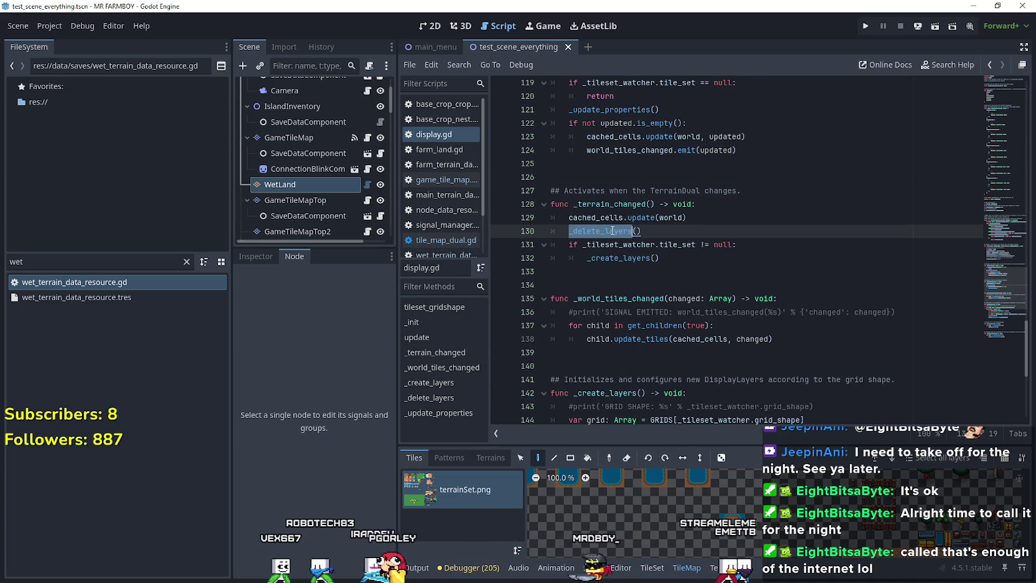
pyautogui.press('Down')
pyautogui.press('Down')
pyautogui.press('Down')
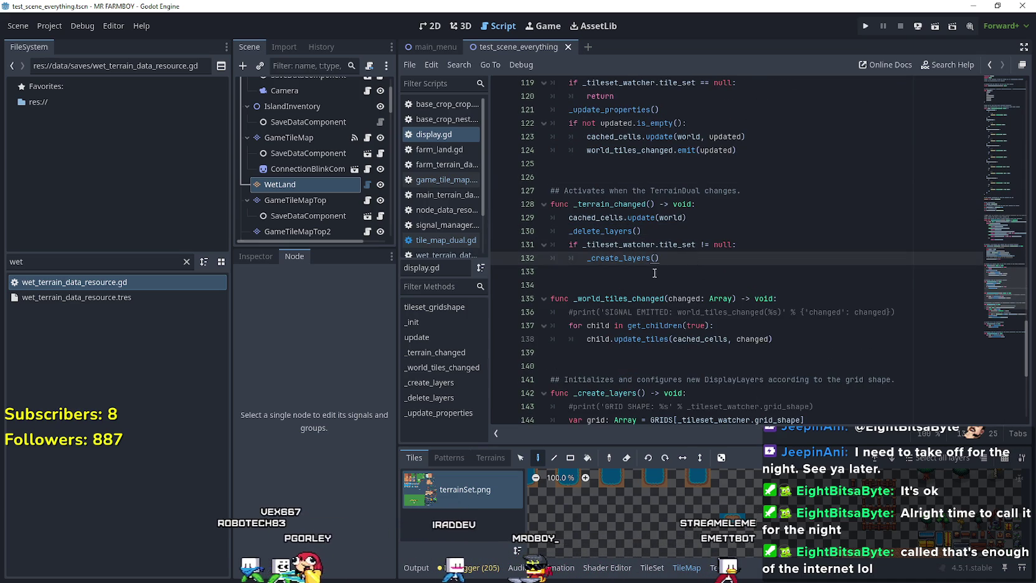
pyautogui.moveTo(728, 301)
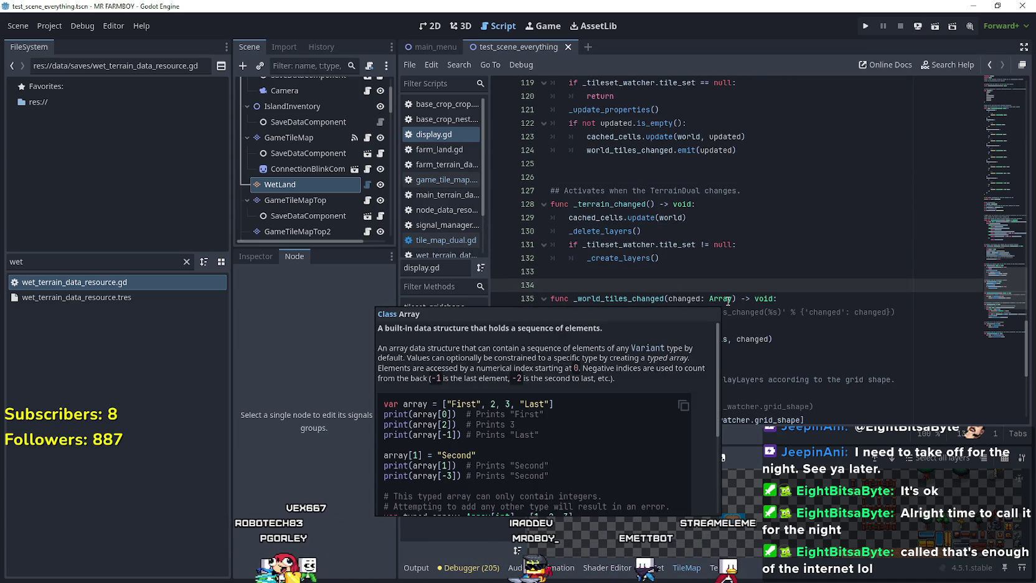
pyautogui.scroll(-3, 691, 240)
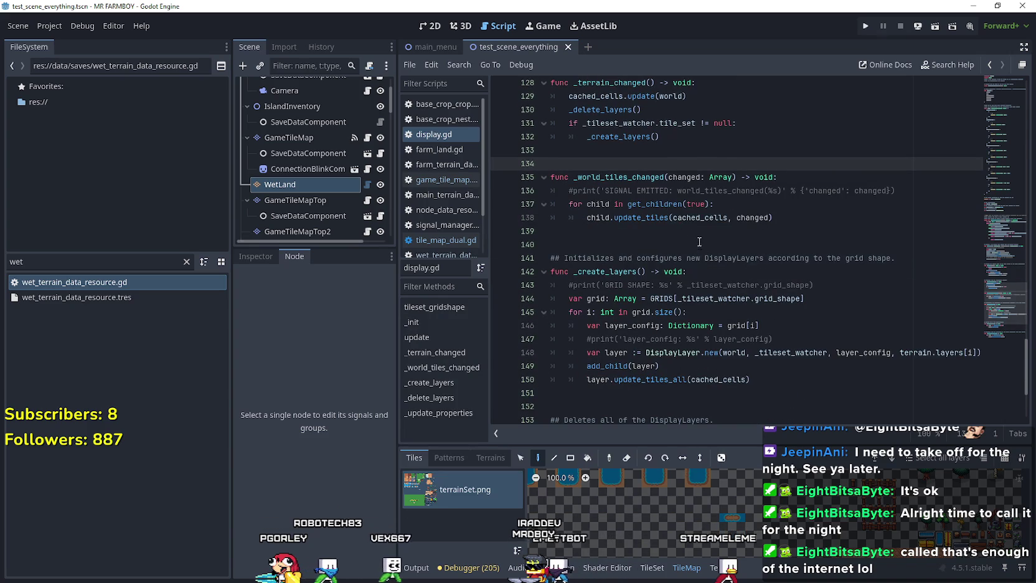
pyautogui.click(697, 234)
pyautogui.scroll(-4, 727, 261)
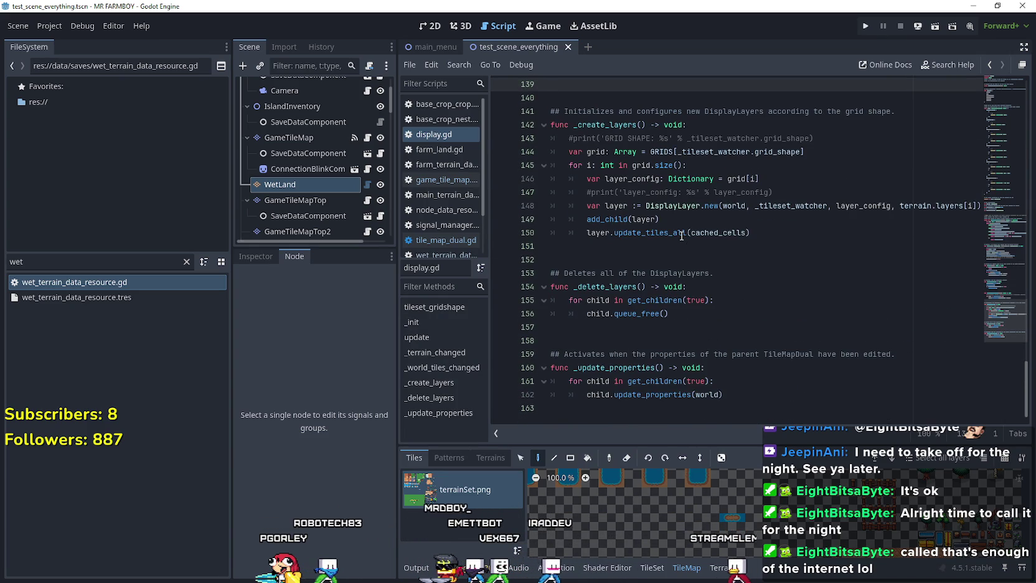
pyautogui.scroll(4, 686, 242)
pyautogui.scroll(4, 685, 243)
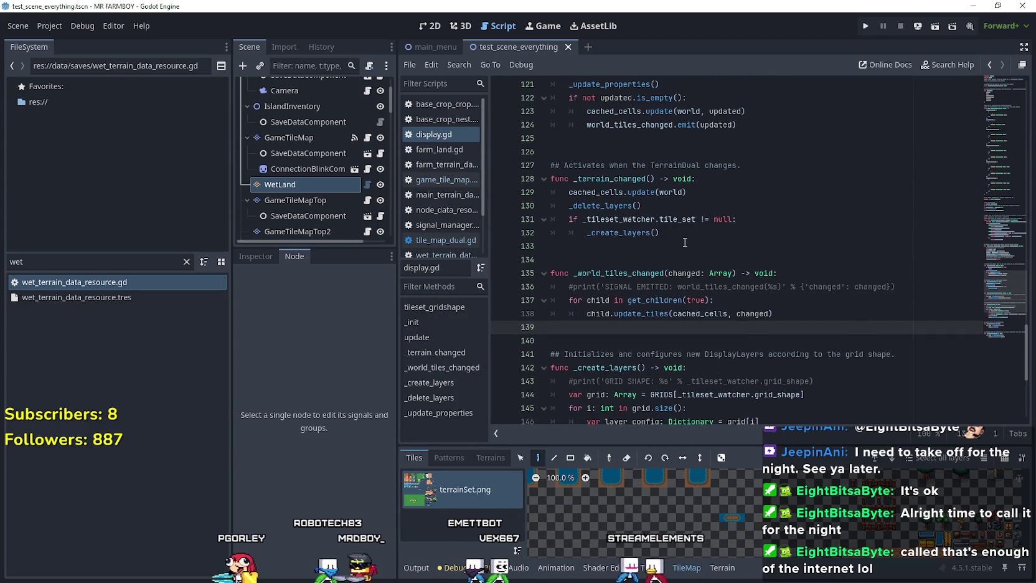
pyautogui.moveTo(980, 287)
pyautogui.mouseDown()
pyautogui.moveTo(980, 299)
pyautogui.moveTo(978, 190)
pyautogui.moveTo(953, 83)
pyautogui.mouseUp()
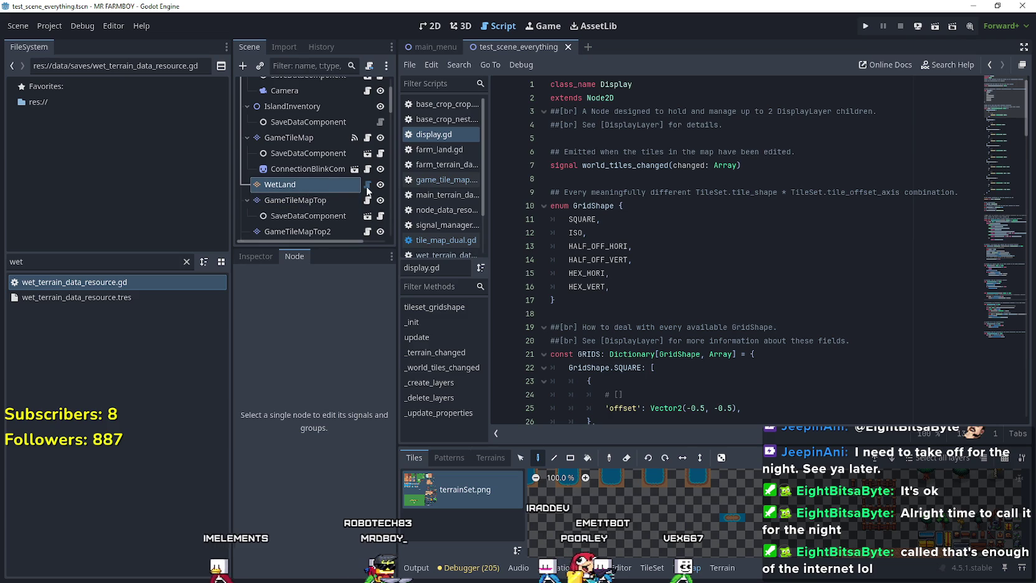
# Clear the 'wet' FileSystem filter and open addons/TileMapDual/atlas_watcher.gd
pyautogui.click(187, 262)
pyautogui.click(188, 262)
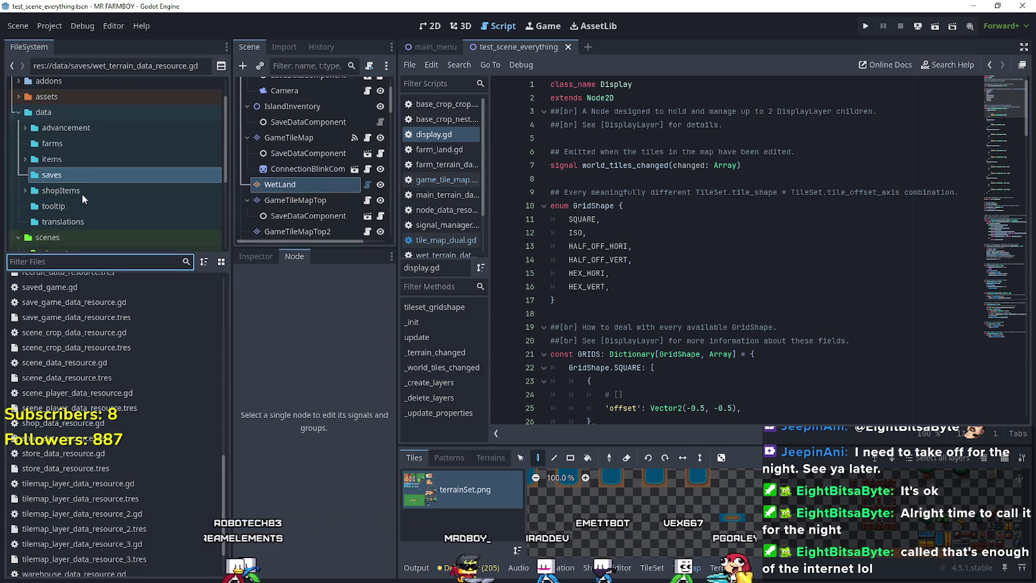
pyautogui.click(18, 97)
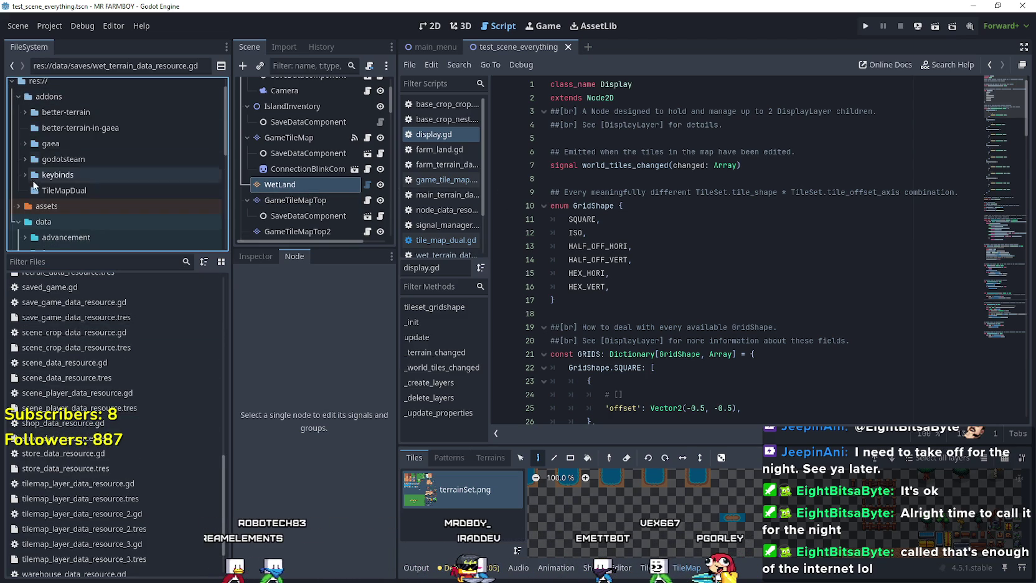
pyautogui.click(42, 193)
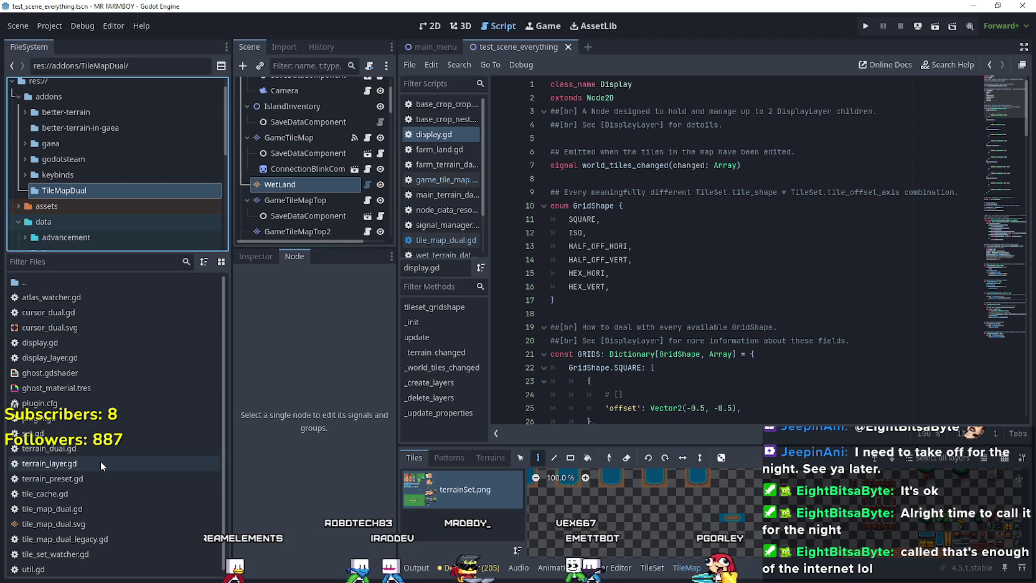
pyautogui.doubleClick(93, 297)
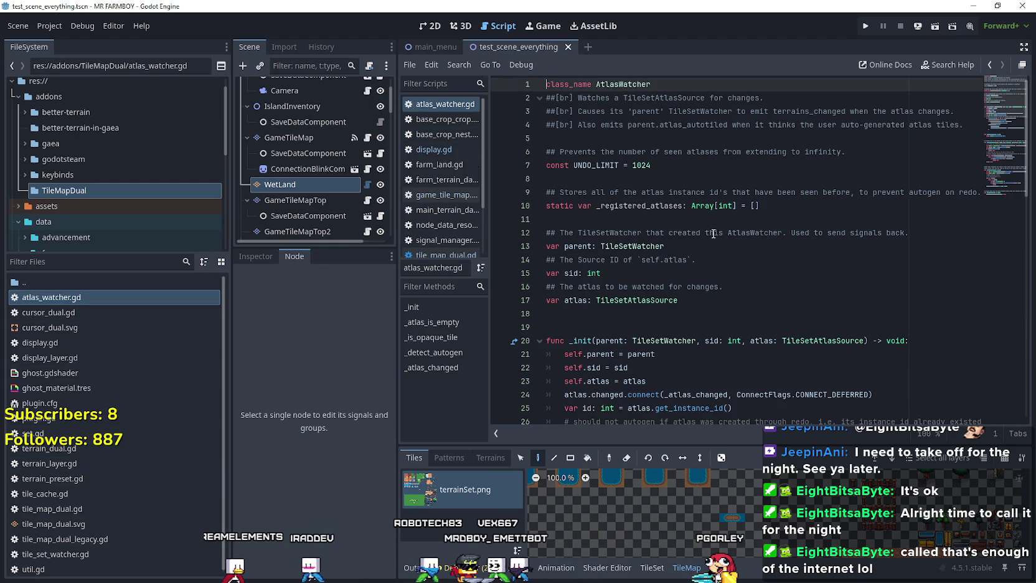
# Read through atlas_watcher.gd, highlighting the HACK comment on lines 57–58, then open set.gd
pyautogui.click(669, 180)
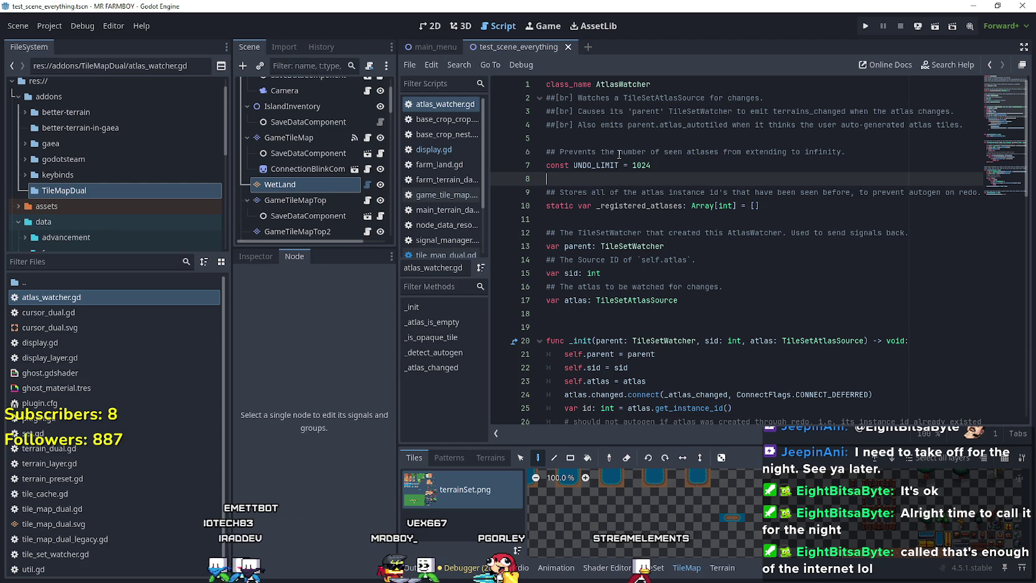
pyautogui.scroll(-1, 824, 302)
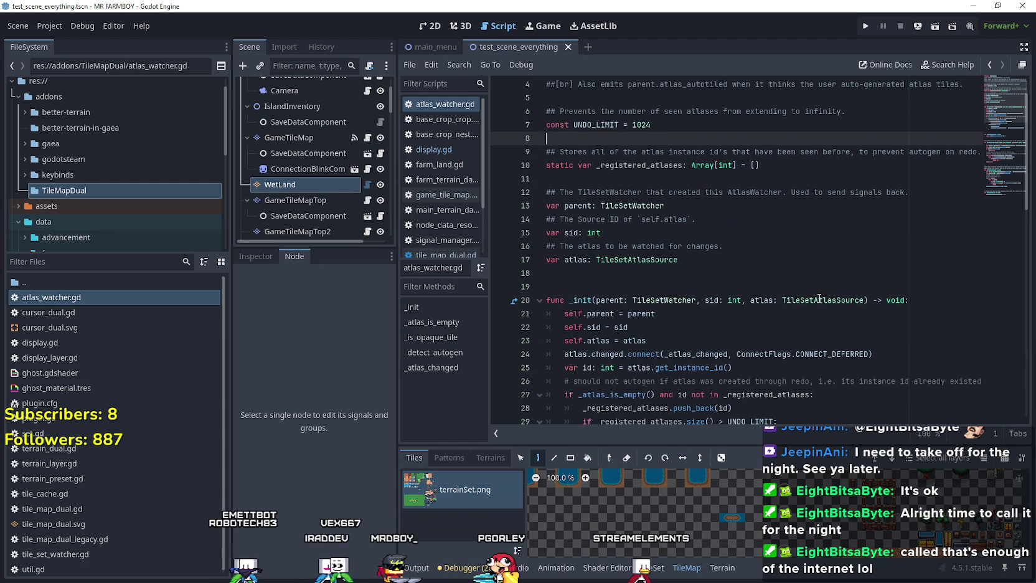
pyautogui.scroll(-2, 708, 264)
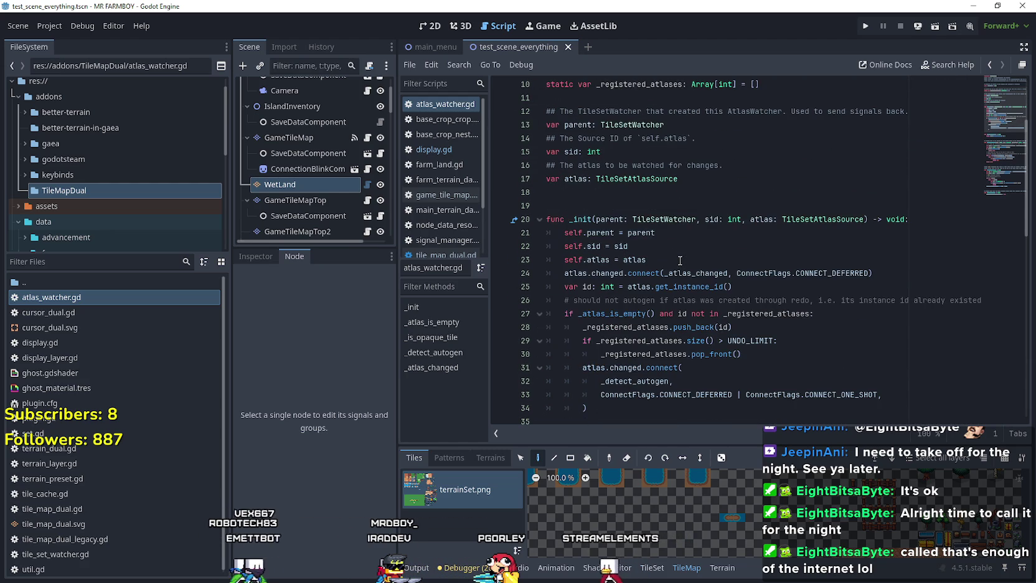
pyautogui.scroll(-1, 680, 261)
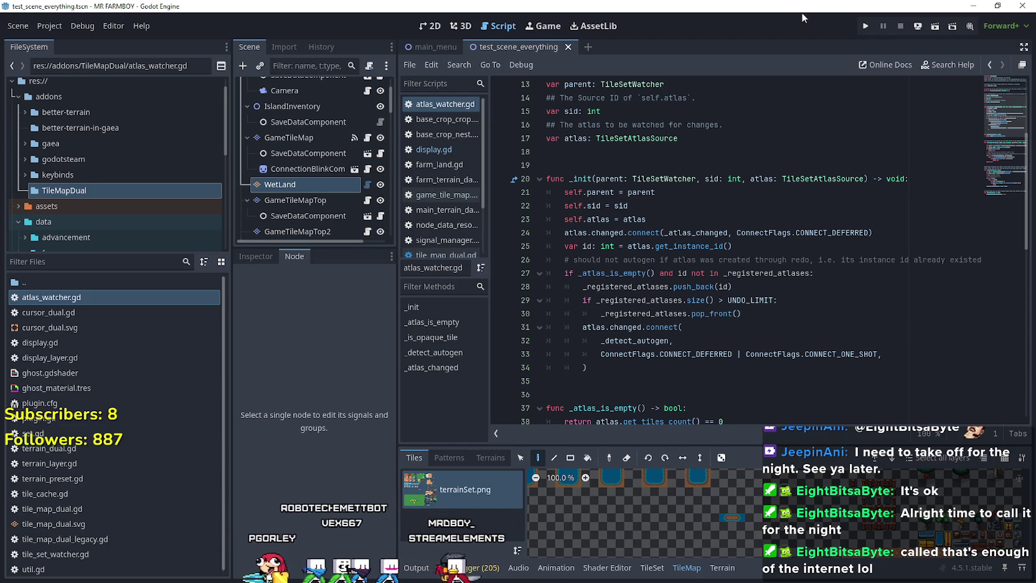
pyautogui.scroll(-3, 650, 293)
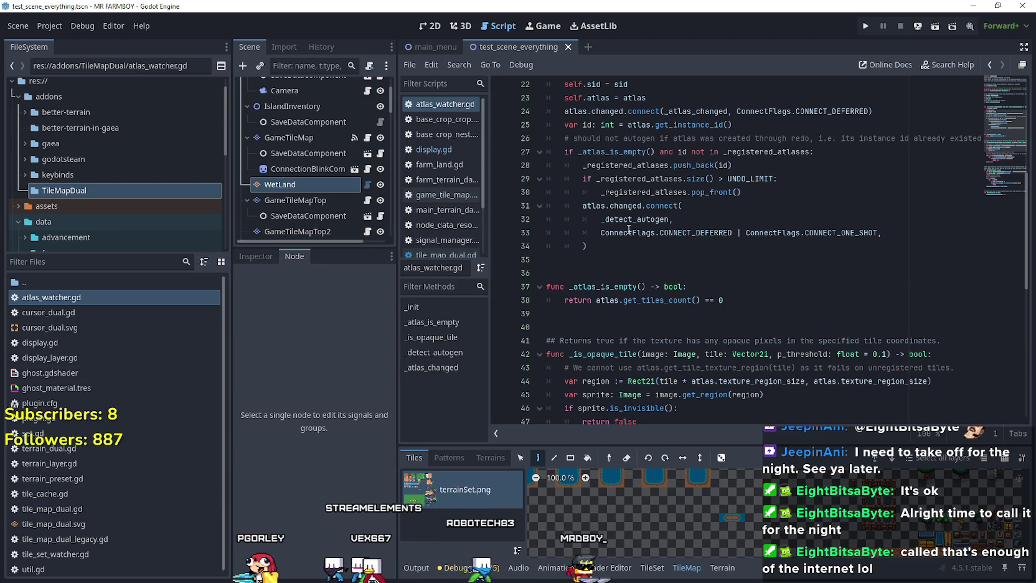
pyautogui.scroll(-2, 584, 328)
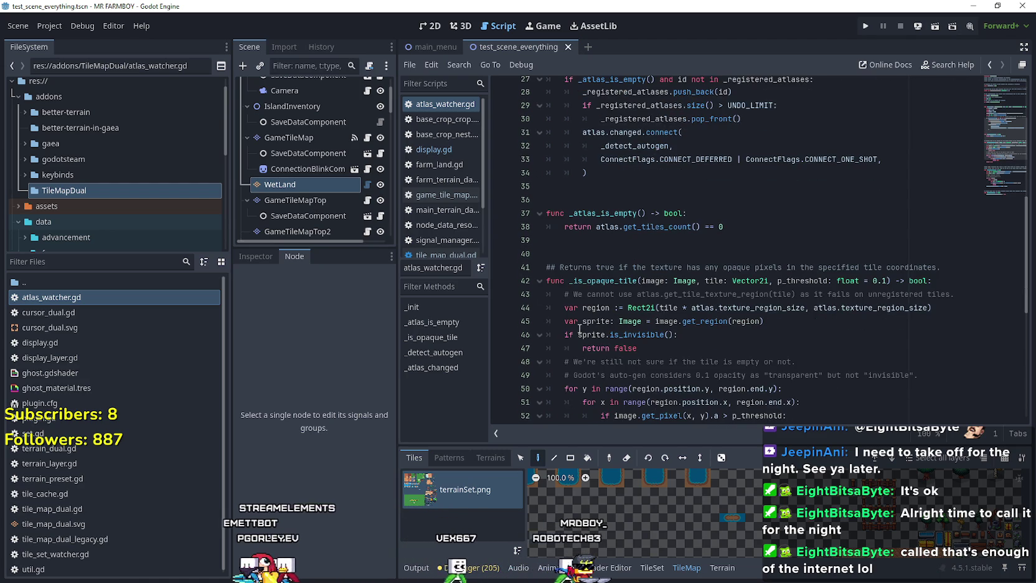
pyautogui.scroll(-1, 580, 329)
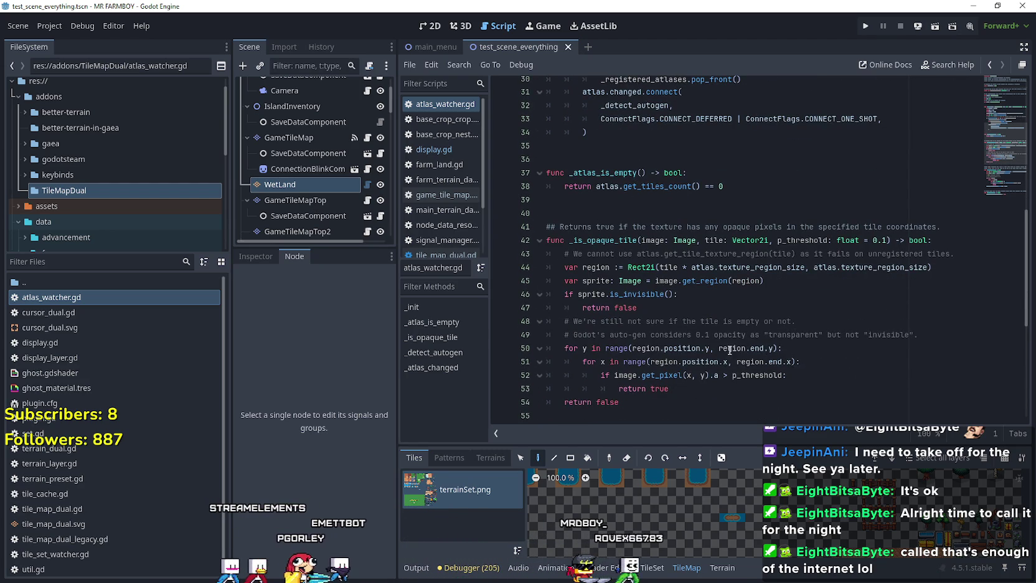
pyautogui.scroll(-2, 733, 350)
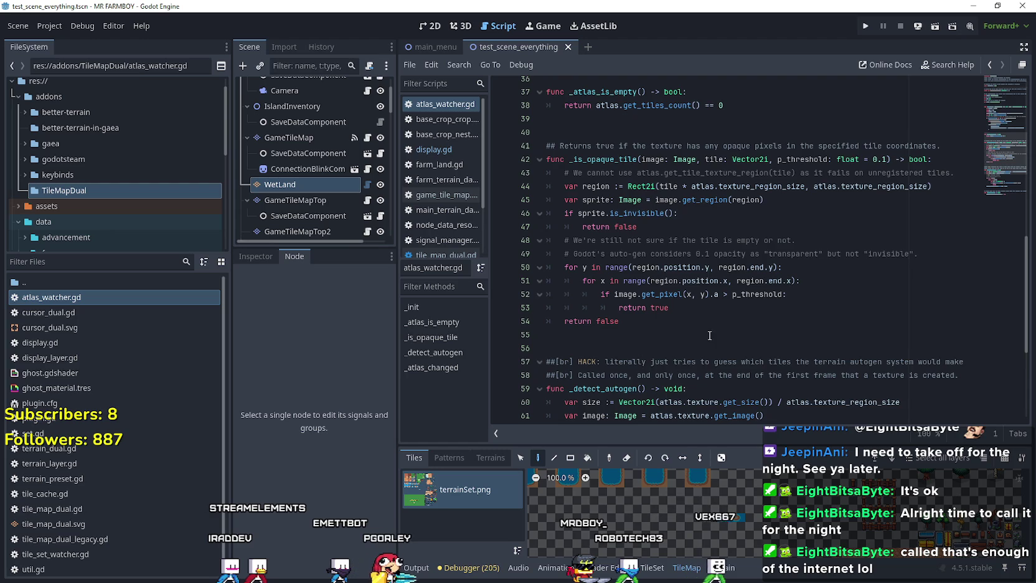
pyautogui.scroll(-3, 709, 336)
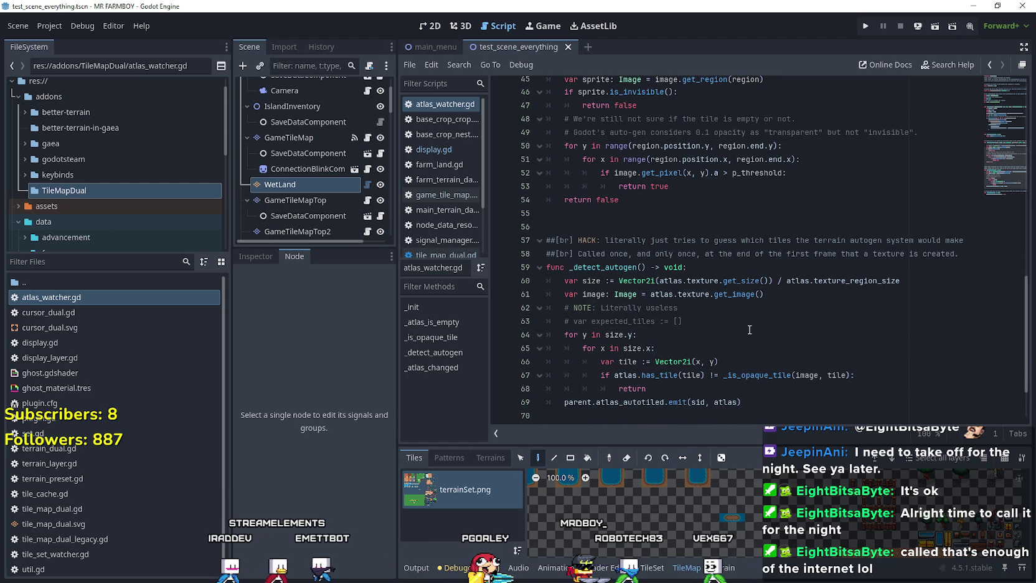
pyautogui.moveTo(810, 241); pyautogui.dragTo(964, 241)
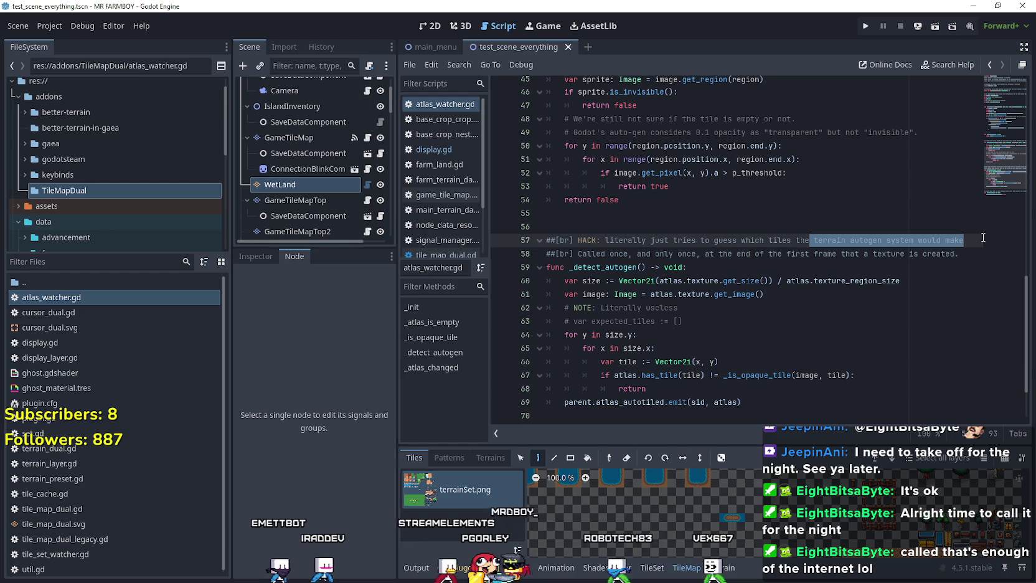
pyautogui.moveTo(984, 237); pyautogui.dragTo(961, 254)
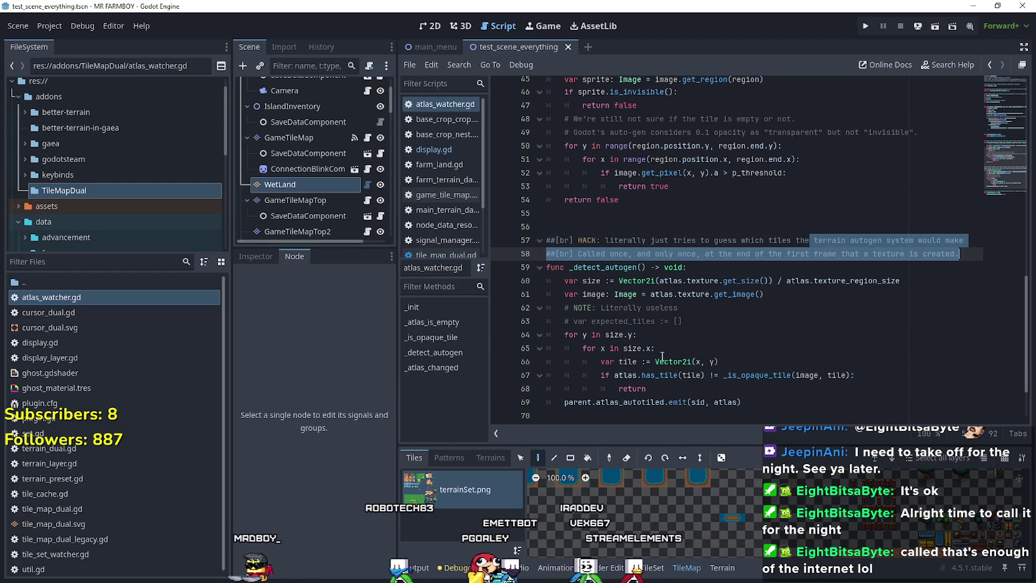
pyautogui.scroll(-2, 662, 355)
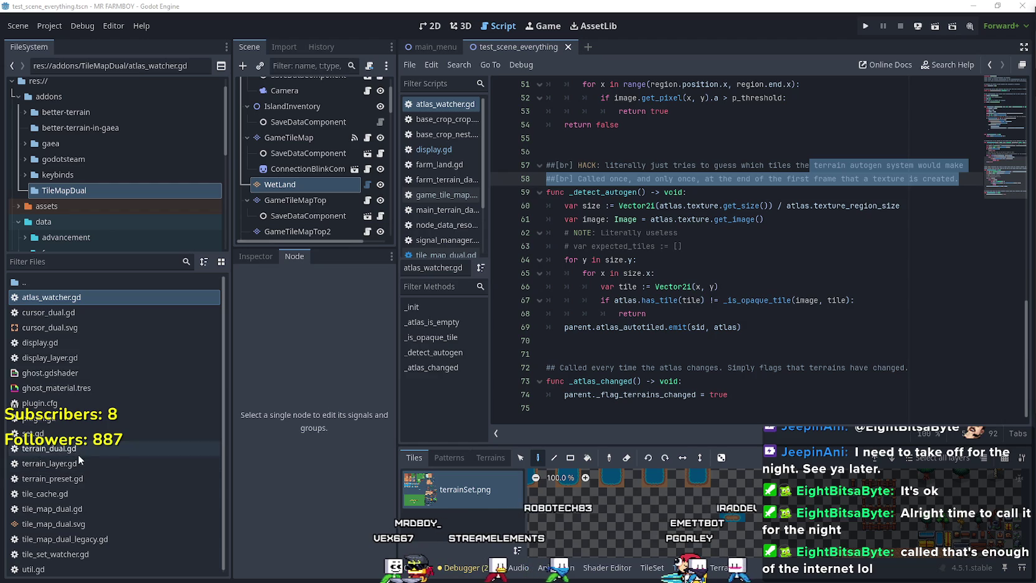
pyautogui.doubleClick(61, 434)
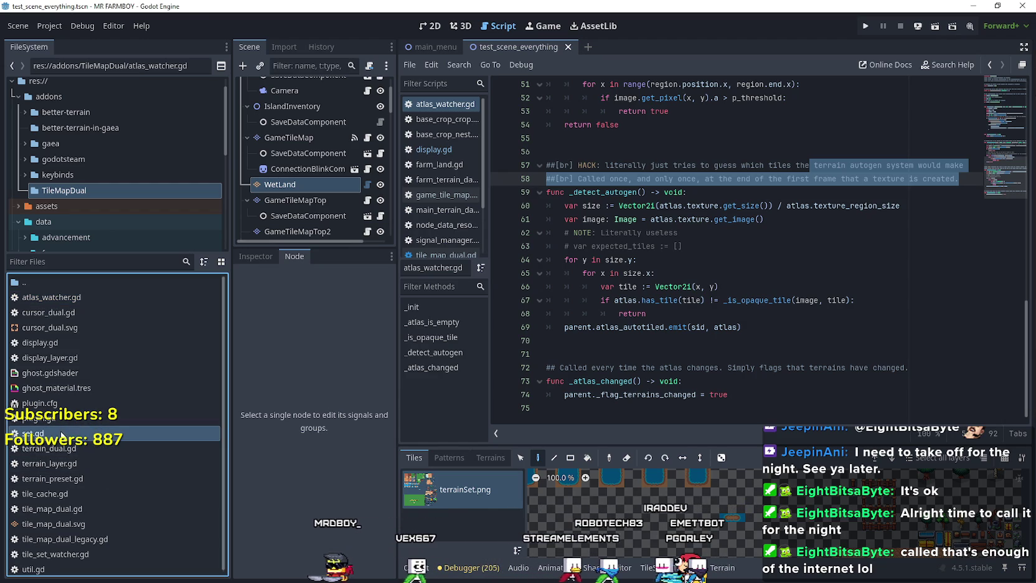
# Scroll on through set.gd from its empty line 11
pyautogui.click(702, 218)
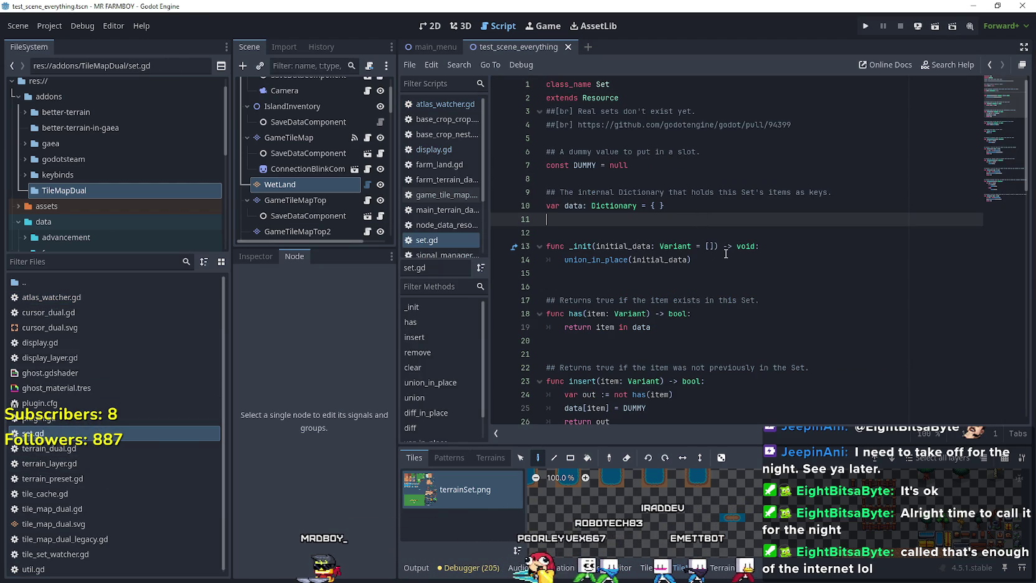
pyautogui.scroll(-2, 712, 246)
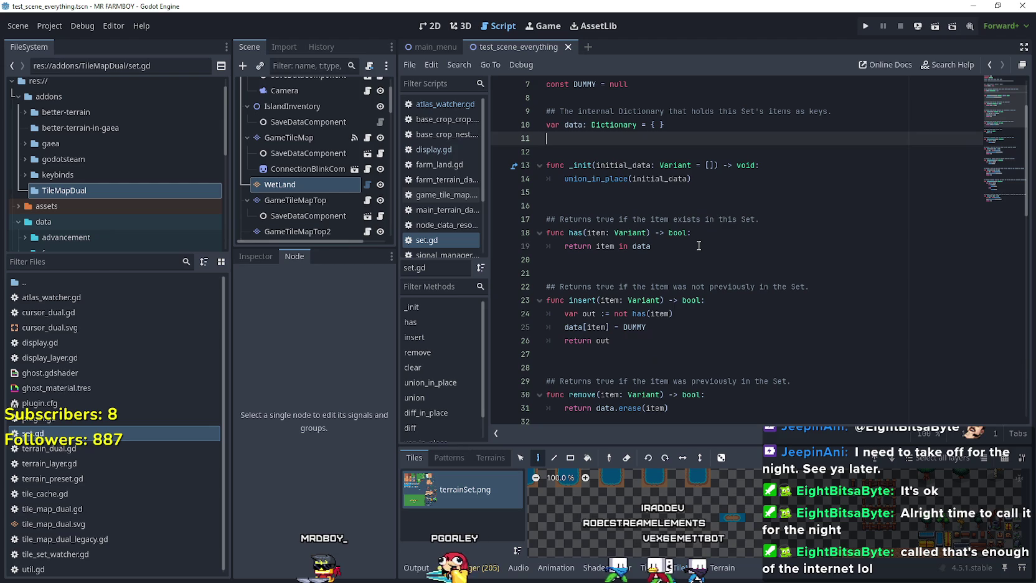
pyautogui.scroll(-9, 799, 239)
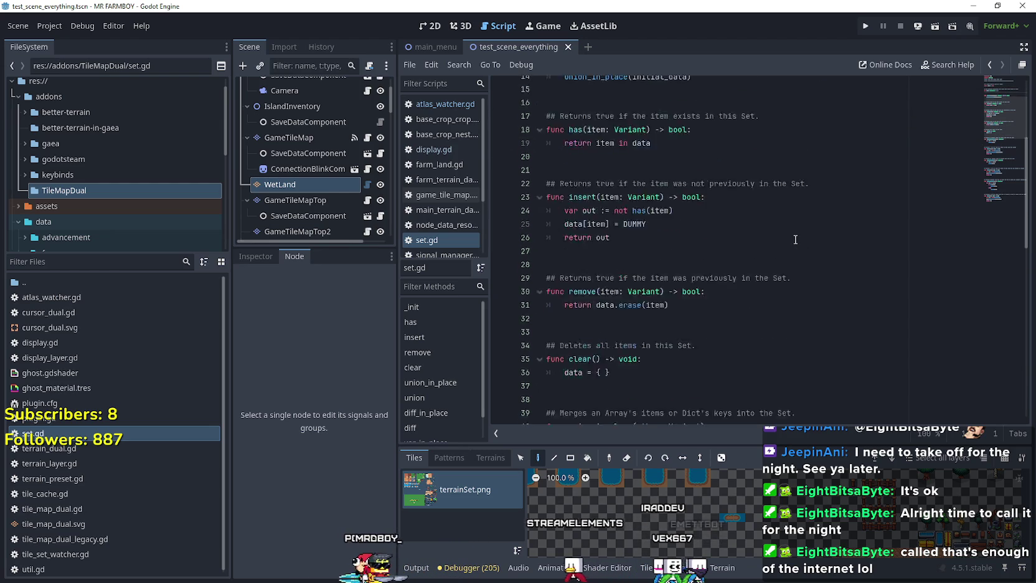
pyautogui.scroll(-4, 795, 239)
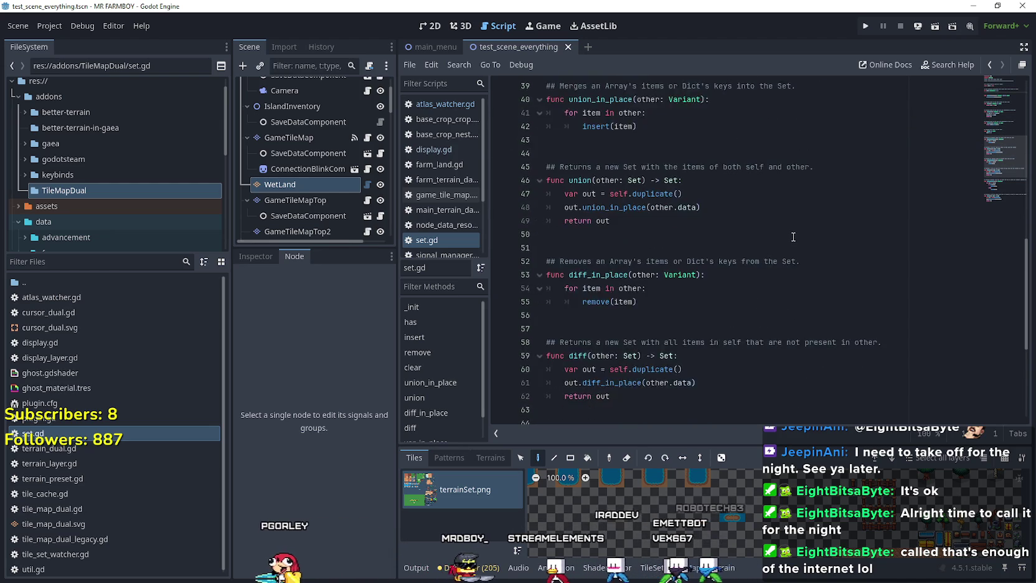
# Open terrain_preset.gd and skim down to its final clear_and_divide_atlas function
pyautogui.doubleClick(125, 473)
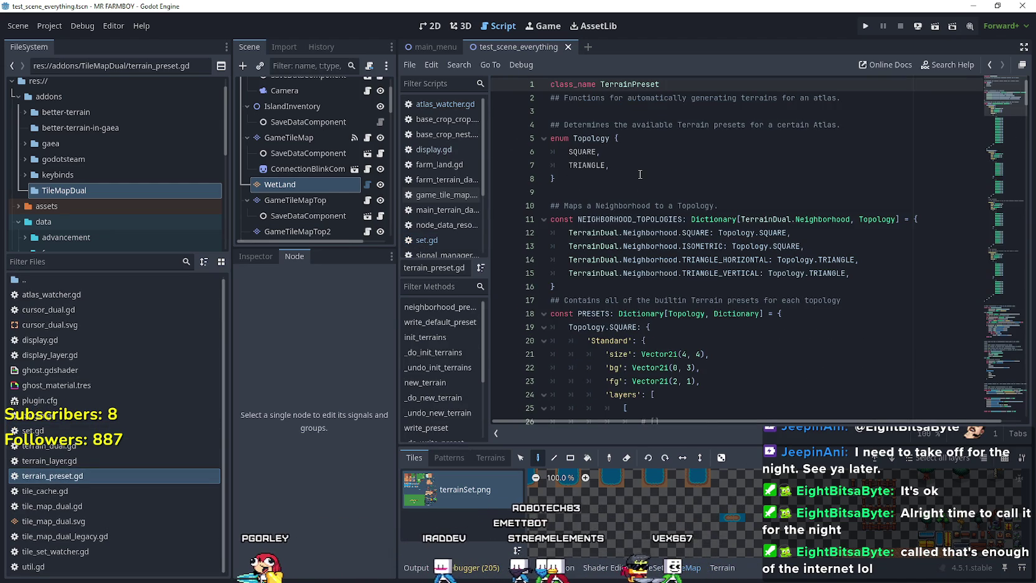
pyautogui.scroll(-4, 637, 247)
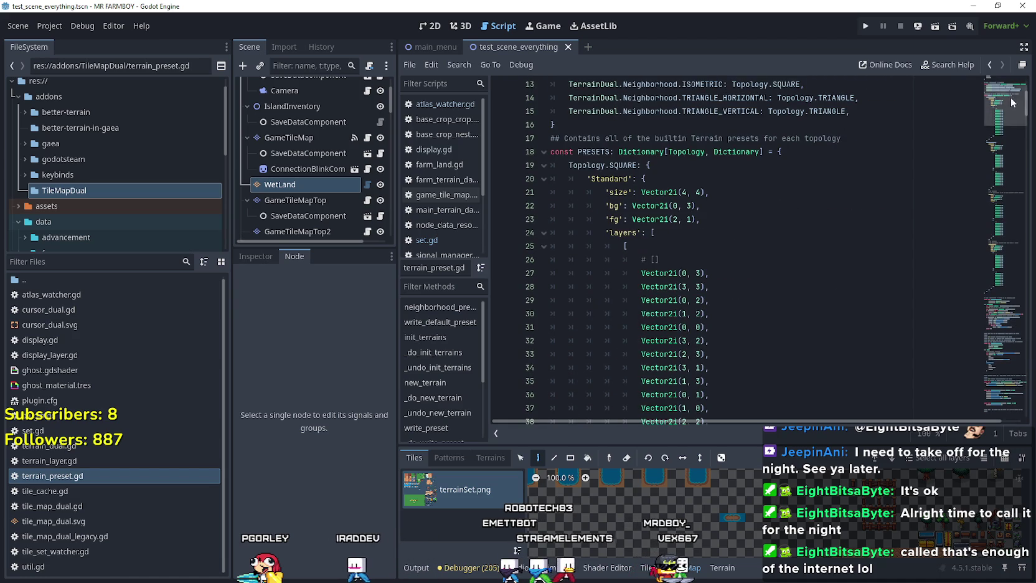
pyautogui.moveTo(999, 115)
pyautogui.mouseDown()
pyautogui.moveTo(981, 204)
pyautogui.moveTo(989, 287)
pyautogui.moveTo(971, 415)
pyautogui.mouseUp()
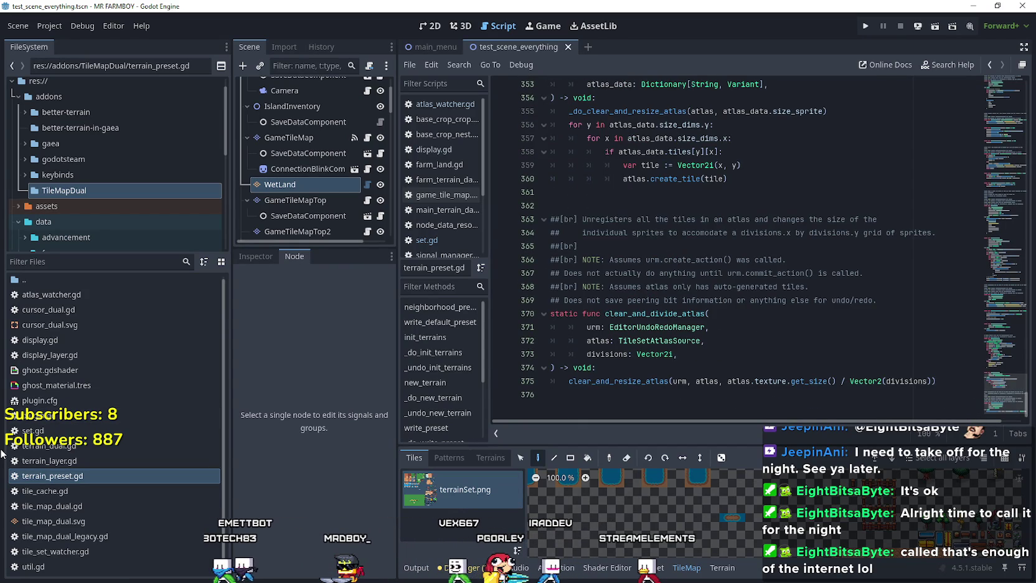
pyautogui.click(73, 490)
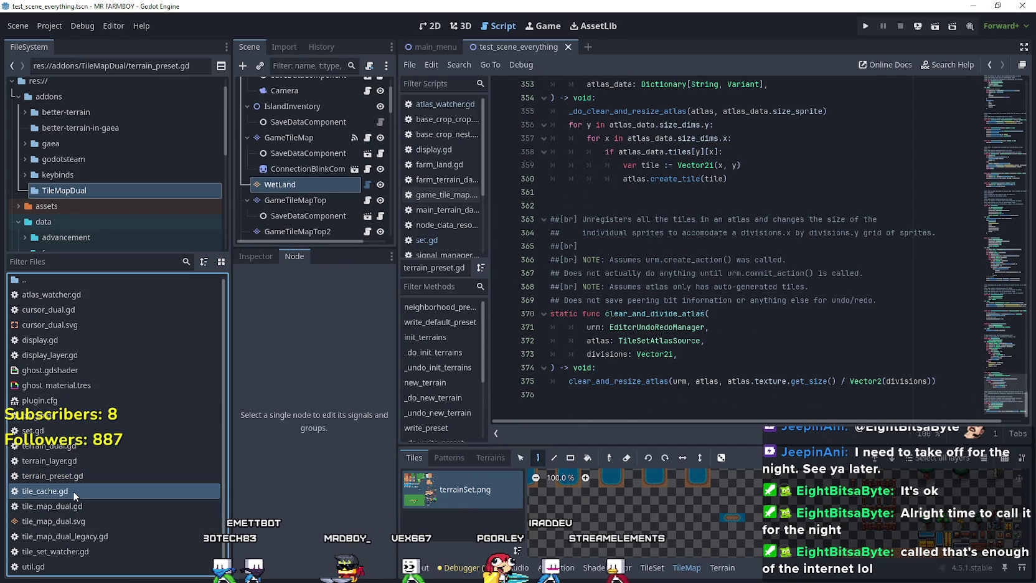
# Open tile_cache.gd and read its cells dictionary doc comment
pyautogui.doubleClick(73, 490)
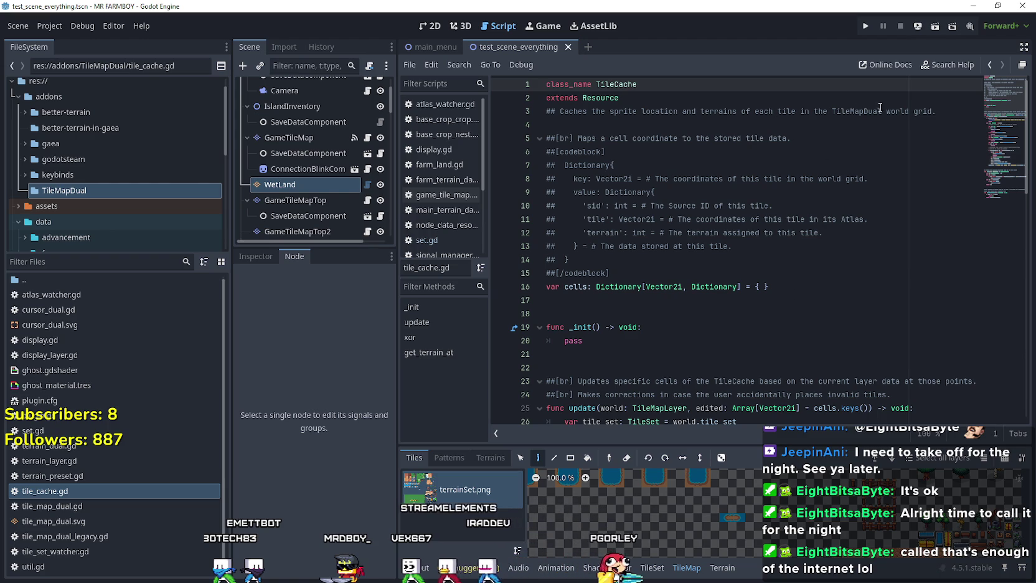
pyautogui.moveTo(576, 139)
pyautogui.mouseDown()
pyautogui.moveTo(779, 156)
pyautogui.moveTo(840, 237)
pyautogui.mouseUp()
pyautogui.click(838, 260)
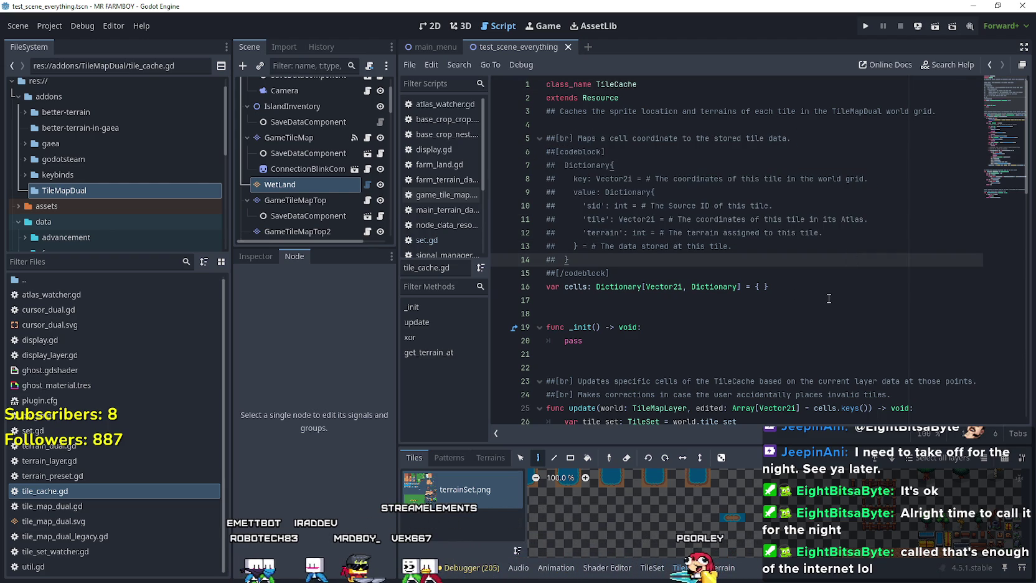
pyautogui.click(829, 300)
pyautogui.scroll(-4, 810, 292)
pyautogui.scroll(-2, 809, 293)
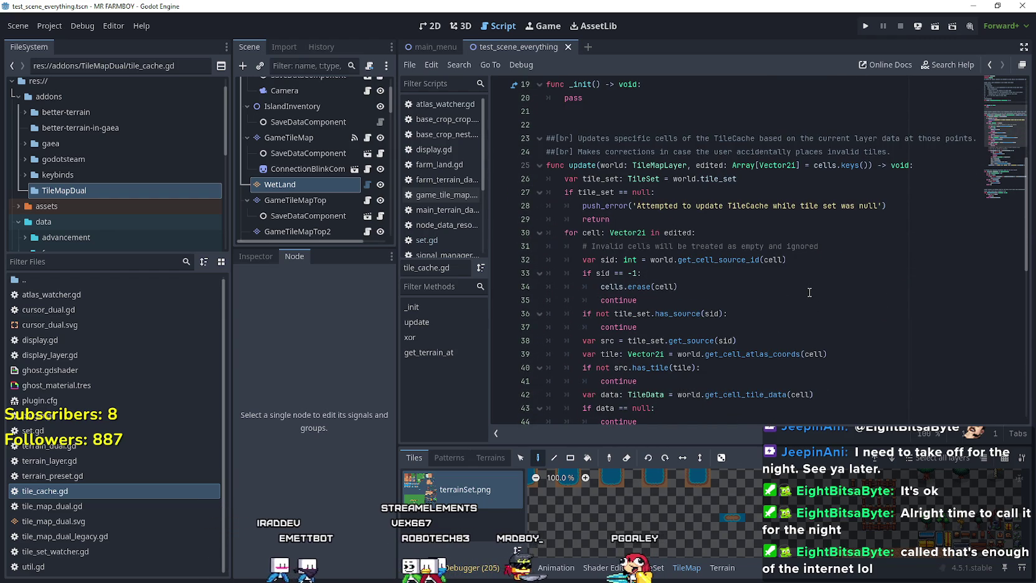
# Read the update function, including the accidental-cell check on lines 47–50, down to get_terrain_at
pyautogui.moveTo(855, 138); pyautogui.dragTo(938, 142)
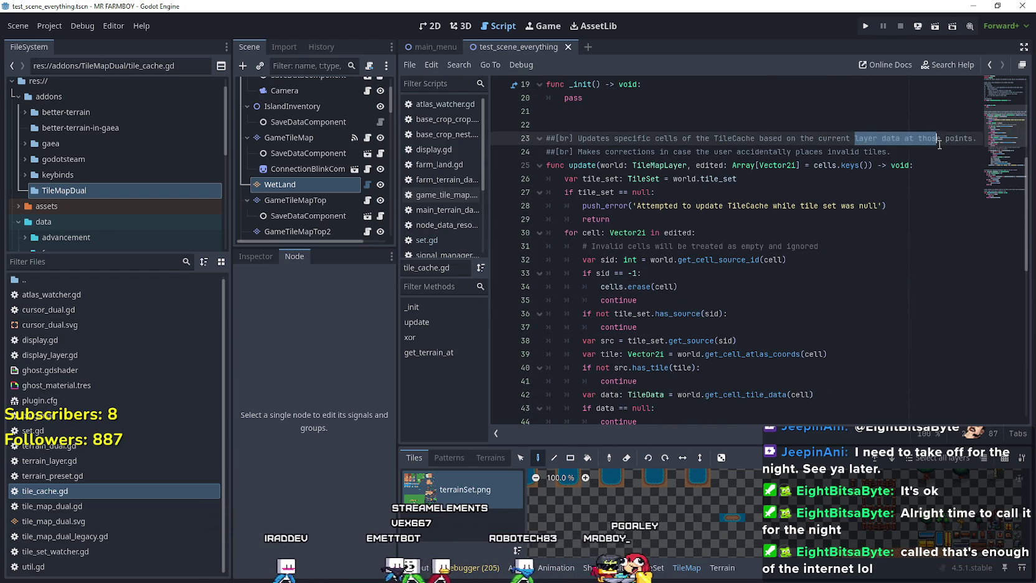
pyautogui.click(804, 327)
pyautogui.scroll(-2, 807, 350)
pyautogui.click(807, 346)
pyautogui.scroll(-3, 808, 347)
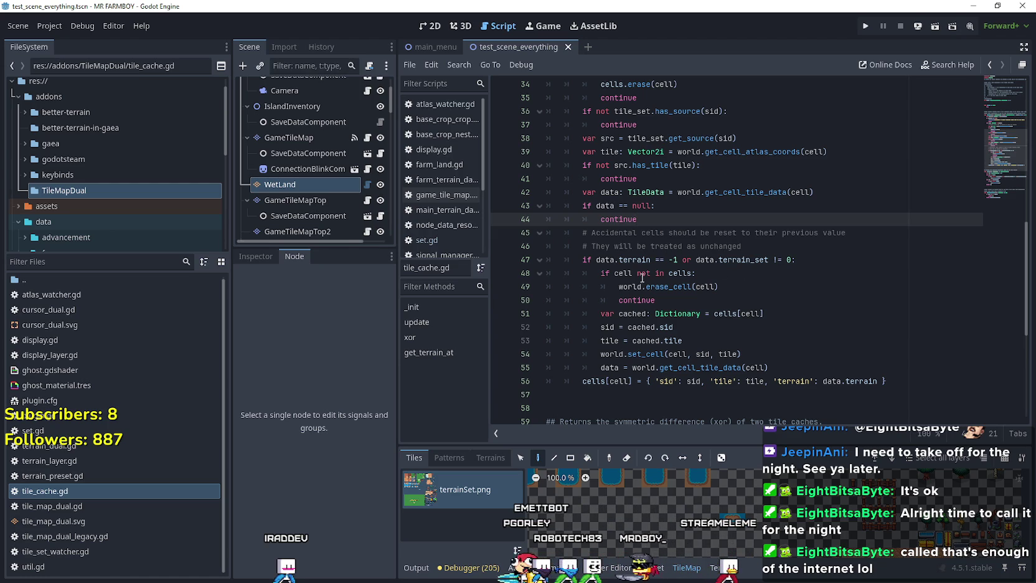
pyautogui.moveTo(657, 300)
pyautogui.mouseDown()
pyautogui.moveTo(597, 287)
pyautogui.moveTo(571, 264)
pyautogui.mouseUp()
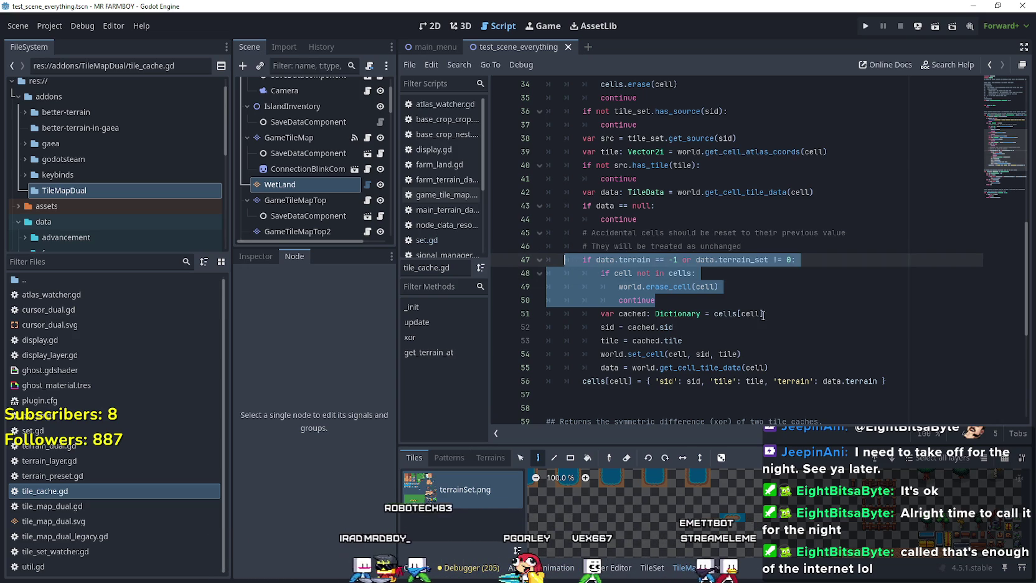
pyautogui.click(790, 327)
pyautogui.scroll(-1, 791, 318)
pyautogui.scroll(-2, 791, 315)
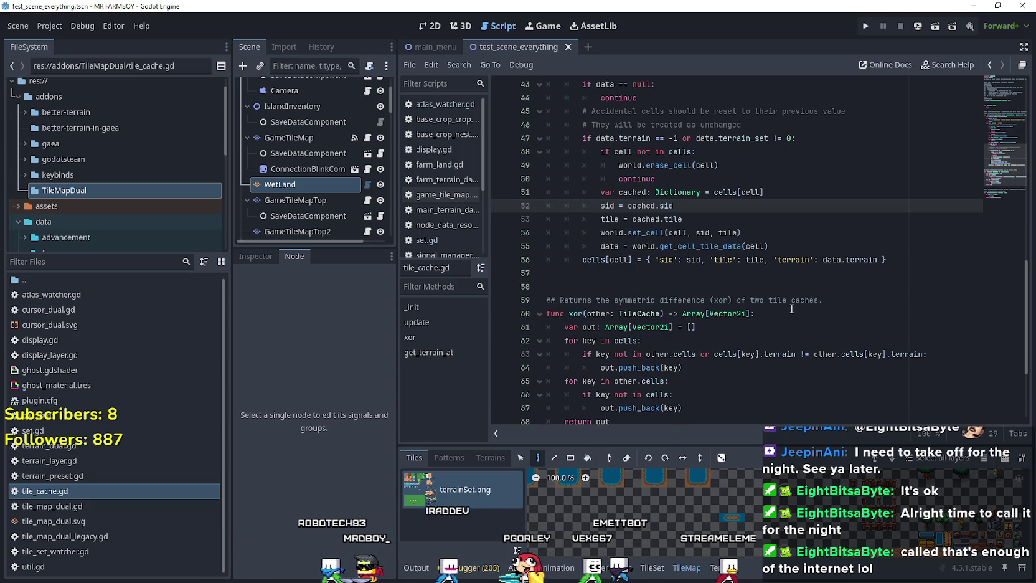
pyautogui.scroll(-4, 791, 308)
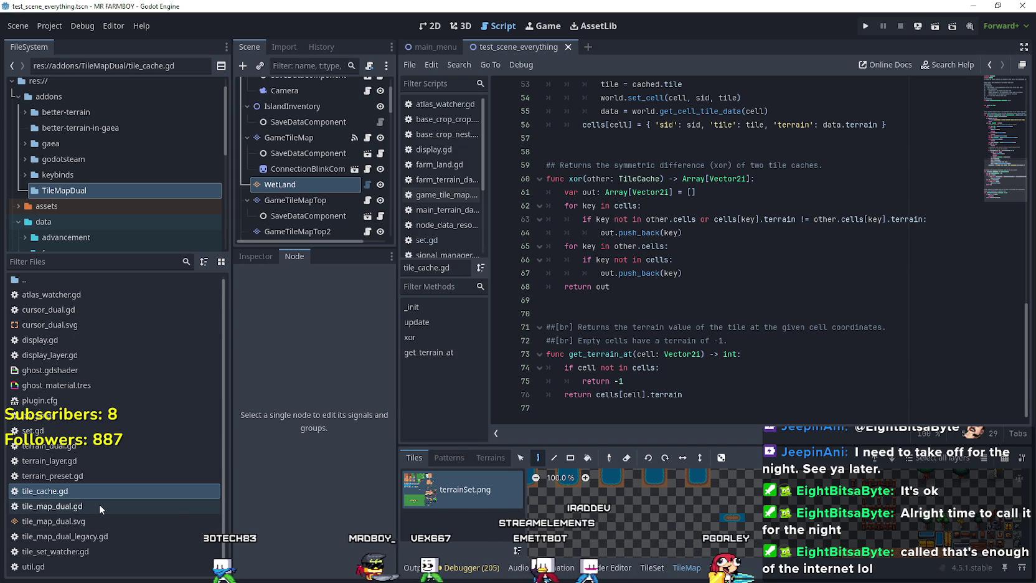
pyautogui.click(140, 540)
pyautogui.click(142, 546)
pyautogui.click(142, 560)
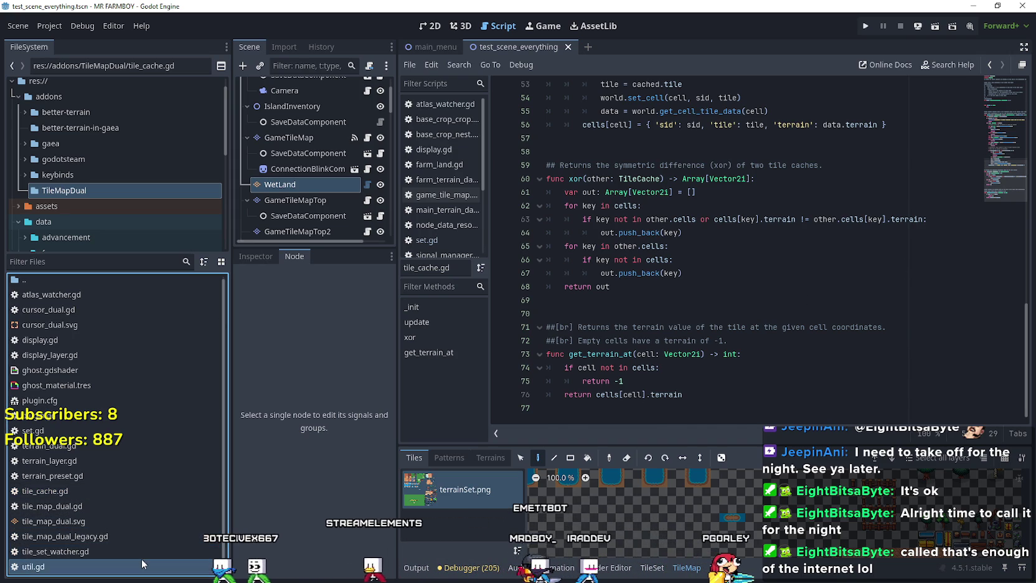
# Open util.gd and study the arrays_to_dict function body
pyautogui.doubleClick(142, 559)
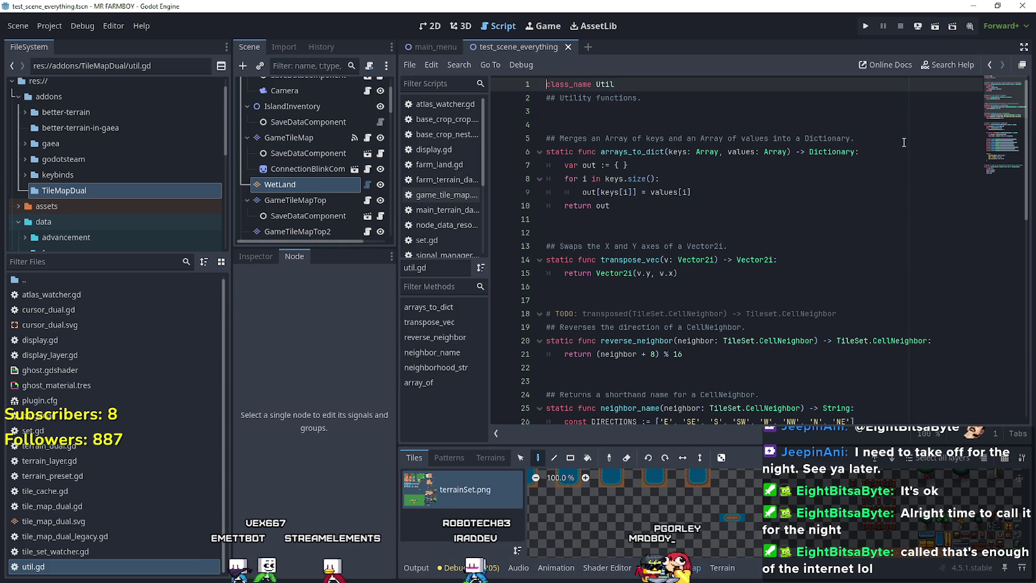
pyautogui.moveTo(565, 165); pyautogui.dragTo(629, 165)
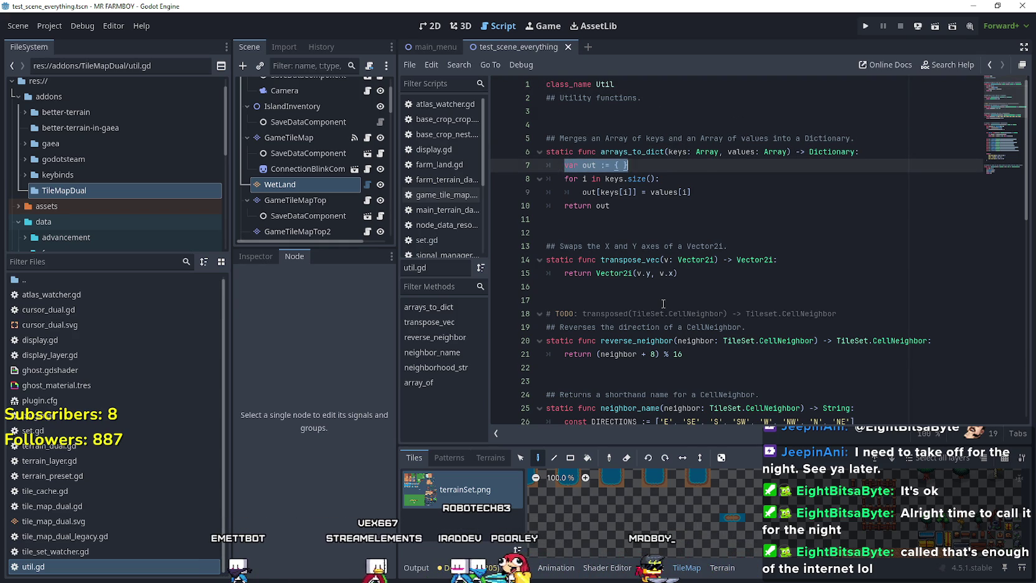
pyautogui.moveTo(625, 216); pyautogui.dragTo(534, 167)
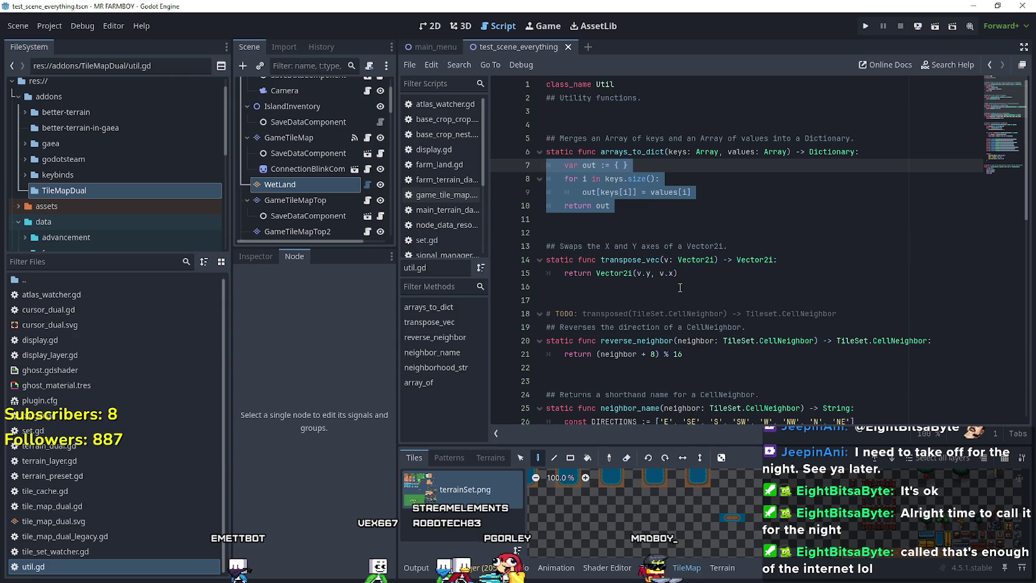
pyautogui.scroll(-2, 723, 297)
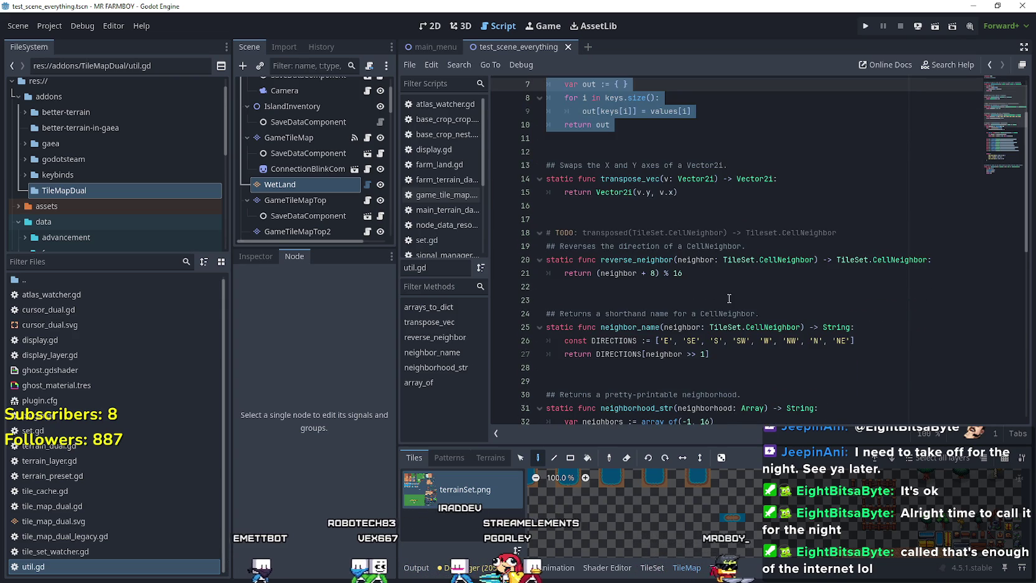
pyautogui.scroll(1, 729, 299)
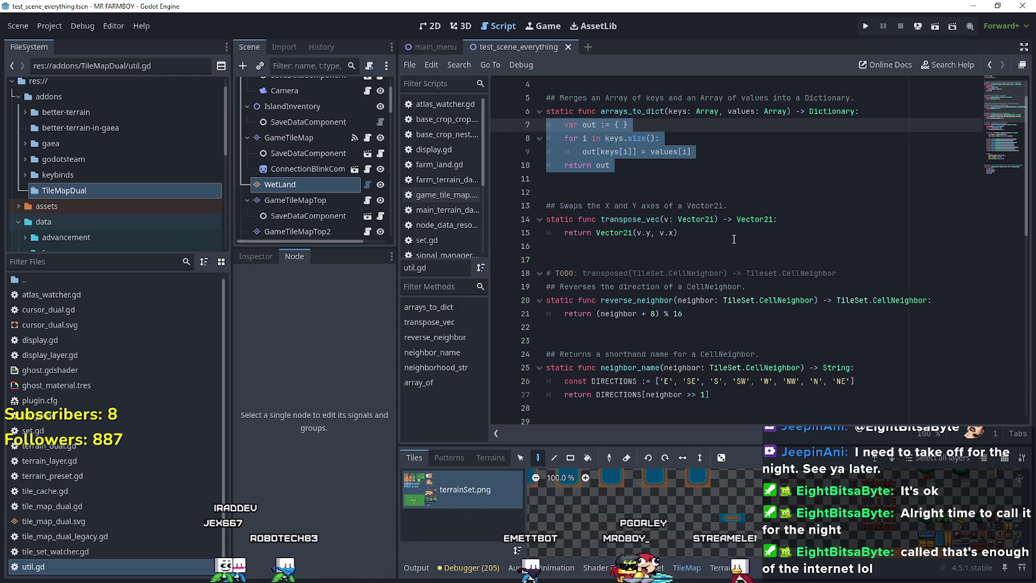
pyautogui.scroll(-2, 602, 212)
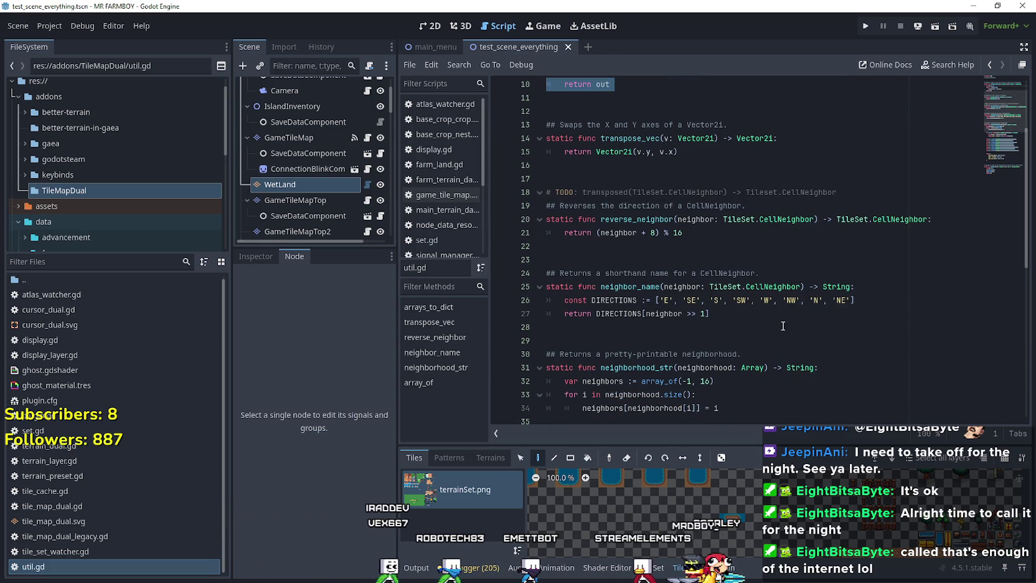
# Open tile_set_watcher.gd and read down to its _init, update and check_flags functions
pyautogui.press('Up')
pyautogui.press('Return')
pyautogui.scroll(-7, 798, 344)
pyautogui.scroll(-2, 798, 345)
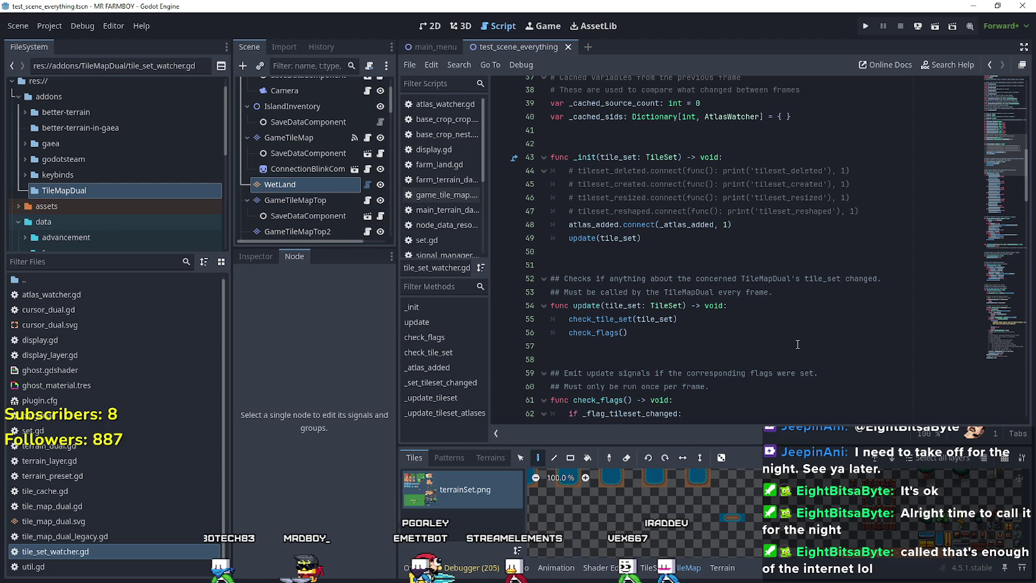
pyautogui.moveTo(773, 292); pyautogui.dragTo(554, 294)
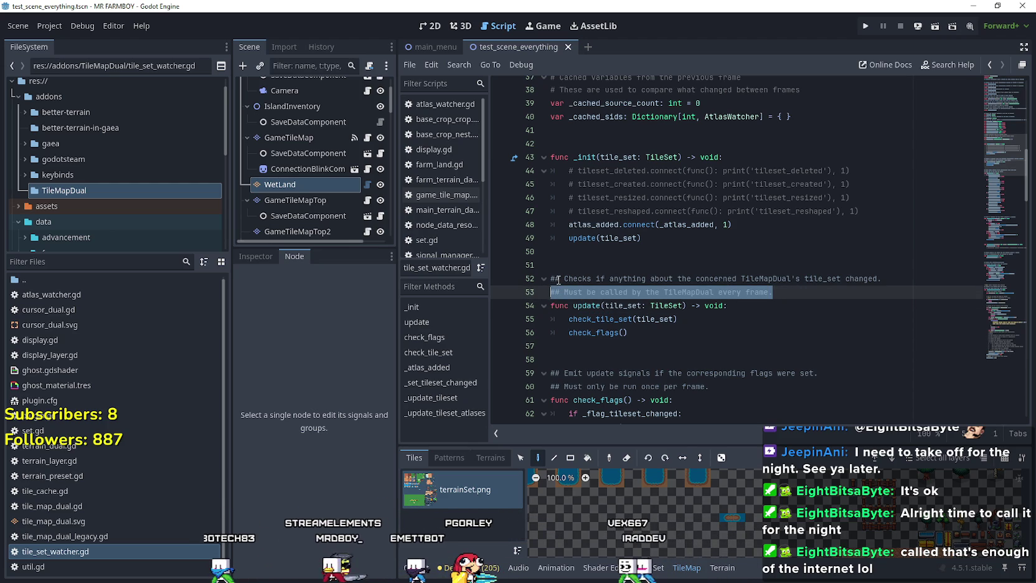
pyautogui.scroll(-3, 618, 315)
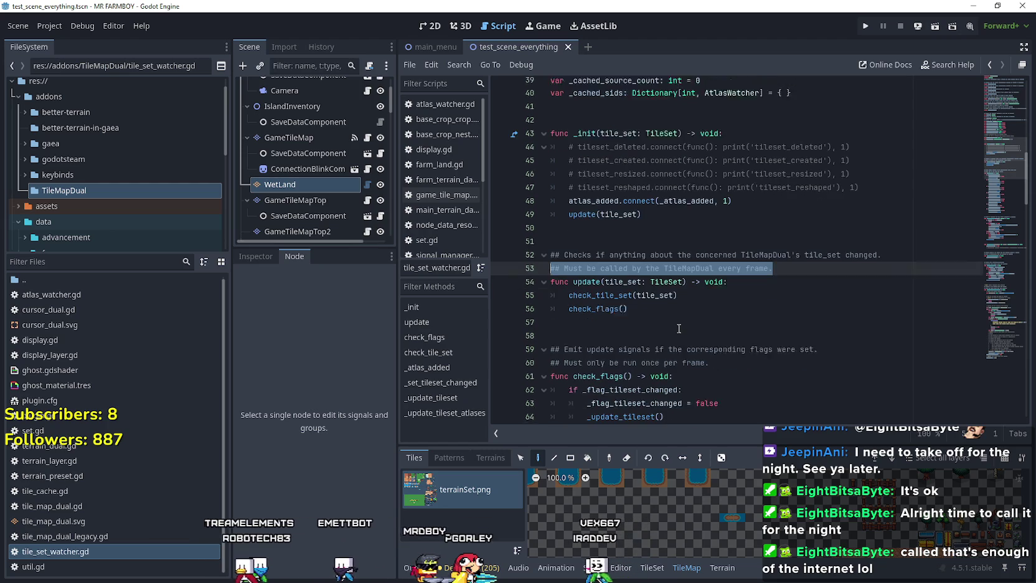
pyautogui.scroll(-3, 638, 297)
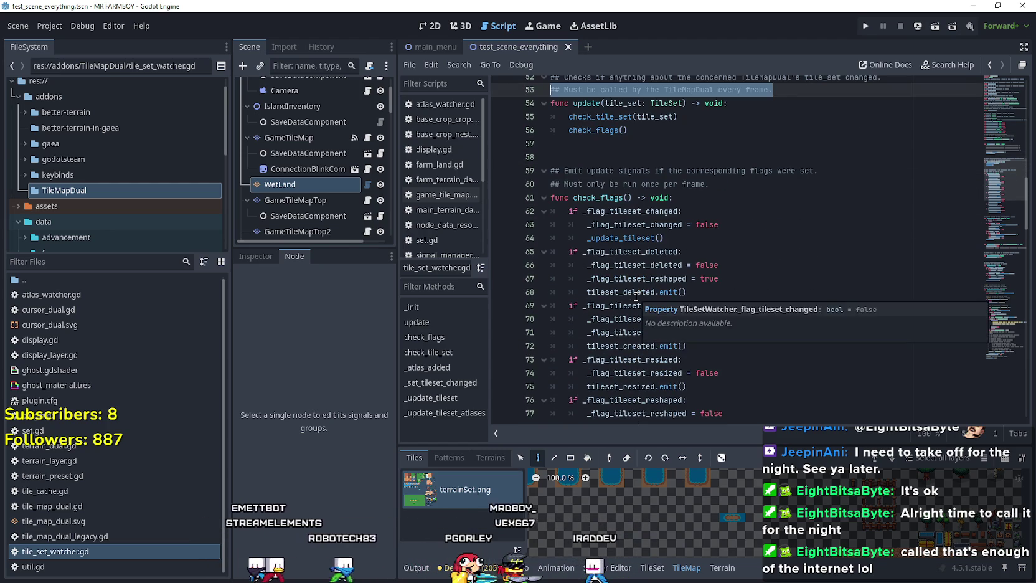
pyautogui.scroll(-8, 802, 331)
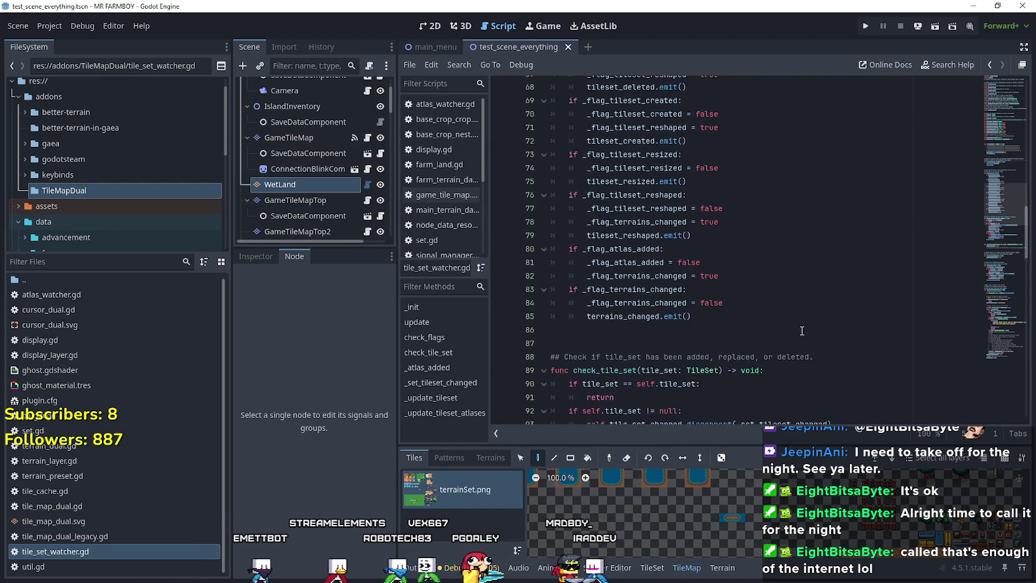
pyautogui.scroll(-3, 804, 323)
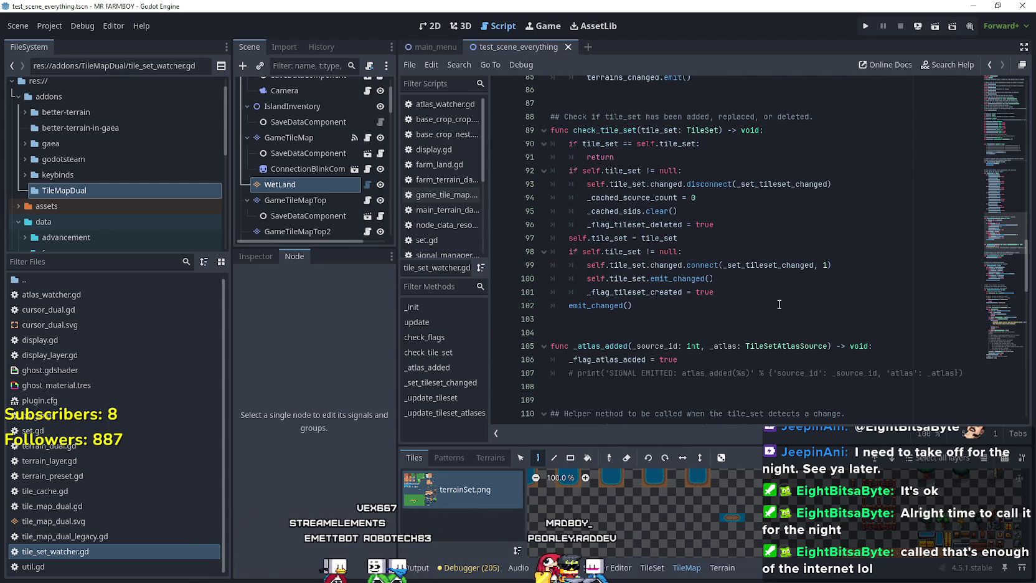
pyautogui.scroll(-3, 782, 306)
pyautogui.scroll(-2, 764, 301)
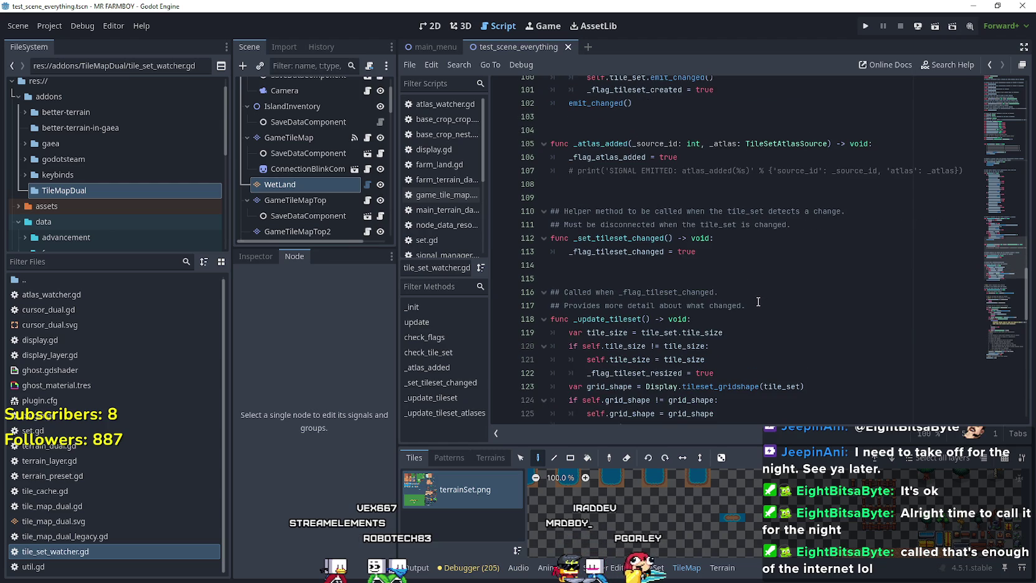
pyautogui.scroll(-14, 759, 301)
pyautogui.scroll(-3, 695, 255)
# Return to tile_map_dual.gd and scroll through its property declarations
pyautogui.hotkey('alt', 'Left')
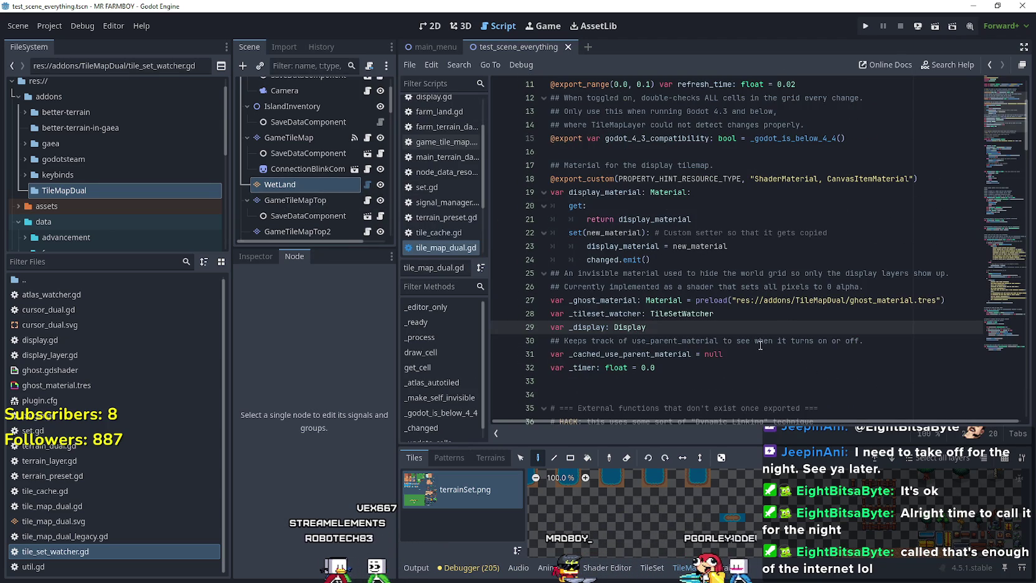
pyautogui.scroll(3, 761, 345)
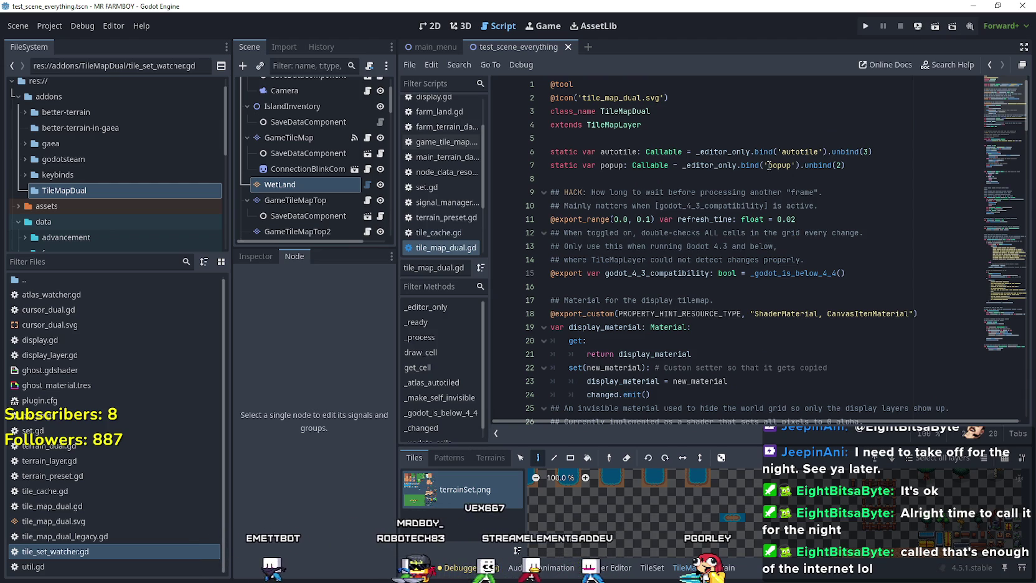
pyautogui.scroll(-1, 562, 263)
pyautogui.scroll(-1, 562, 264)
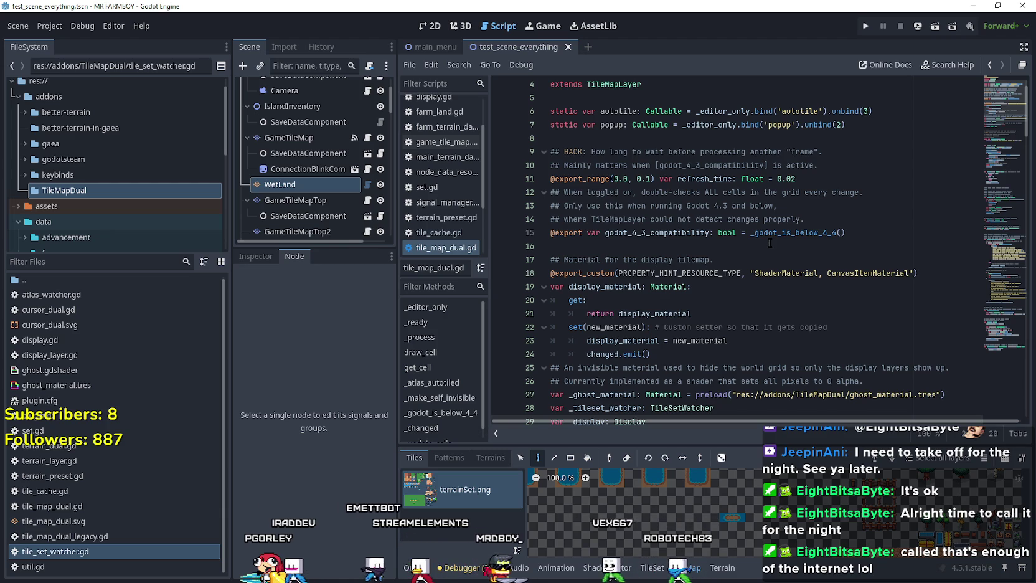
pyautogui.scroll(-1, 770, 243)
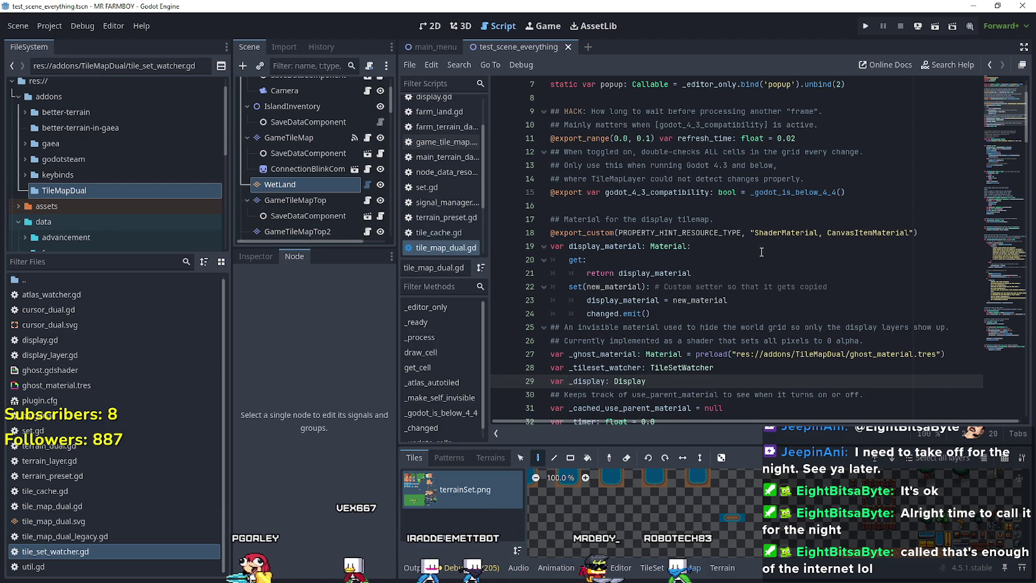
pyautogui.scroll(-2, 748, 250)
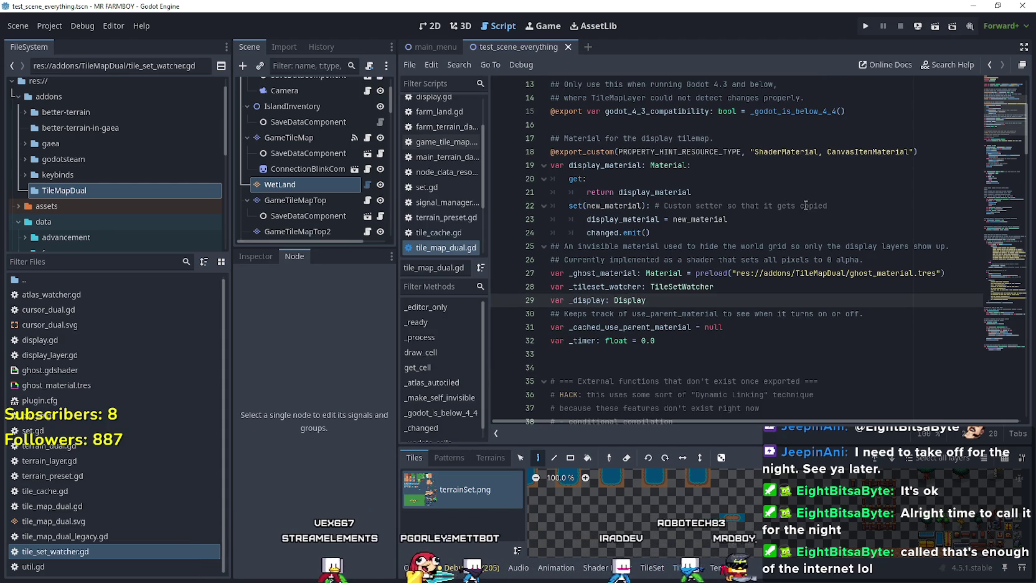
# Highlight the display_material declaration and _ghost_material preload lines 19–27, then select the WetLand node
pyautogui.click(848, 206)
pyautogui.moveTo(848, 206); pyautogui.dragTo(551, 210)
pyautogui.moveTo(658, 221)
pyautogui.mouseDown()
pyautogui.moveTo(561, 207)
pyautogui.moveTo(540, 165)
pyautogui.mouseUp()
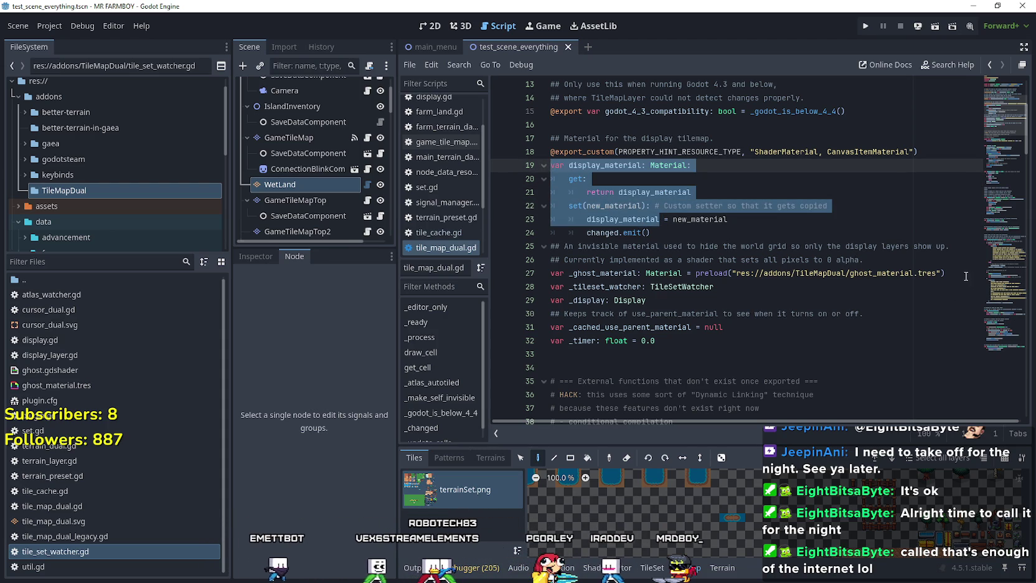
pyautogui.moveTo(951, 247); pyautogui.dragTo(529, 247)
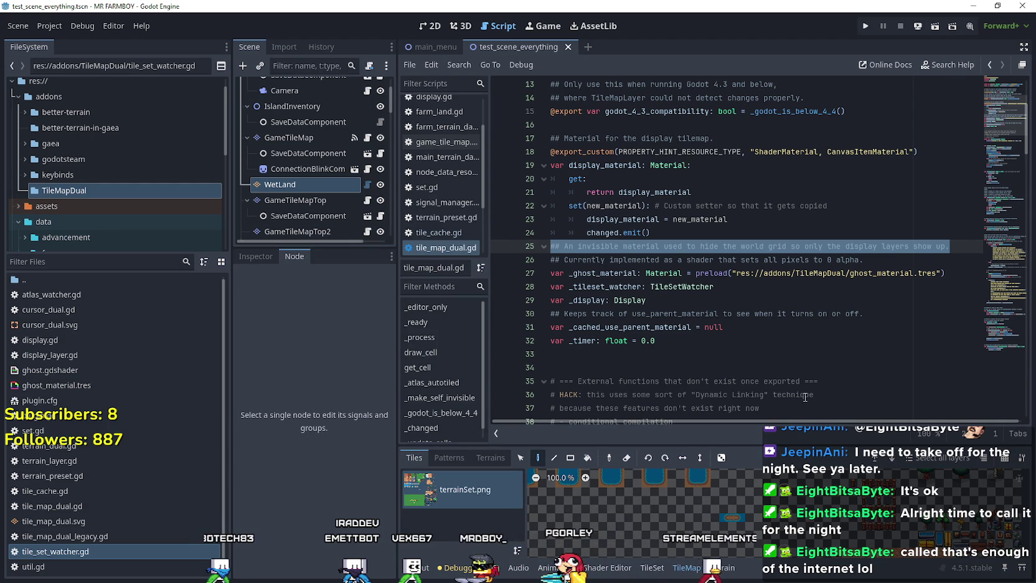
pyautogui.moveTo(866, 261); pyautogui.dragTo(497, 243)
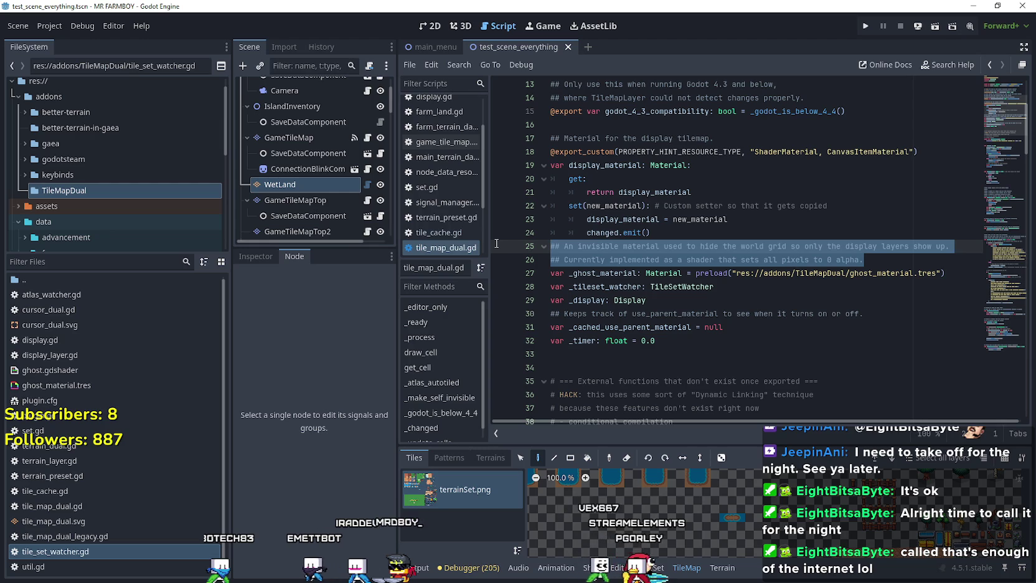
pyautogui.moveTo(945, 273)
pyautogui.mouseDown()
pyautogui.moveTo(673, 273)
pyautogui.moveTo(491, 243)
pyautogui.mouseUp()
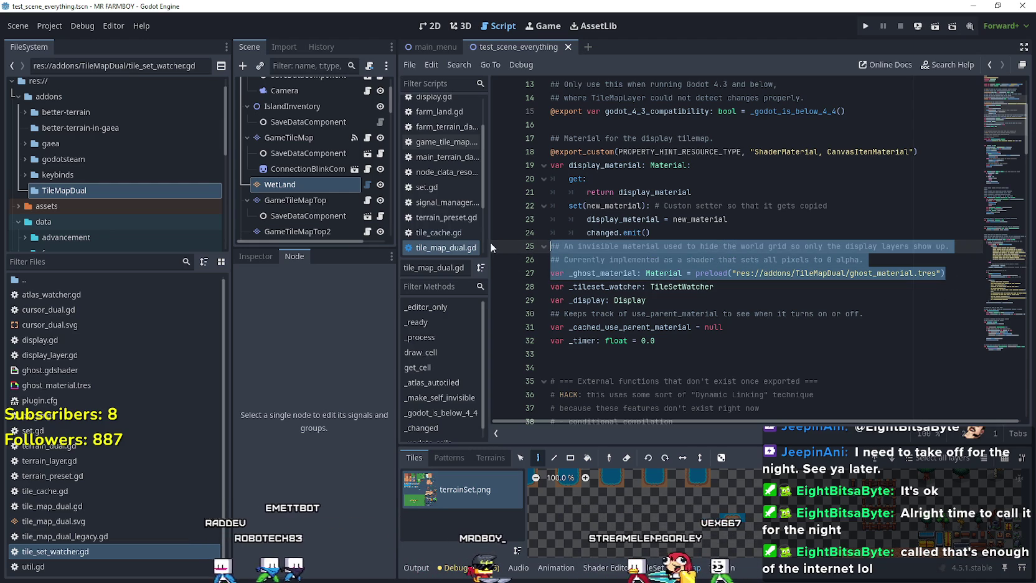
pyautogui.click(316, 183)
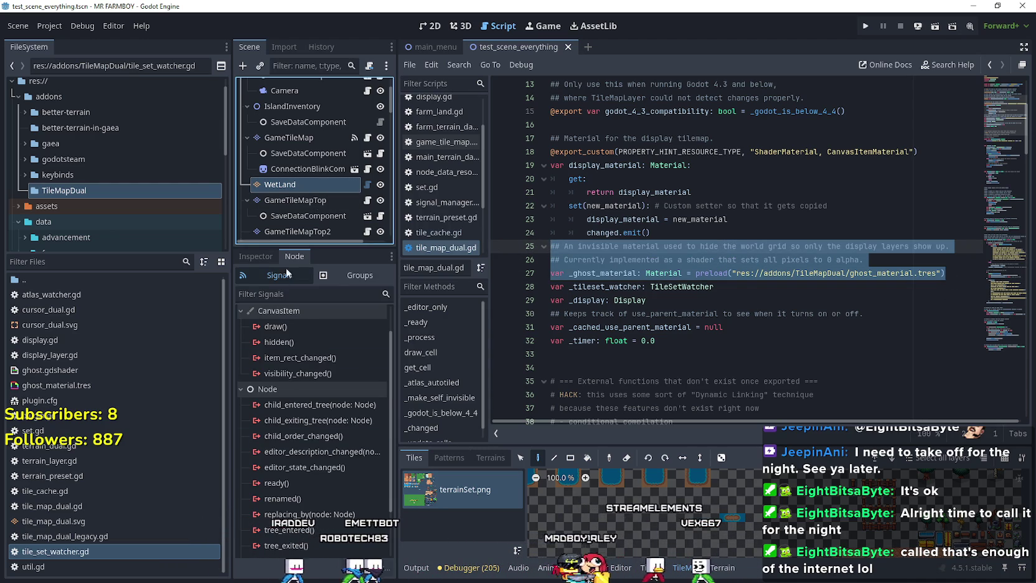
# Expand WetLand's ghost_mat material in the Inspector and open its ghost.gdshader
pyautogui.click(256, 256)
pyautogui.scroll(-5, 330, 531)
pyautogui.scroll(-3, 330, 530)
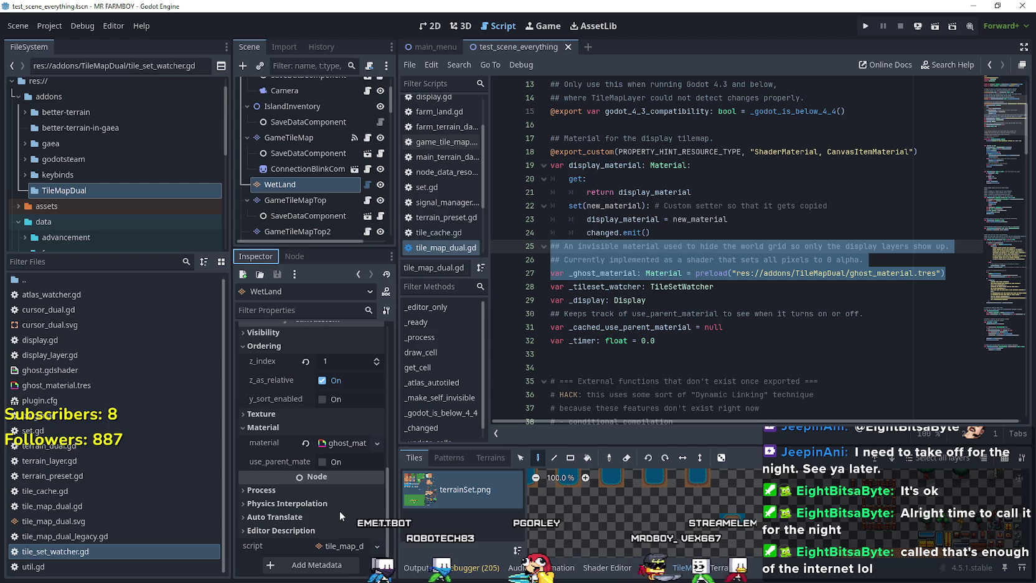
pyautogui.click(338, 445)
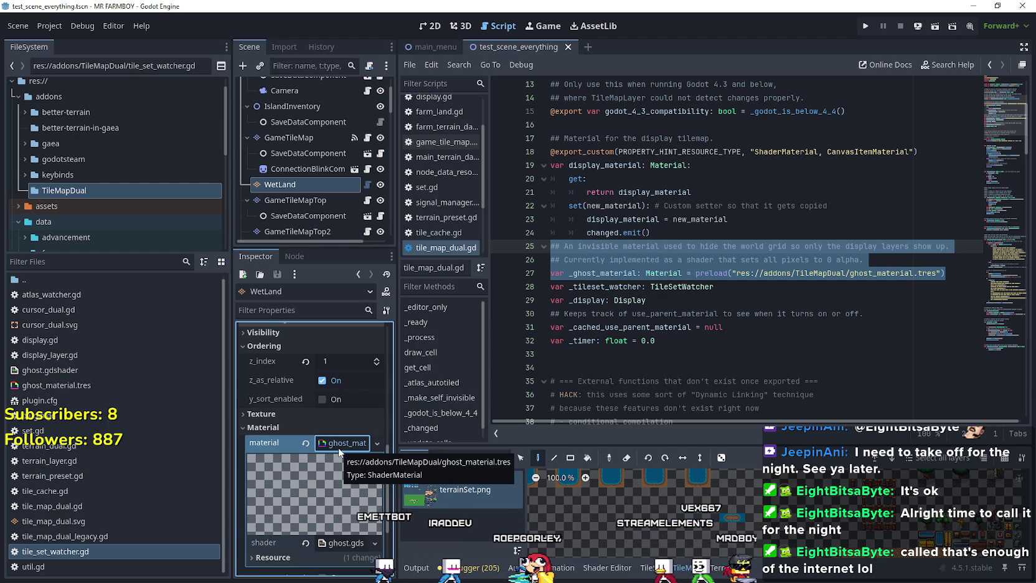
pyautogui.click(340, 543)
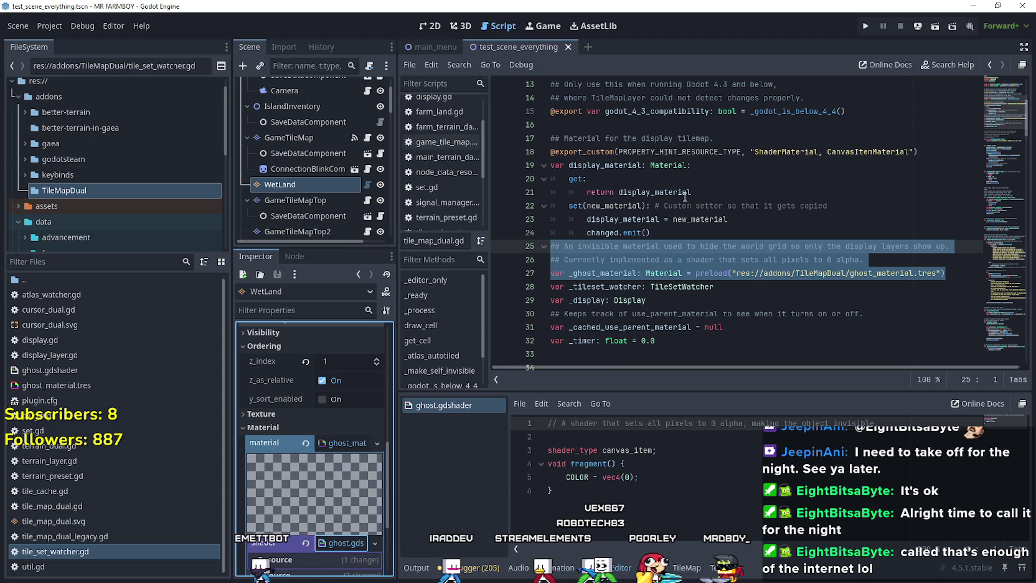
# Collapse the material and check the ghost_material.tres preload path in the script
pyautogui.click(682, 301)
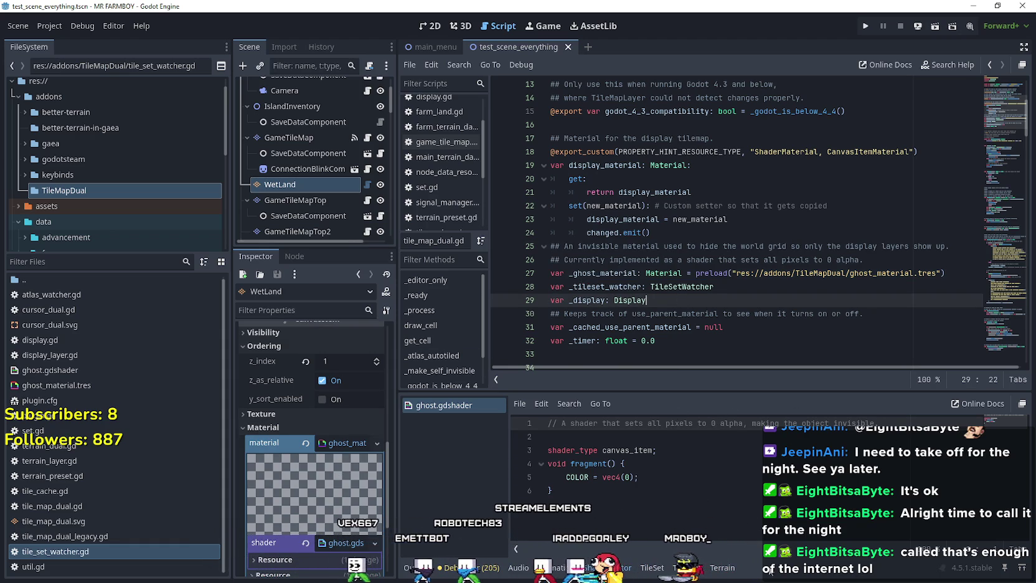
pyautogui.click(352, 444)
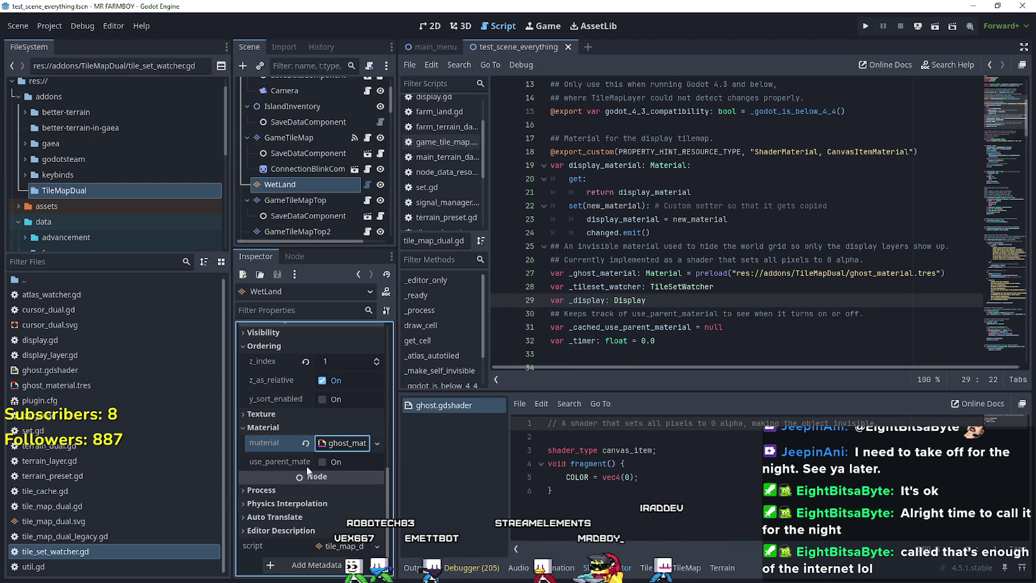
pyautogui.click(790, 273)
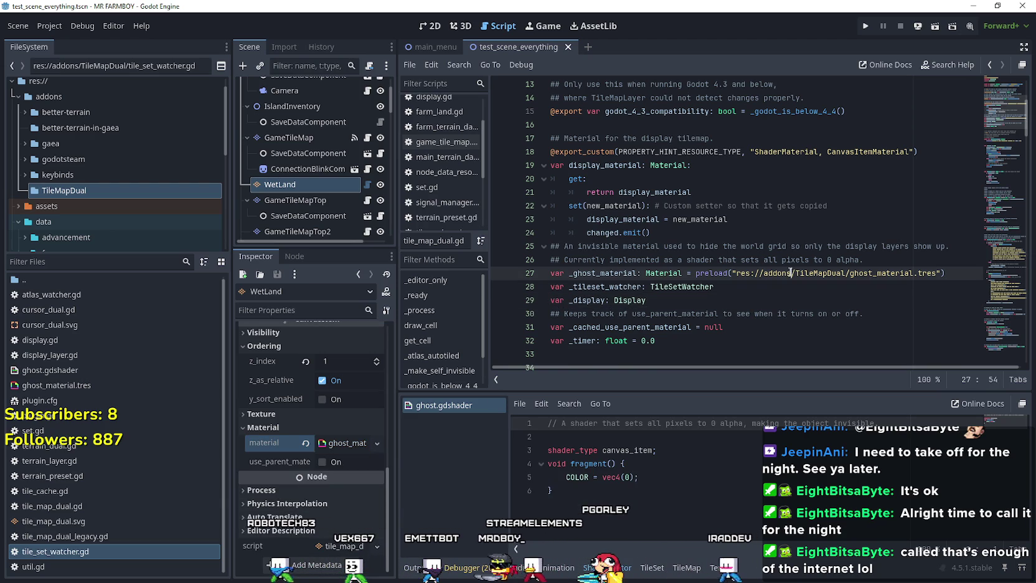
pyautogui.click(691, 341)
pyautogui.scroll(-1, 691, 331)
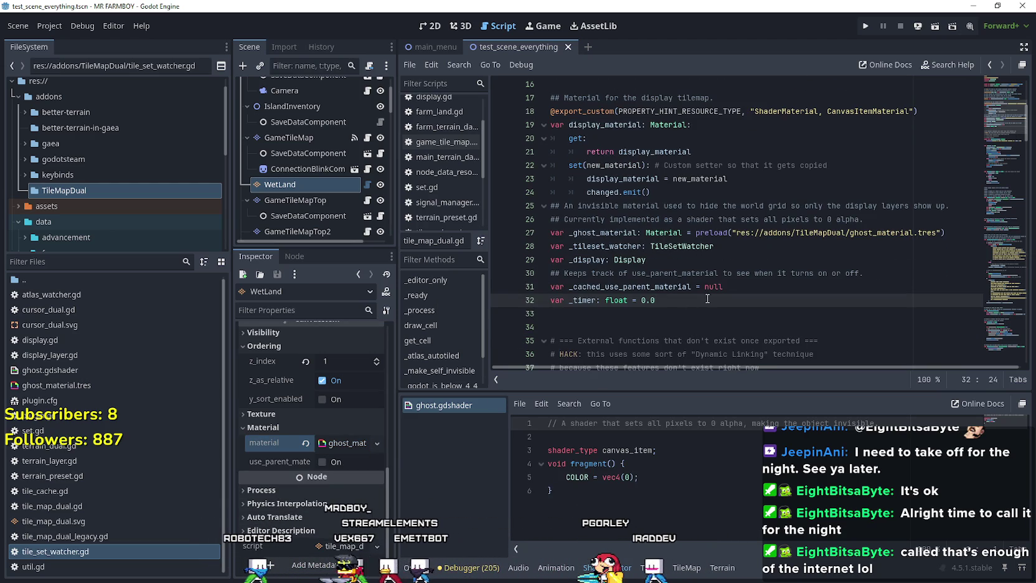
# Highlight the use_parent_material tracking lines 30–31 and scroll down to _ready
pyautogui.moveTo(723, 287); pyautogui.dragTo(542, 274)
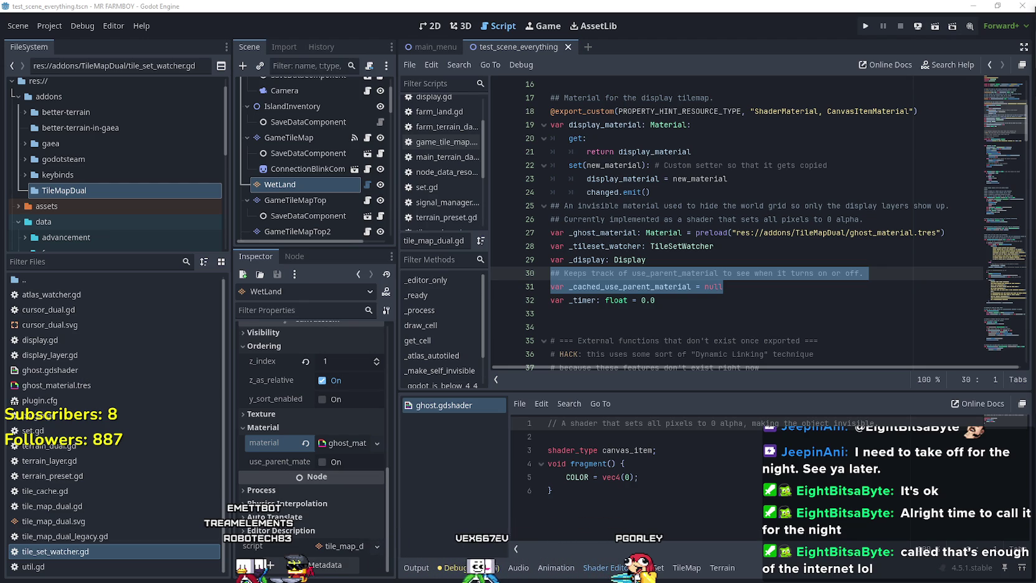
pyautogui.click(821, 283)
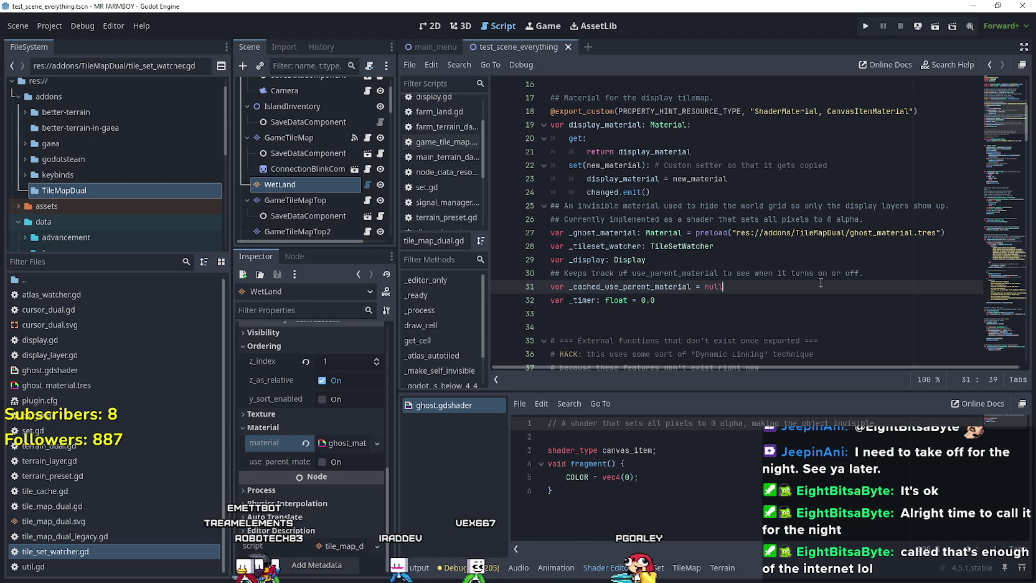
pyautogui.scroll(-2, 821, 283)
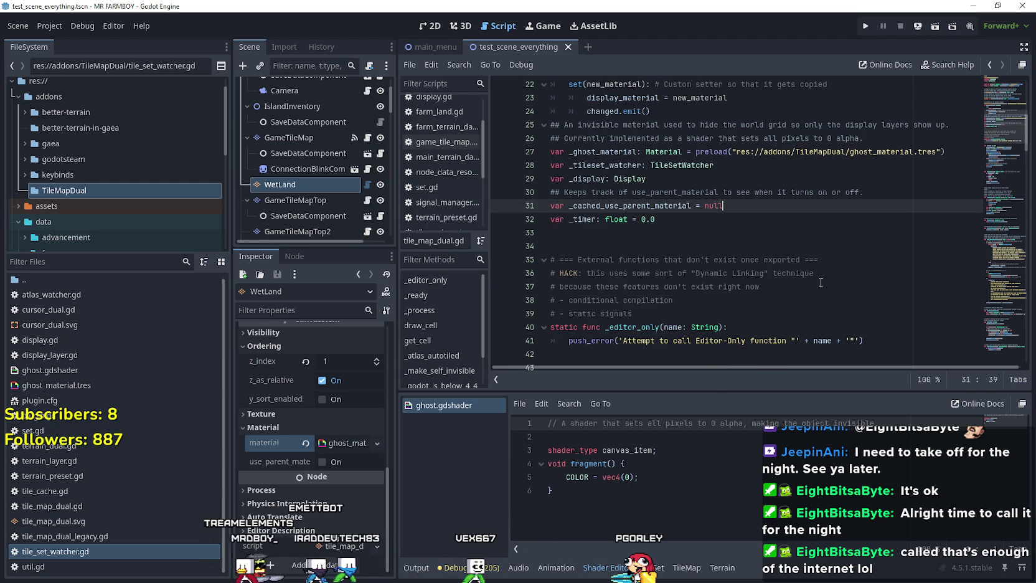
pyautogui.scroll(-5, 821, 283)
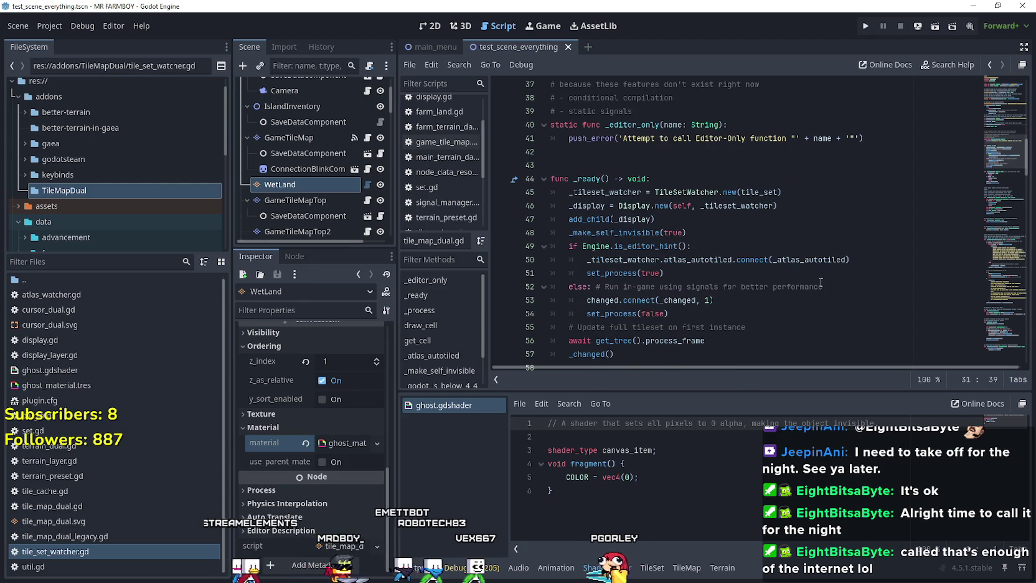
pyautogui.scroll(-2, 821, 283)
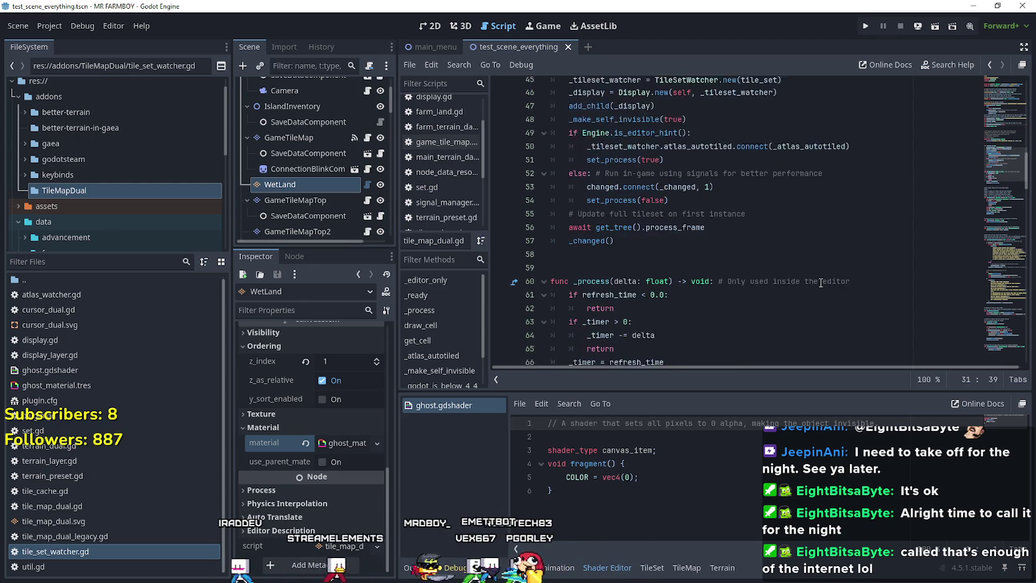
pyautogui.scroll(1, 821, 283)
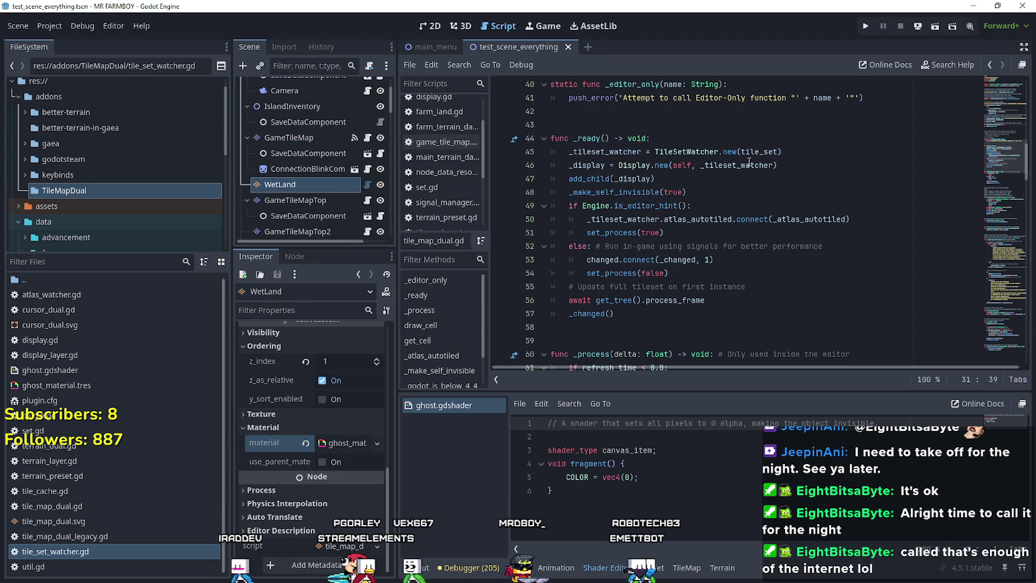
# Select the _display variable and its creation and add_child lines 46–47 in _ready
pyautogui.click(636, 167)
pyautogui.doubleClick(585, 165)
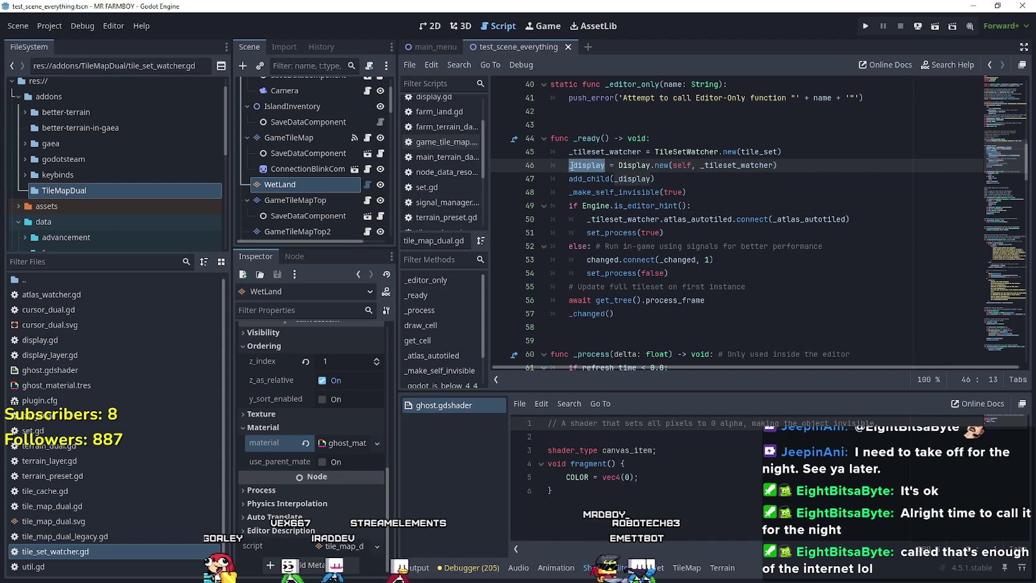
pyautogui.moveTo(569, 165)
pyautogui.mouseDown()
pyautogui.moveTo(872, 176)
pyautogui.moveTo(872, 165)
pyautogui.mouseUp()
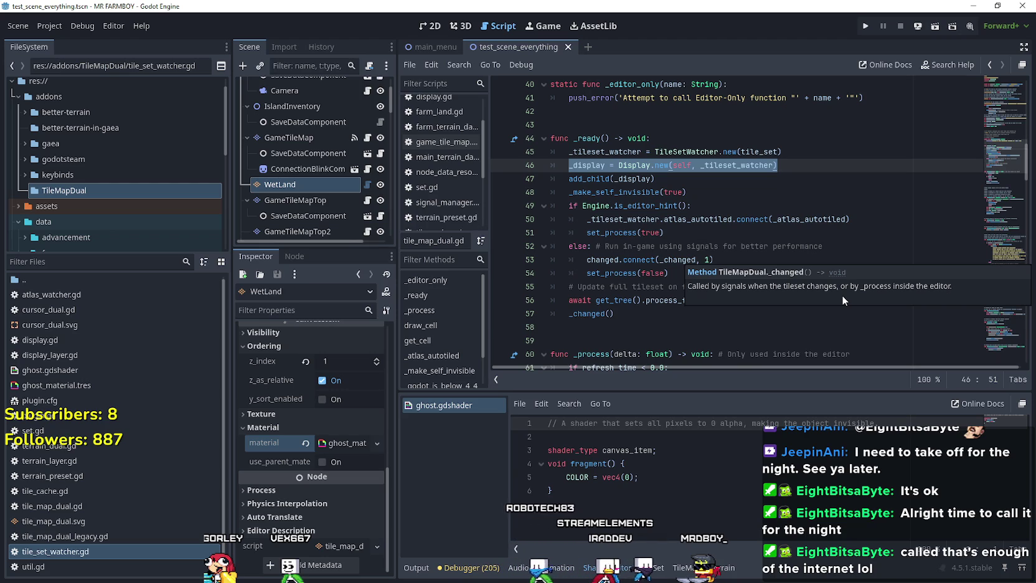
pyautogui.moveTo(766, 218)
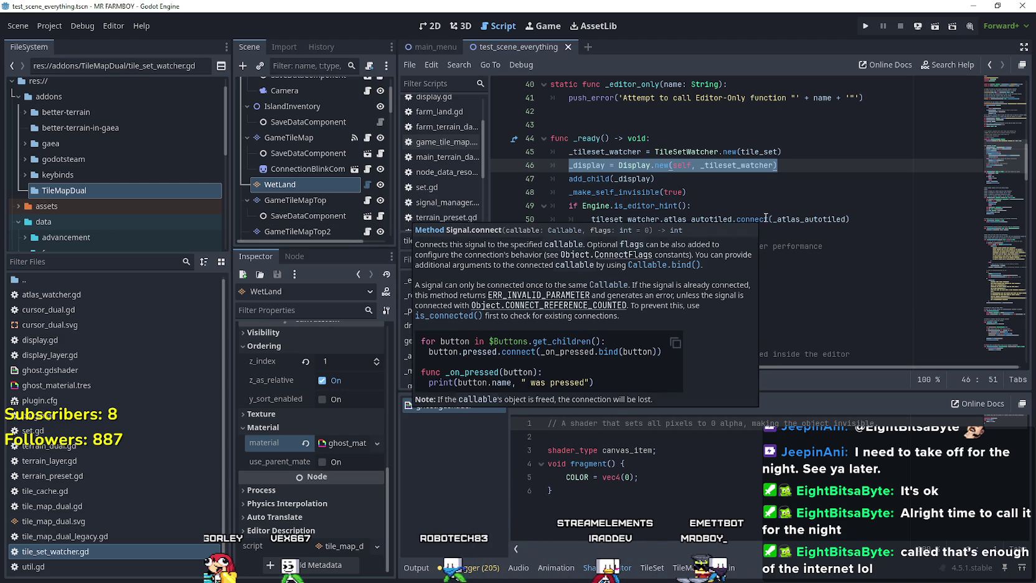
pyautogui.click(838, 291)
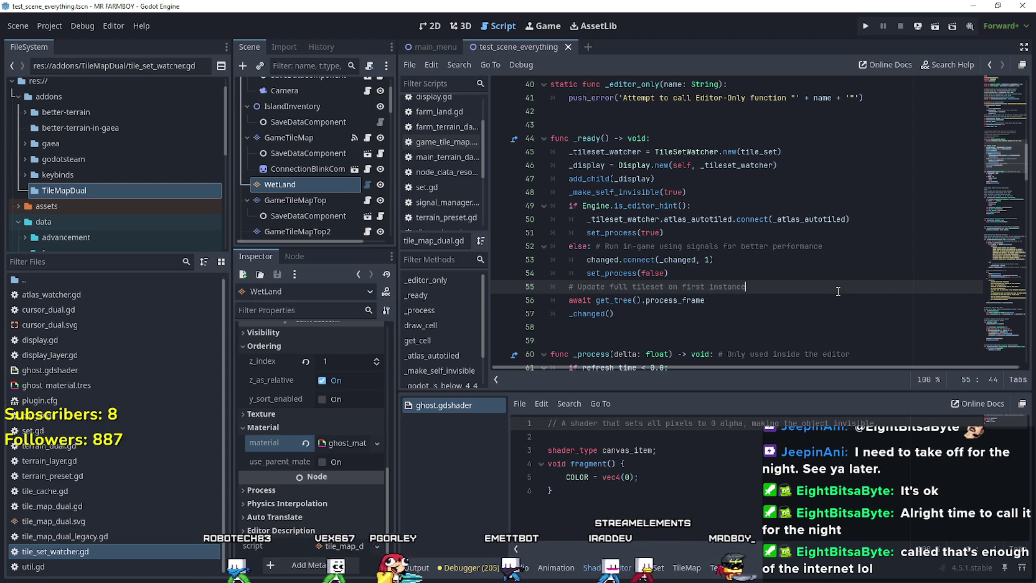
pyautogui.scroll(-4, 839, 291)
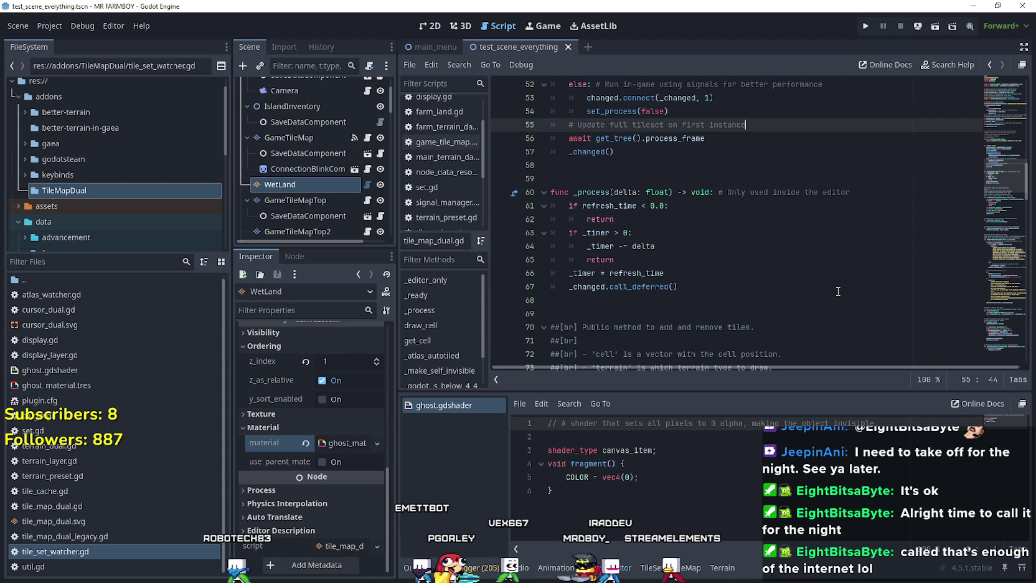
pyautogui.moveTo(592, 287)
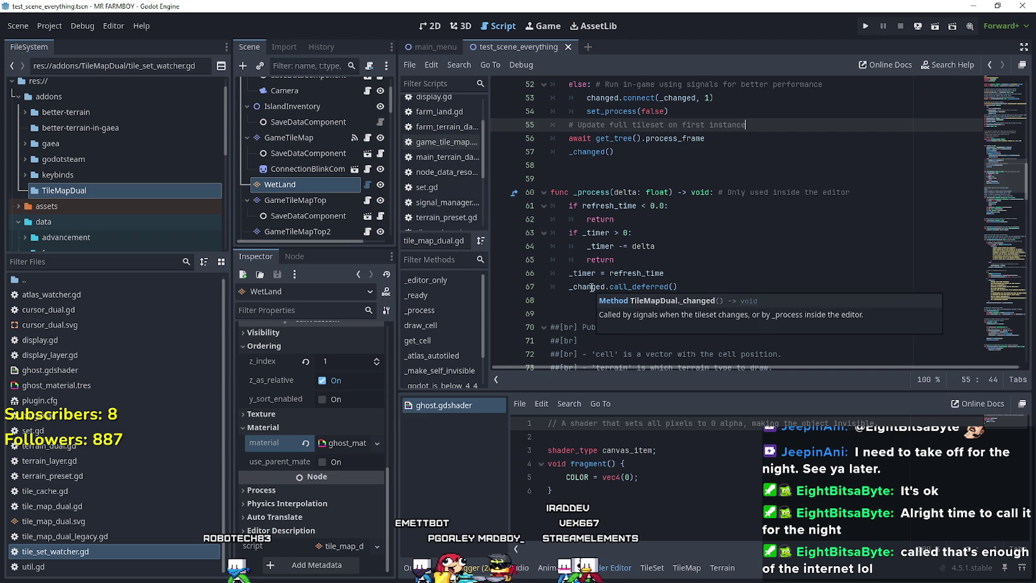
pyautogui.moveTo(631, 285)
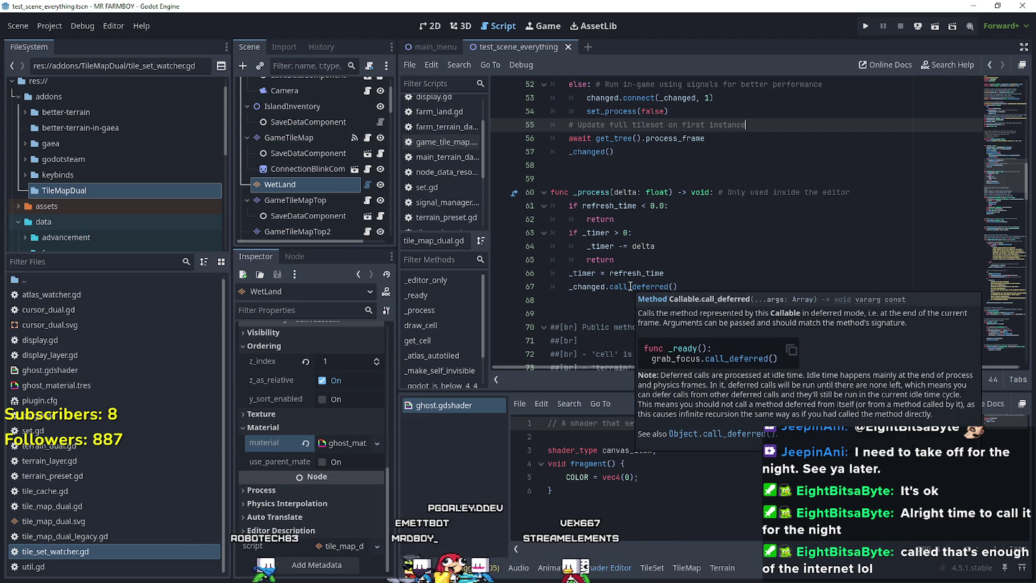
pyautogui.scroll(-8, 610, 284)
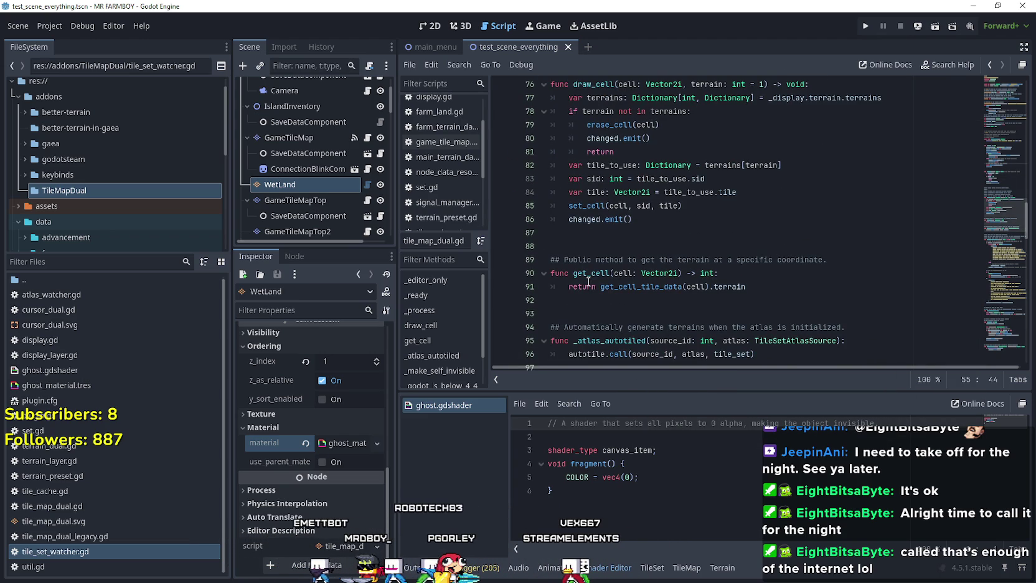
pyautogui.scroll(1, 588, 281)
pyautogui.scroll(1, 588, 281)
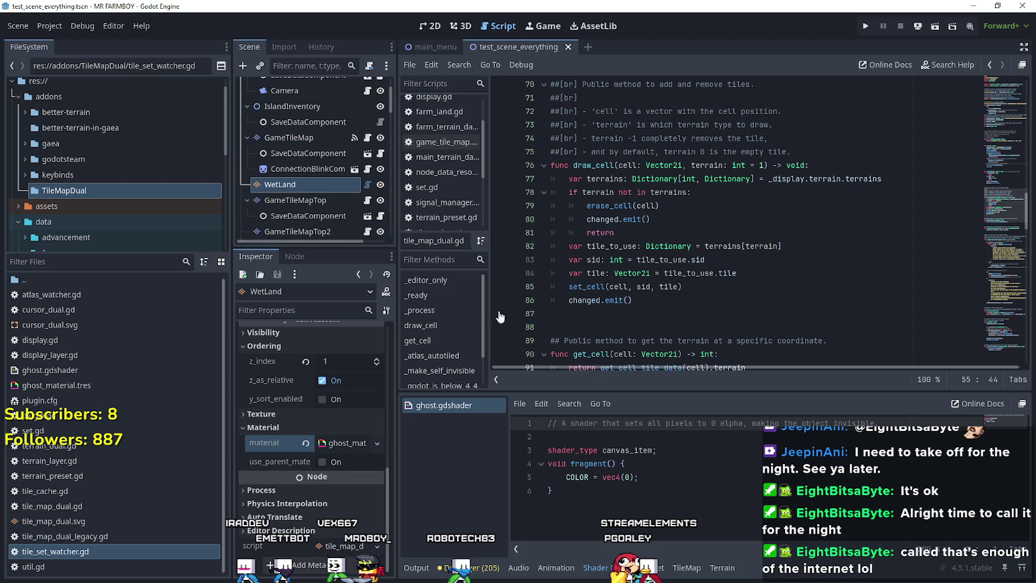
pyautogui.scroll(-4, 622, 316)
pyautogui.scroll(3, 622, 316)
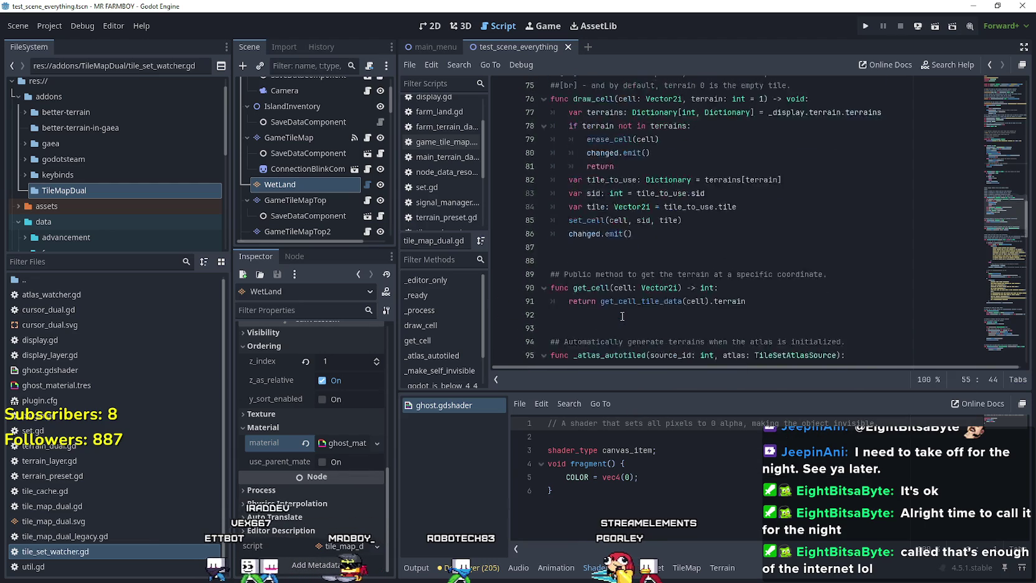
pyautogui.scroll(-5, 622, 316)
pyautogui.scroll(5, 625, 316)
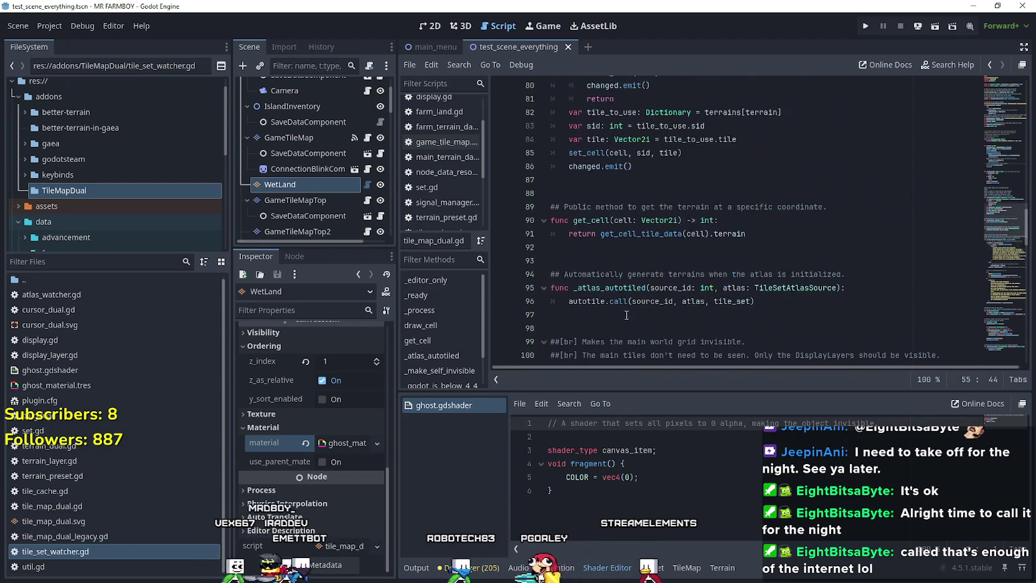
pyautogui.scroll(2, 614, 250)
pyautogui.click(615, 247)
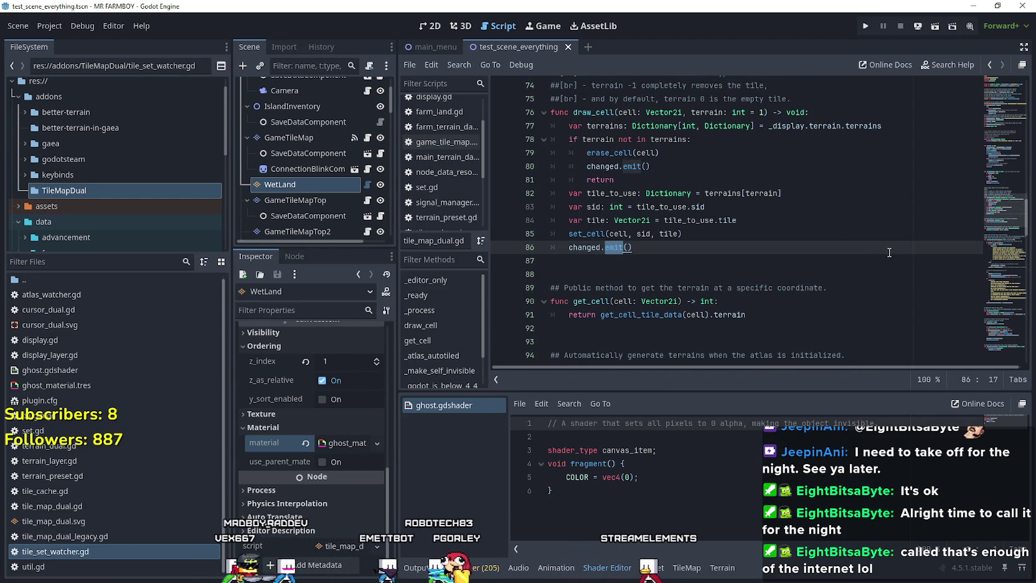
pyautogui.moveTo(998, 213)
pyautogui.mouseDown()
pyautogui.moveTo(998, 89)
pyautogui.moveTo(971, 224)
pyautogui.moveTo(980, 214)
pyautogui.mouseUp()
pyautogui.rightClick(588, 262)
pyautogui.click(661, 462)
pyautogui.scroll(1, 672, 250)
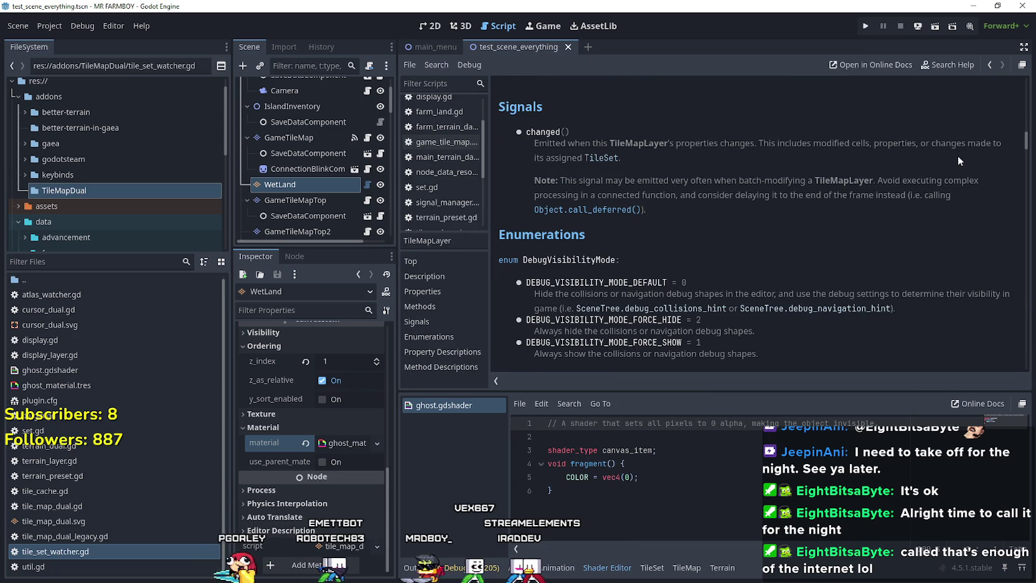
pyautogui.click(992, 67)
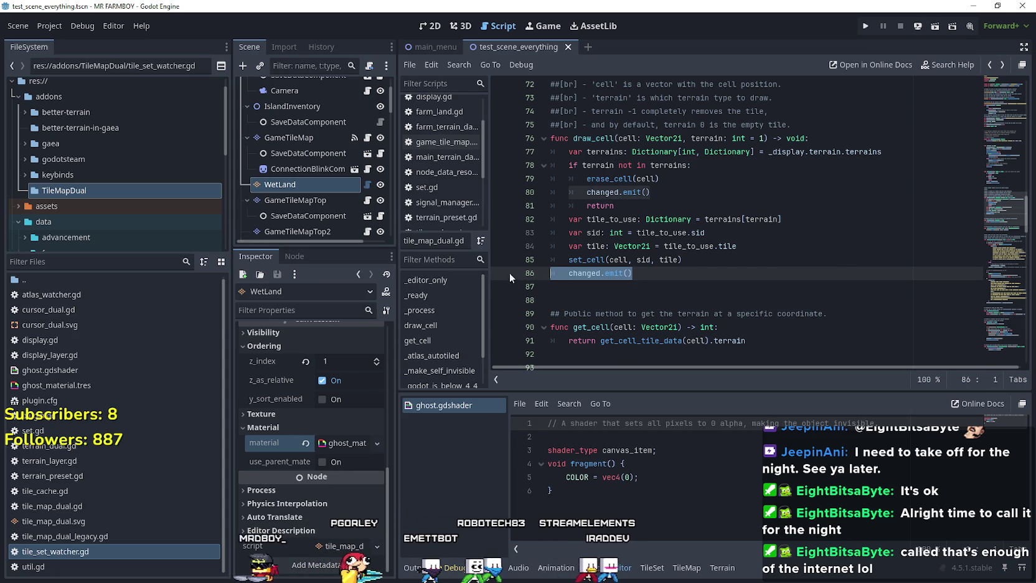
pyautogui.click(569, 273)
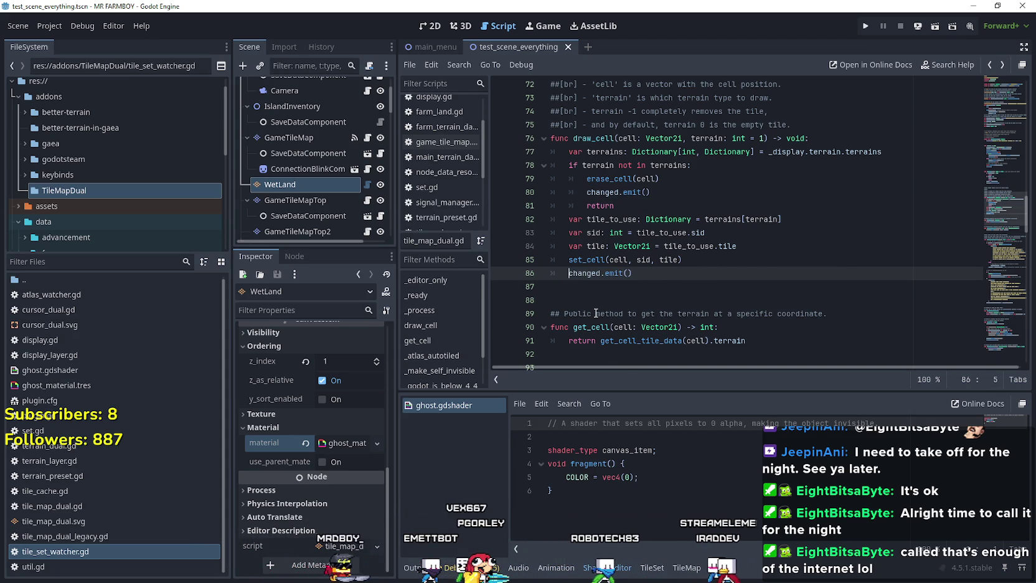
pyautogui.scroll(1, 595, 301)
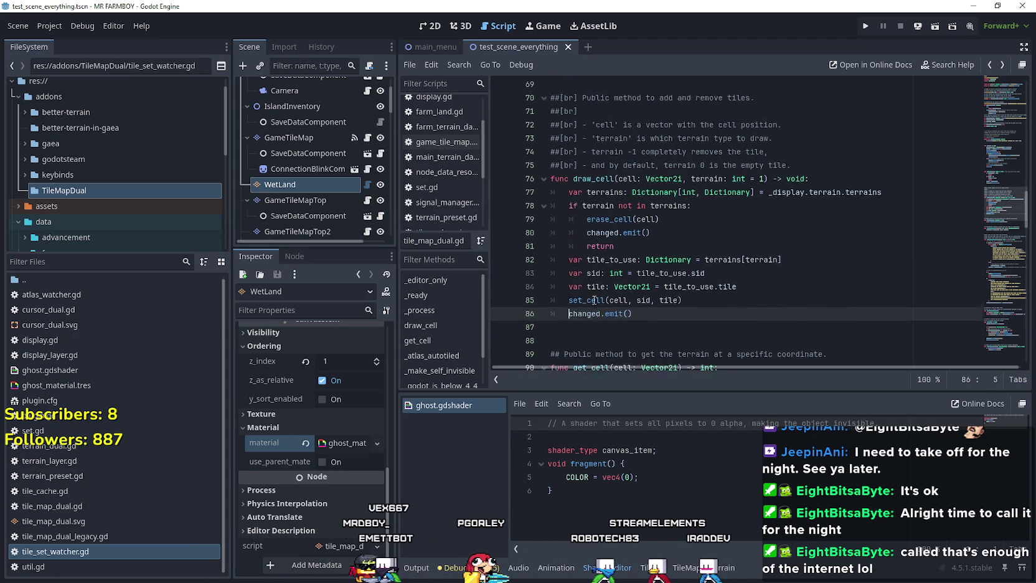
pyautogui.scroll(1, 595, 301)
pyautogui.scroll(-3, 614, 262)
pyautogui.scroll(3, 356, 163)
pyautogui.scroll(-1, 674, 239)
pyautogui.scroll(2, 675, 238)
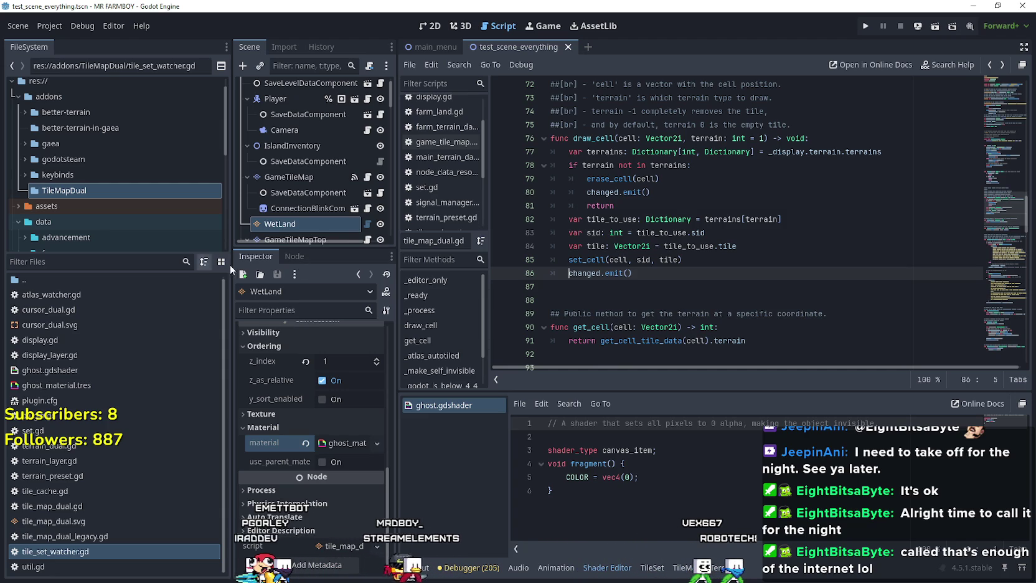
# Open game_tile_map.gd at the add_farm_wet and remove_farm_wet return lines, then run the project
pyautogui.scroll(-2, 360, 193)
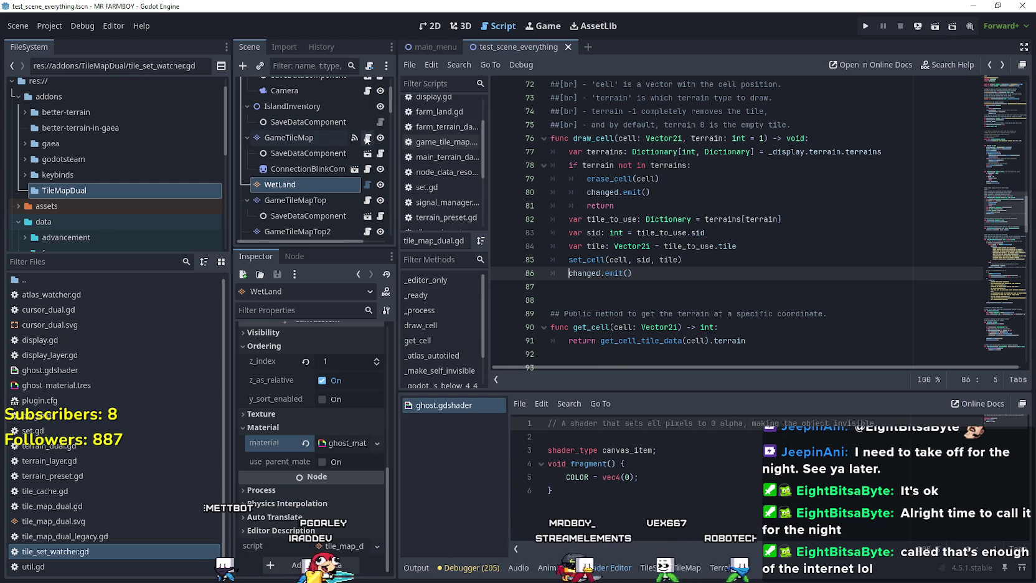
pyautogui.click(367, 137)
pyautogui.click(623, 180)
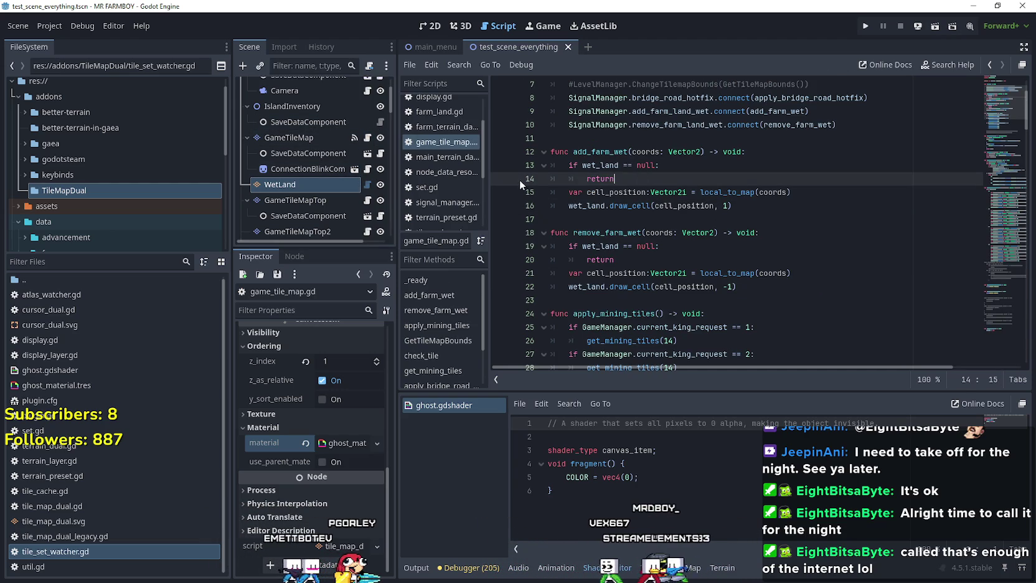
pyautogui.click(698, 264)
pyautogui.click(868, 28)
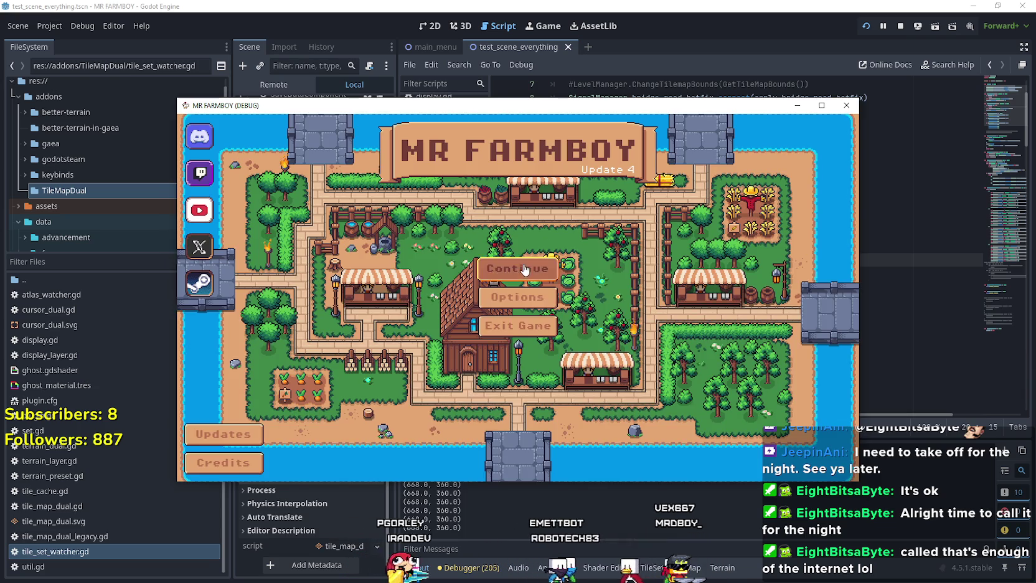
# Continue from the Save 2 slot, play briefly, then stop the game with F8
pyautogui.click(518, 268)
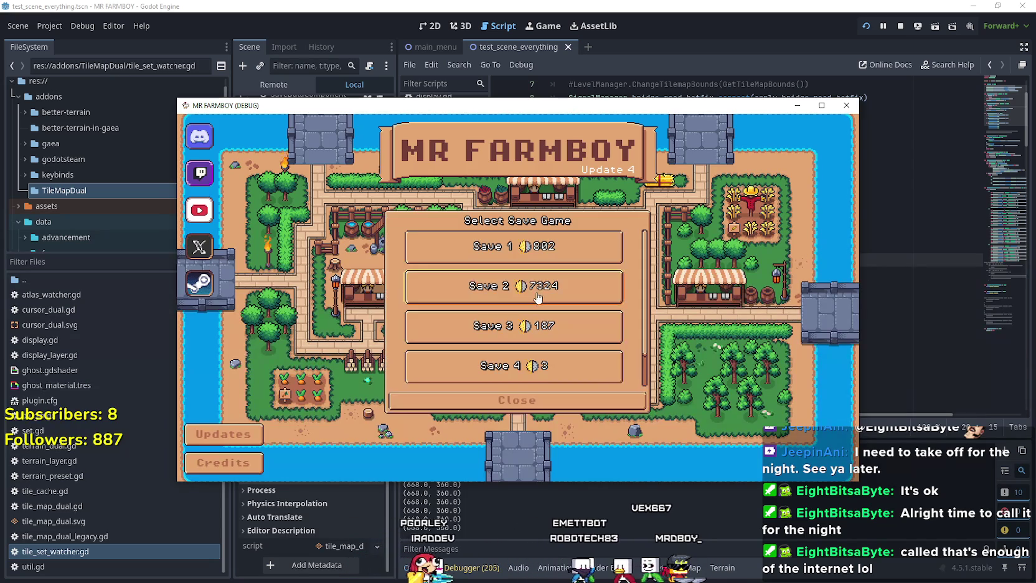
pyautogui.click(492, 286)
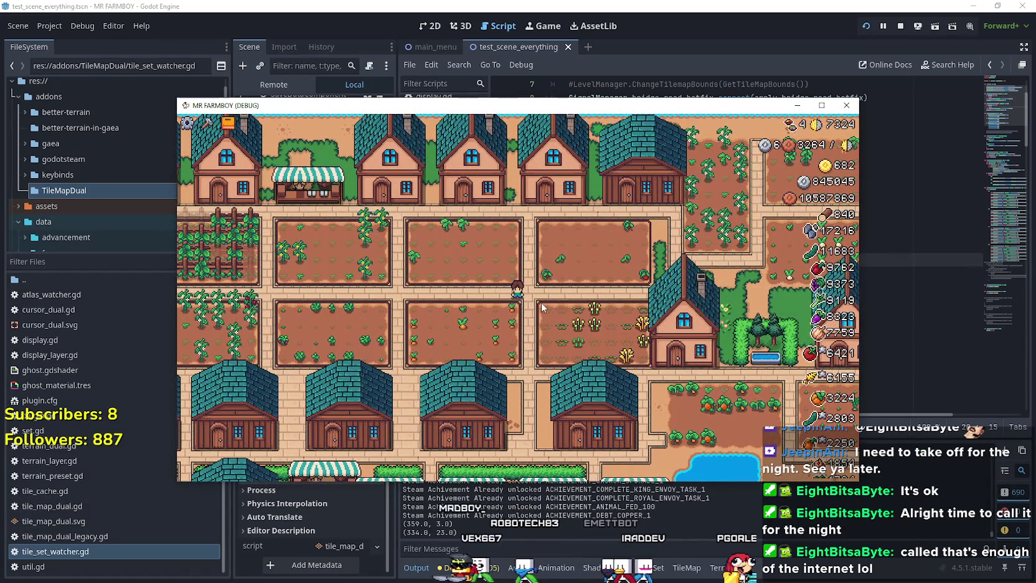
pyautogui.scroll(3, 541, 302)
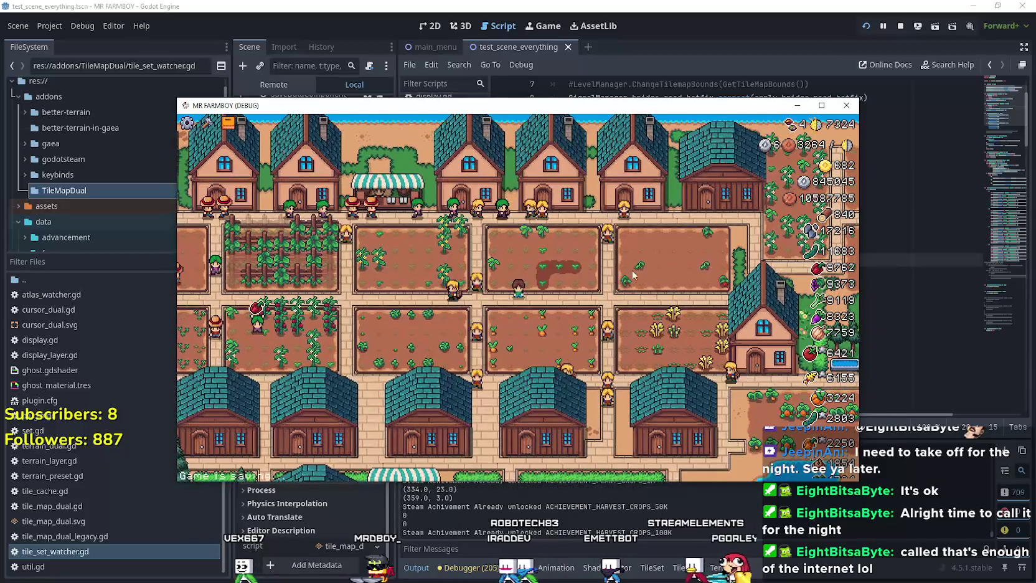
pyautogui.press('F8')
pyautogui.moveTo(614, 260)
pyautogui.mouseDown()
pyautogui.moveTo(561, 193)
pyautogui.moveTo(507, 166)
pyautogui.moveTo(506, 178)
pyautogui.mouseUp()
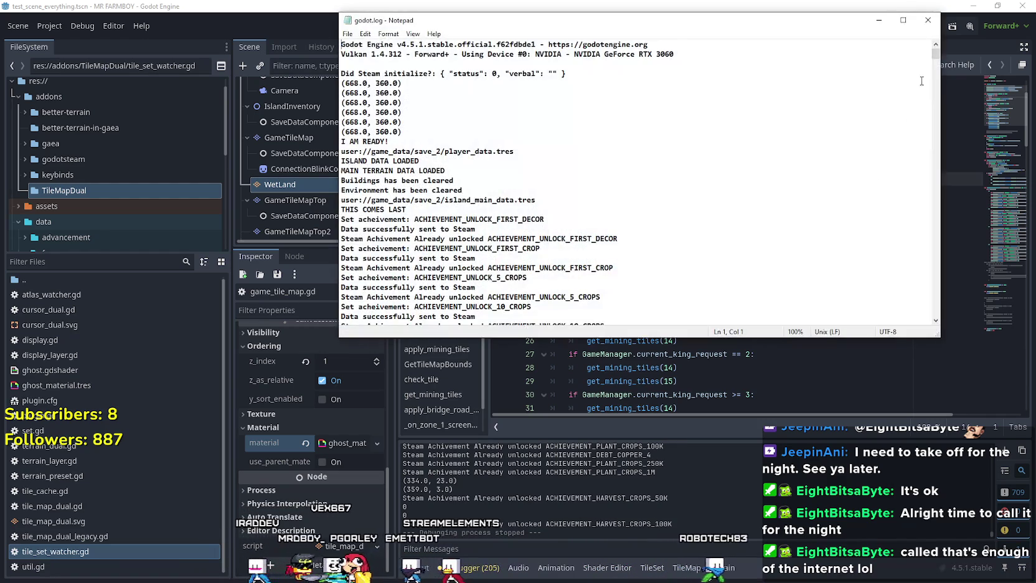
# Read godot.log down to its signal 11 crash backtrace, then bring the Godot script editor back in front
pyautogui.moveTo(936, 50)
pyautogui.mouseDown()
pyautogui.moveTo(933, 339)
pyautogui.moveTo(936, 307)
pyautogui.mouseUp()
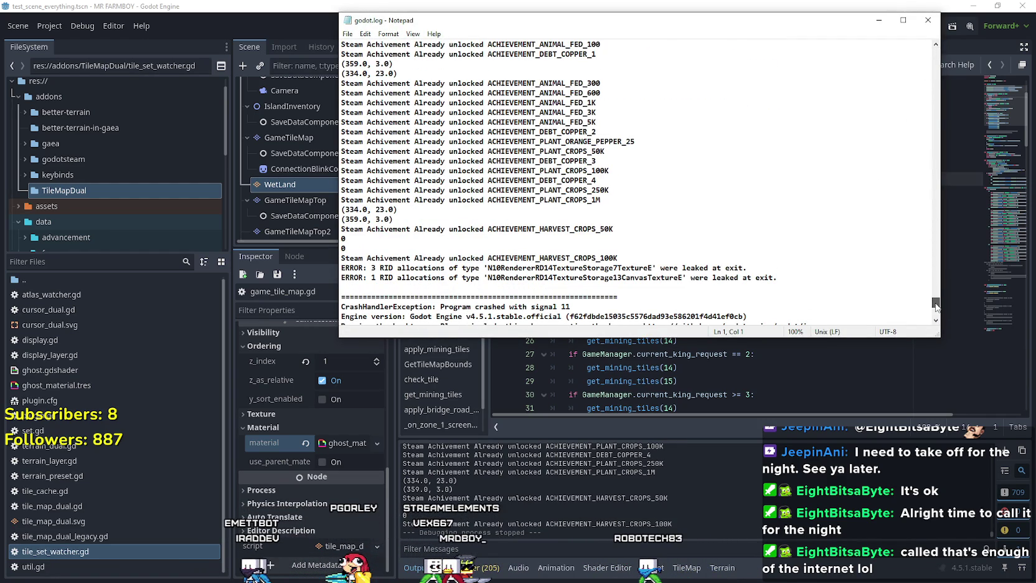
pyautogui.moveTo(936, 306); pyautogui.dragTo(936, 307)
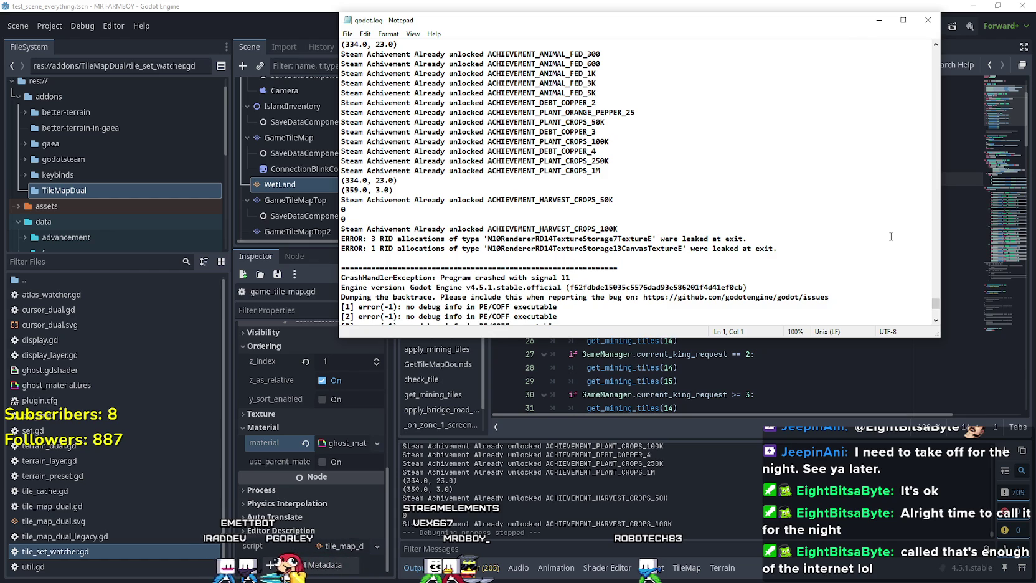
pyautogui.moveTo(938, 312); pyautogui.dragTo(937, 323)
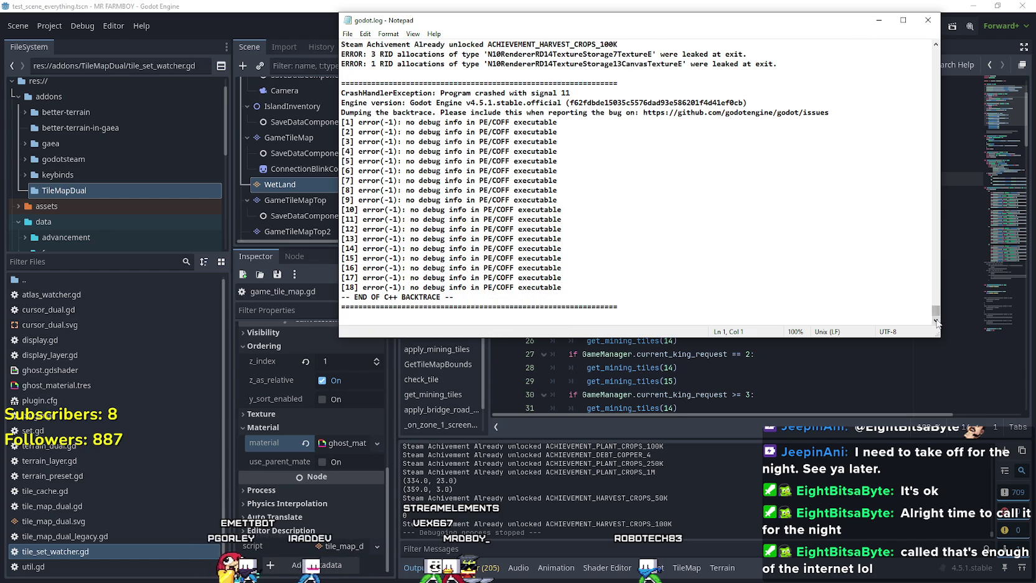
pyautogui.moveTo(836, 25); pyautogui.dragTo(847, 374)
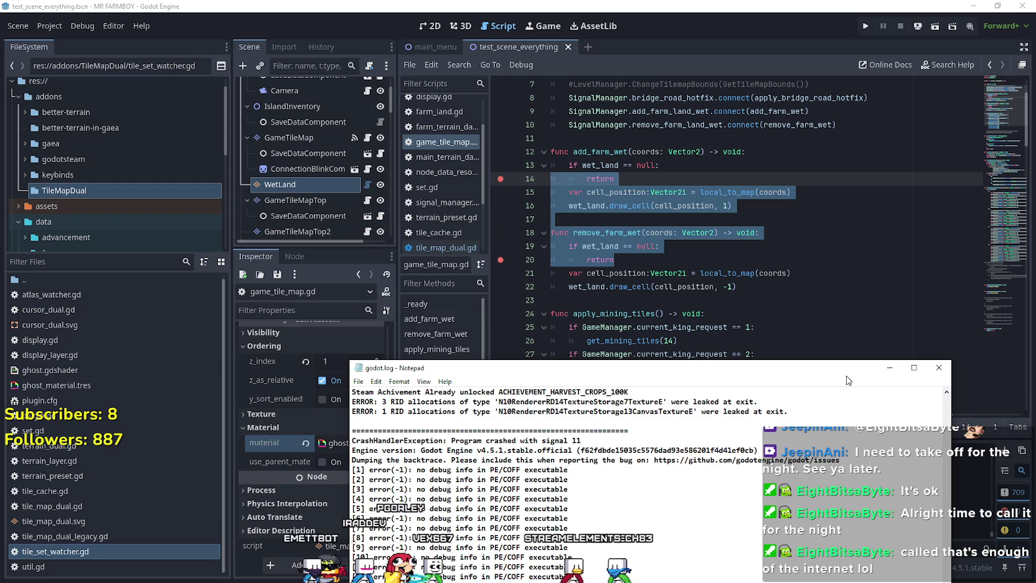
pyautogui.moveTo(847, 380); pyautogui.dragTo(801, 179)
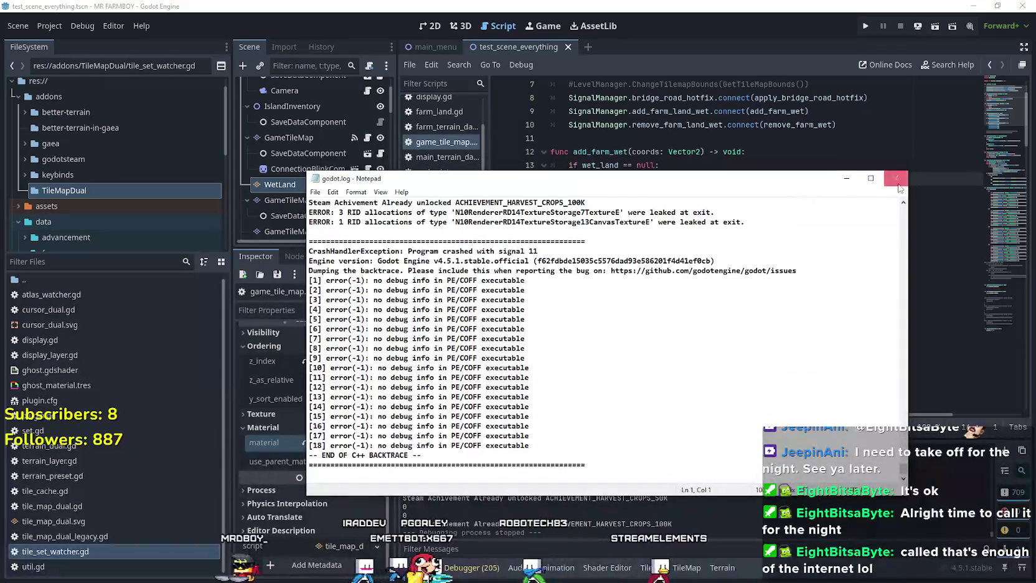
pyautogui.click(746, 148)
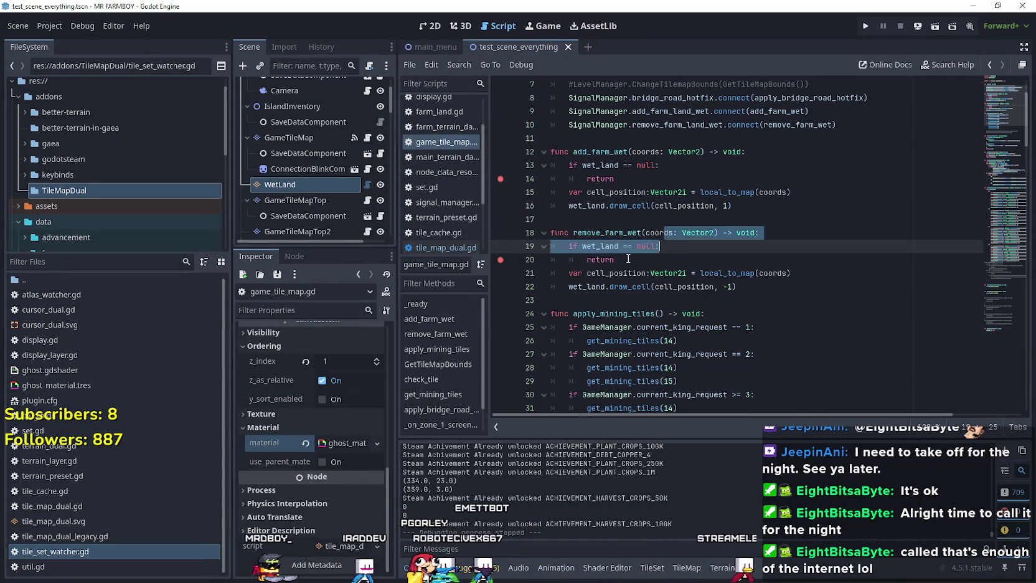
# Jump to the draw_cell definition via Lookup Symbol, then search all project files for 'changed'
pyautogui.rightClick(635, 205)
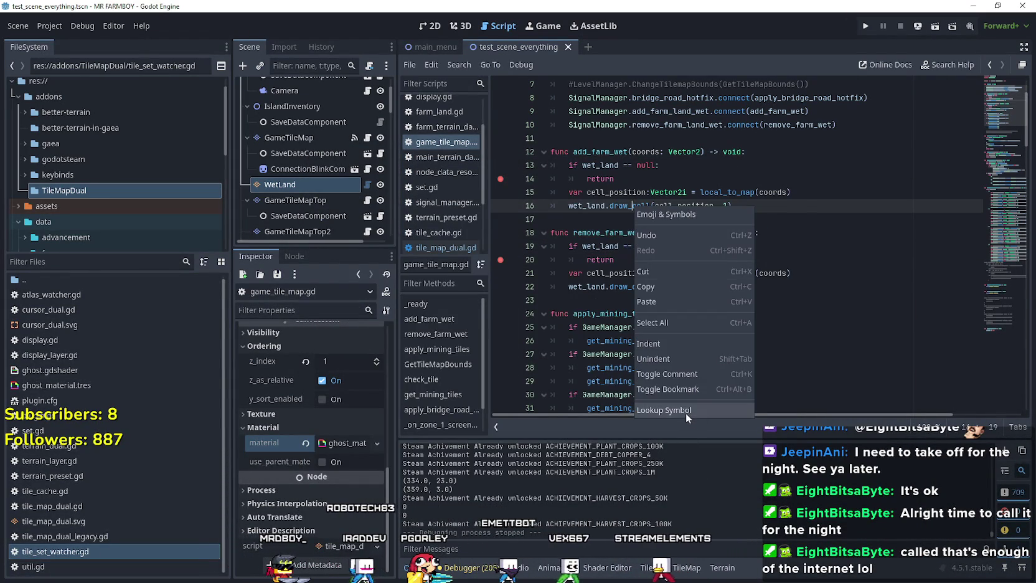
pyautogui.click(686, 413)
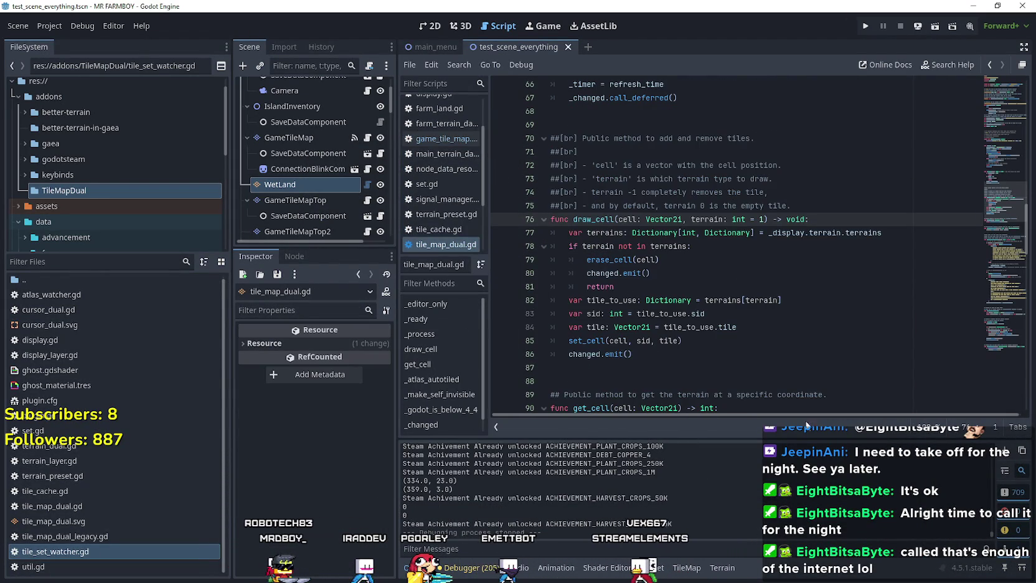
pyautogui.click(738, 351)
pyautogui.scroll(-2, 738, 351)
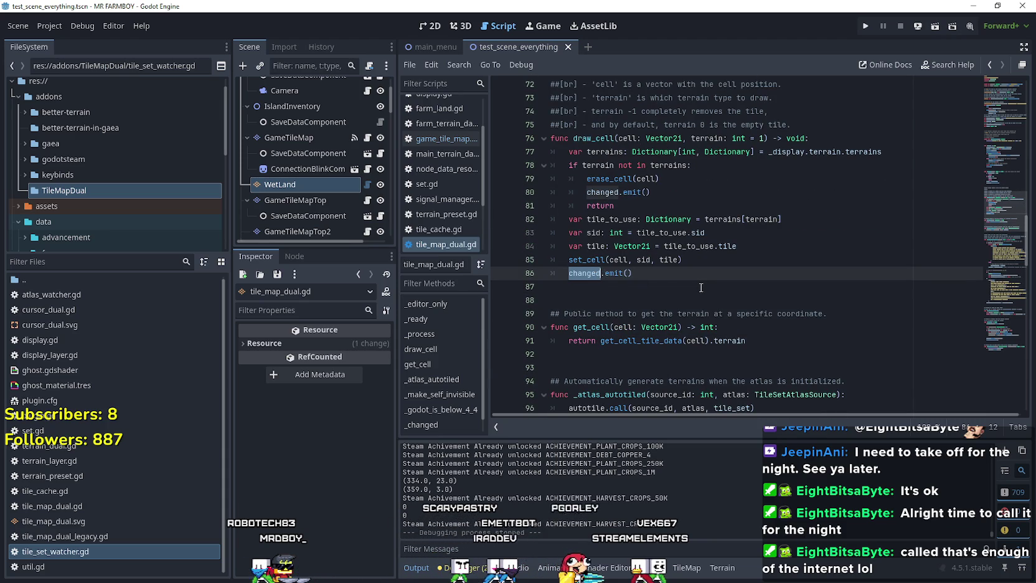
pyautogui.hotkey('ctrl', 'shift', 'f')
pyautogui.click(534, 350)
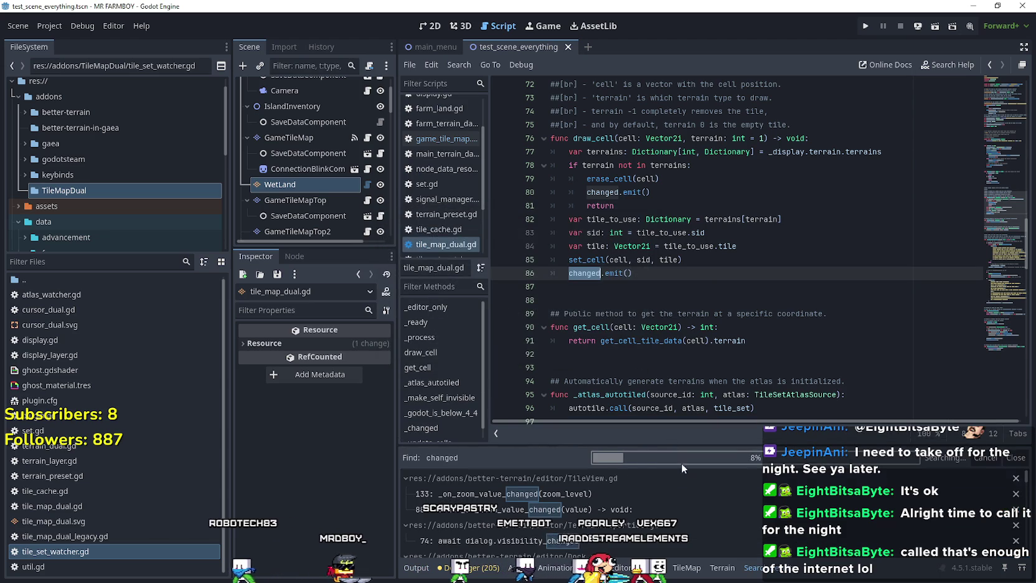
# Open display.gd from the 'changed' search matches and scroll to its update() function
pyautogui.scroll(-2, 797, 516)
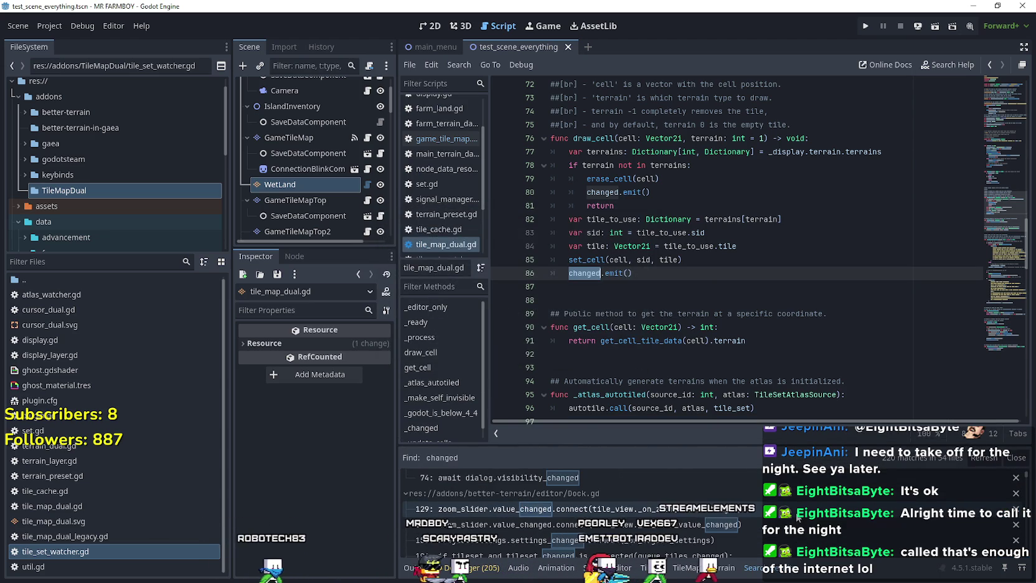
pyautogui.scroll(-3, 798, 516)
pyautogui.click(560, 494)
pyautogui.moveTo(779, 180)
pyautogui.mouseDown()
pyautogui.moveTo(809, 250)
pyautogui.moveTo(834, 398)
pyautogui.moveTo(860, 373)
pyautogui.moveTo(864, 344)
pyautogui.mouseUp()
pyautogui.scroll(3, 822, 311)
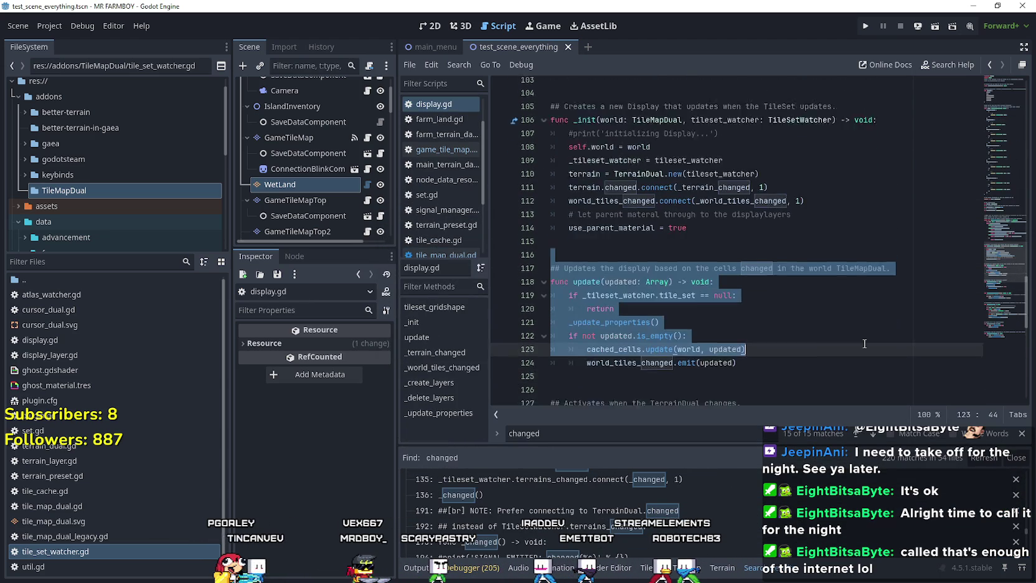
pyautogui.scroll(1, 864, 344)
pyautogui.scroll(3, 865, 344)
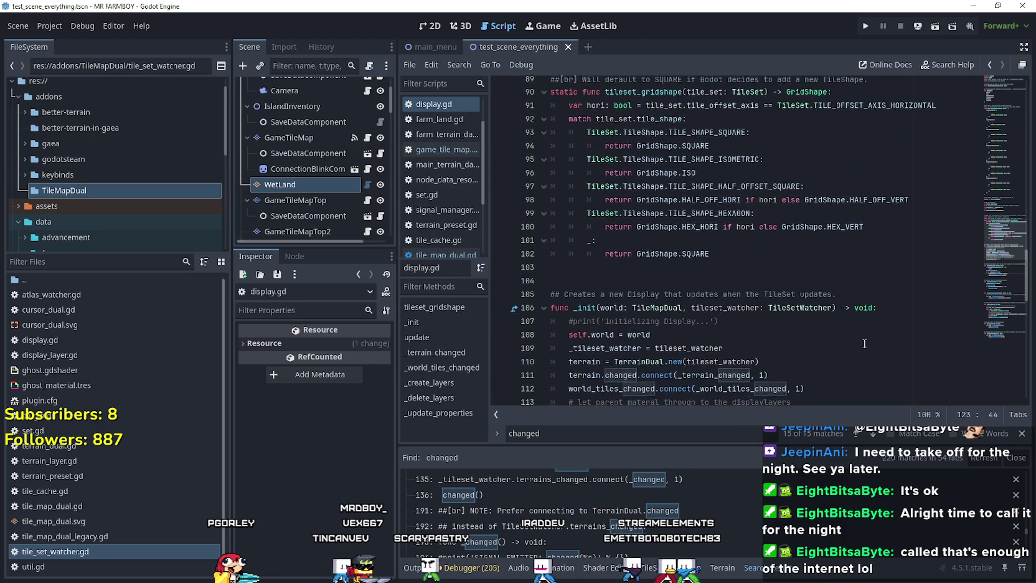
pyautogui.scroll(-5, 863, 340)
# Move the caret to line 124 and bring up the actions for the world_tiles_changed symbol
pyautogui.click(855, 338)
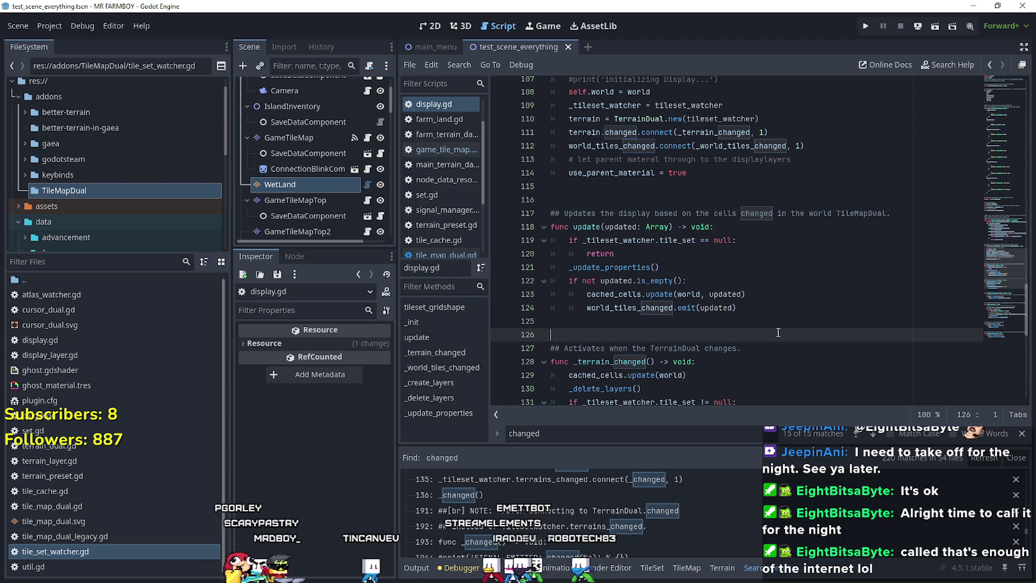
pyautogui.press('Up')
pyautogui.click(785, 308)
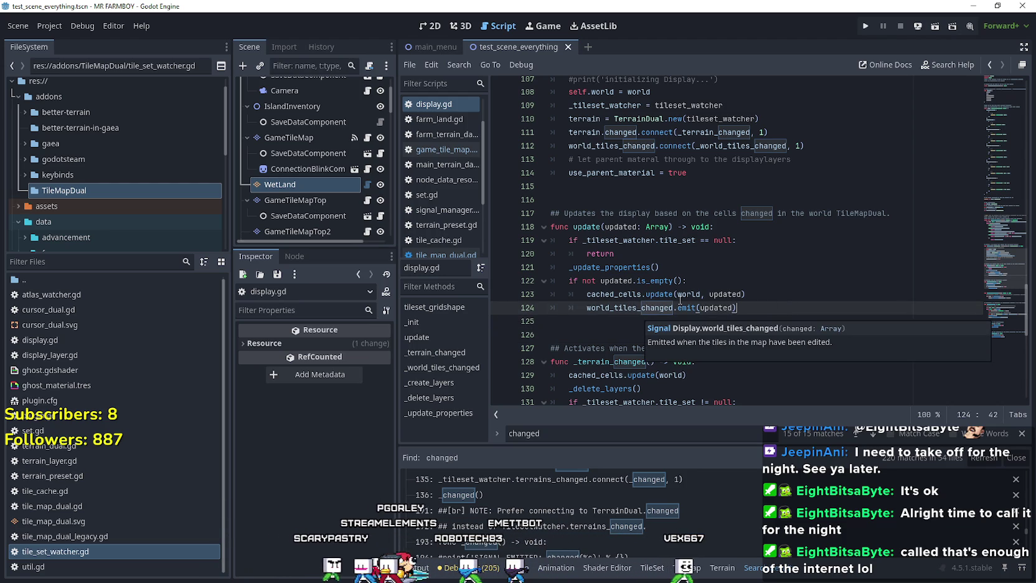
pyautogui.rightClick(644, 305)
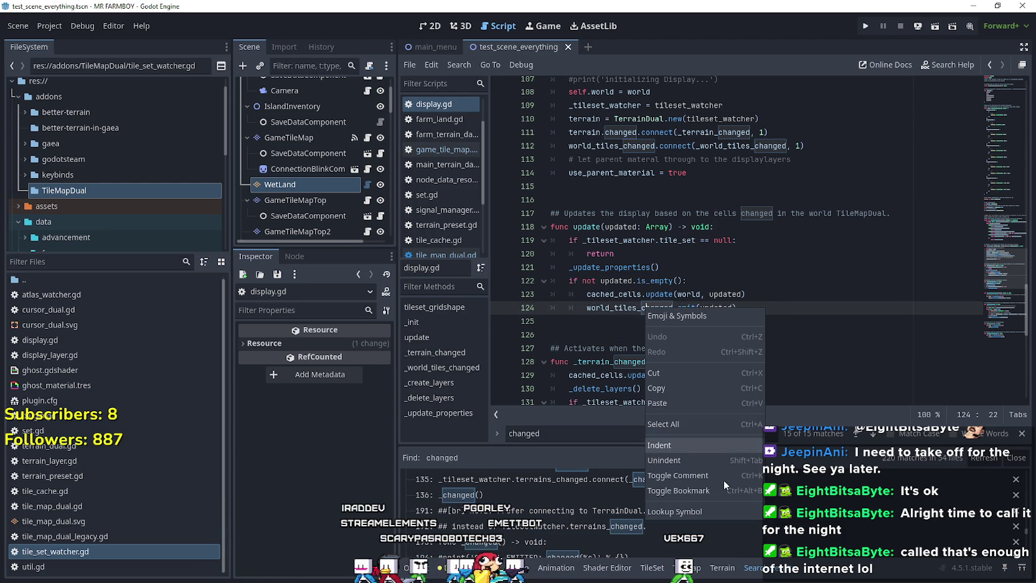
pyautogui.click(718, 506)
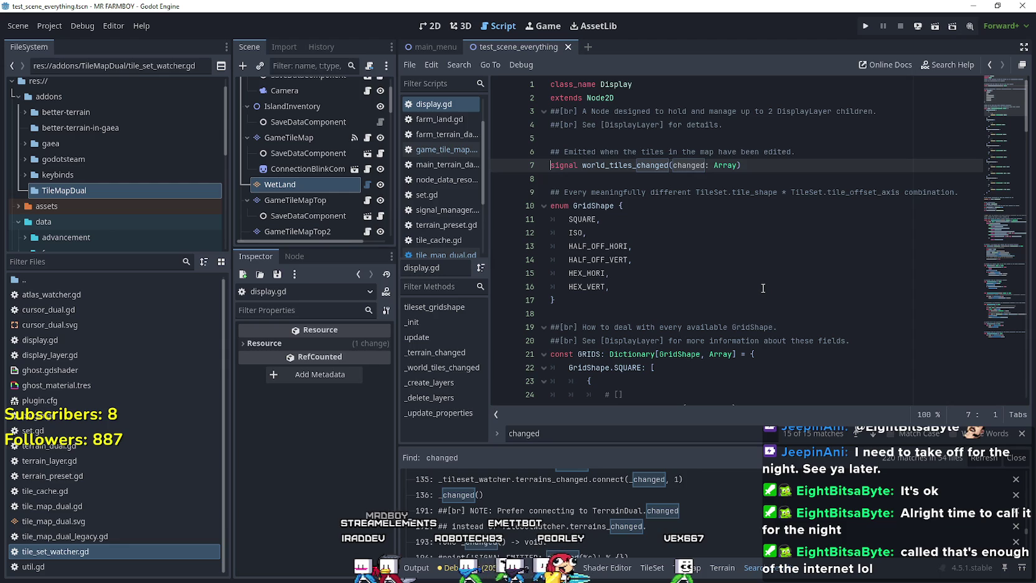
pyautogui.scroll(-3, 765, 281)
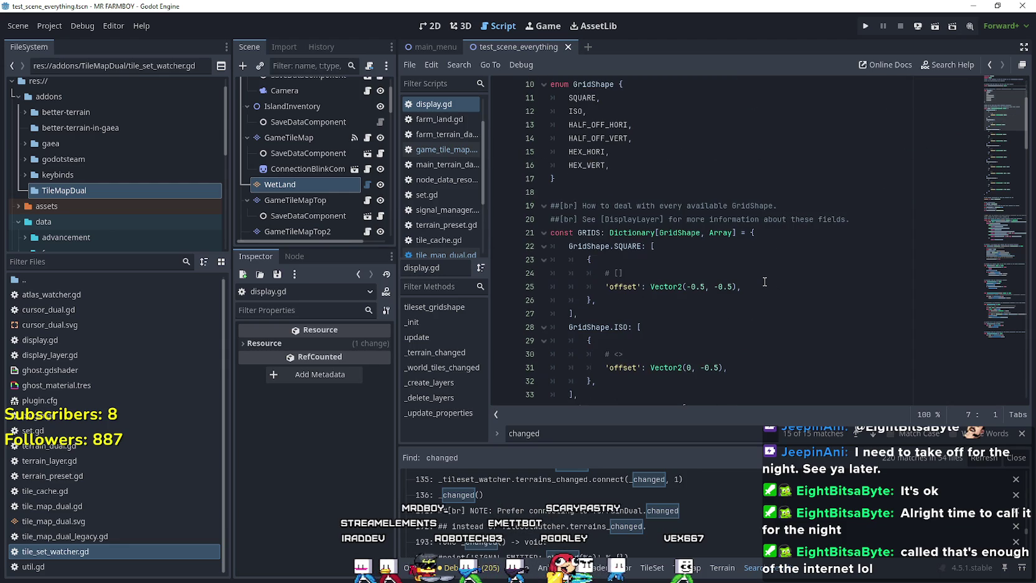
pyautogui.click(990, 67)
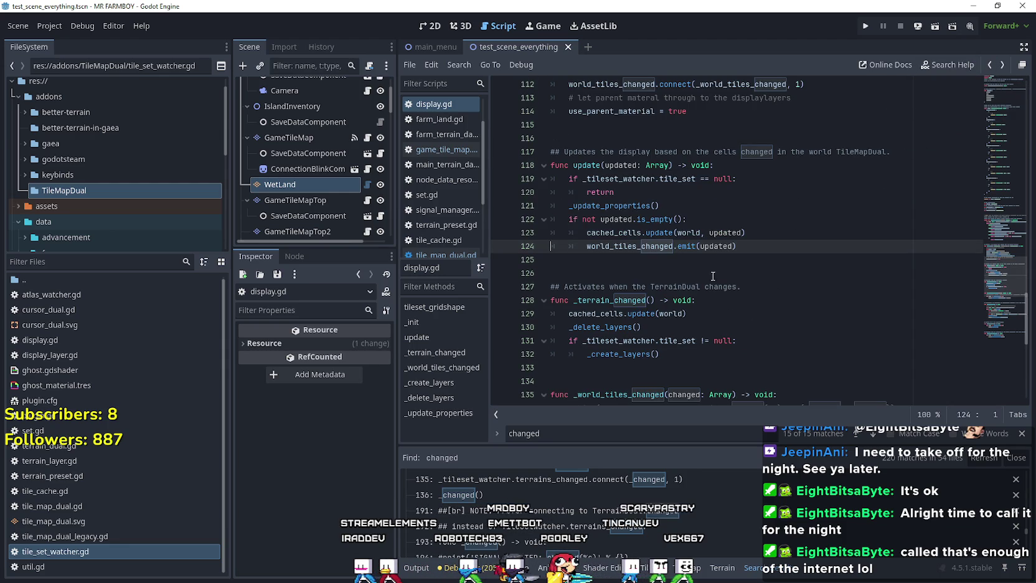
pyautogui.doubleClick(664, 233)
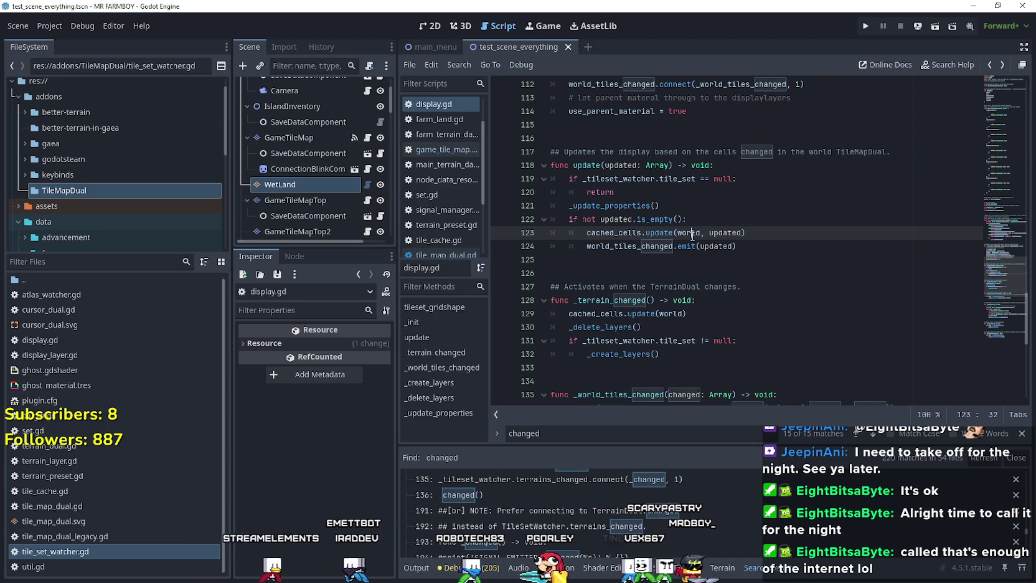
pyautogui.click(764, 246)
pyautogui.hotkey('shift', 'Up')
pyautogui.hotkey('shift', 'Up')
pyautogui.hotkey('shift', 'Up')
pyautogui.hotkey('shift', 'Home')
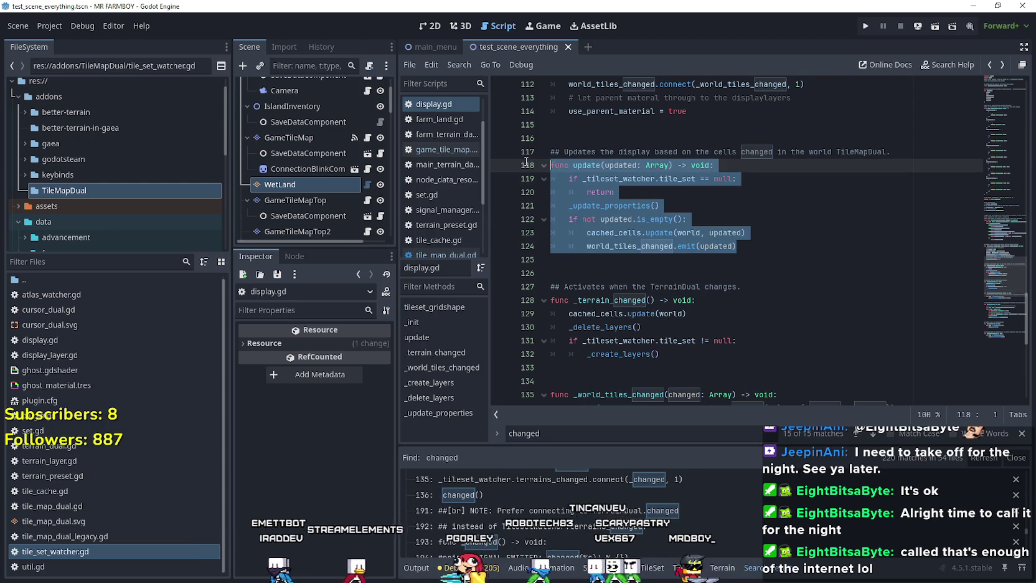
pyautogui.scroll(3, 736, 278)
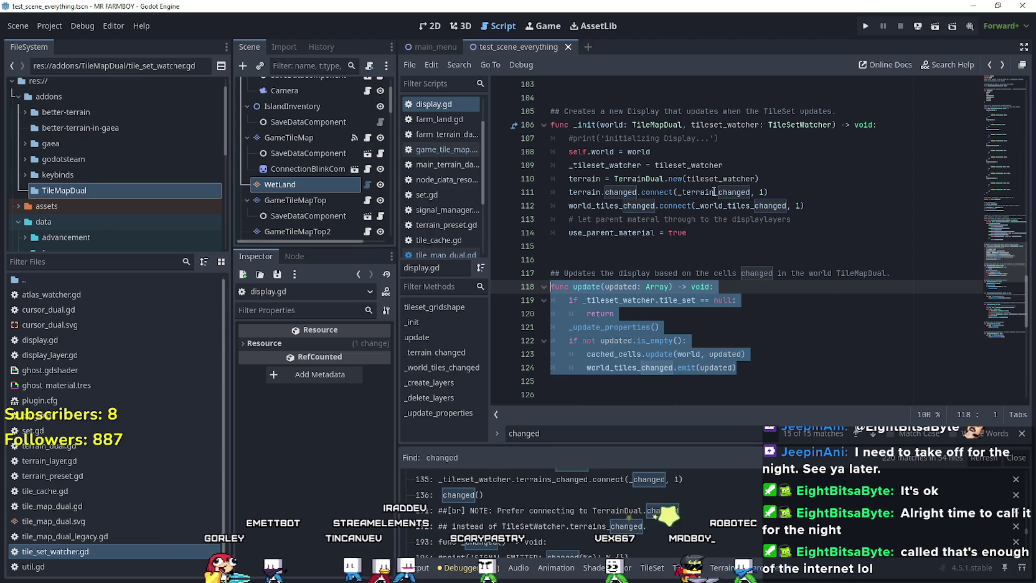
pyautogui.moveTo(715, 192)
pyautogui.moveTo(718, 210)
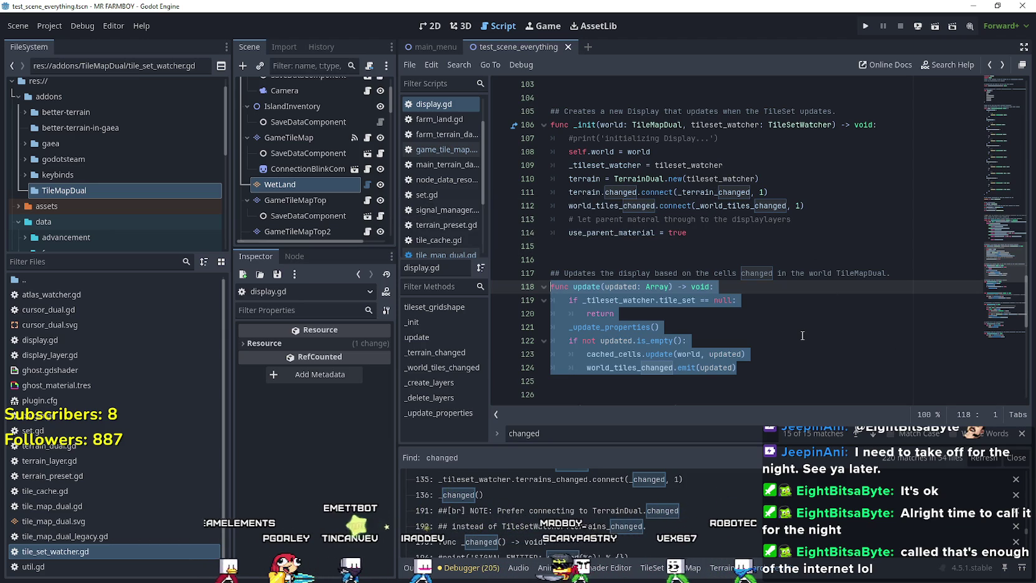
pyautogui.scroll(-3, 803, 336)
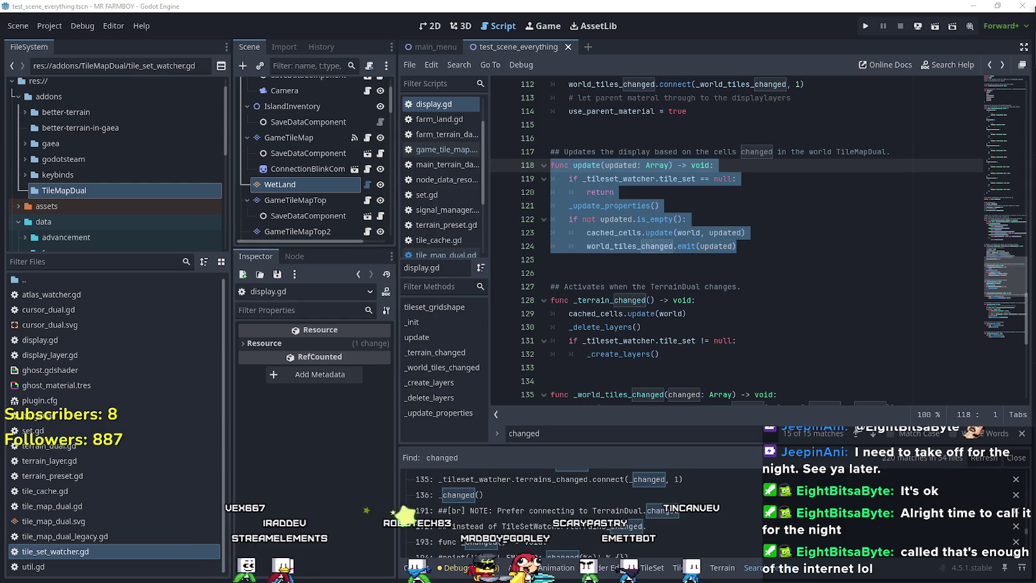
pyautogui.click(635, 247)
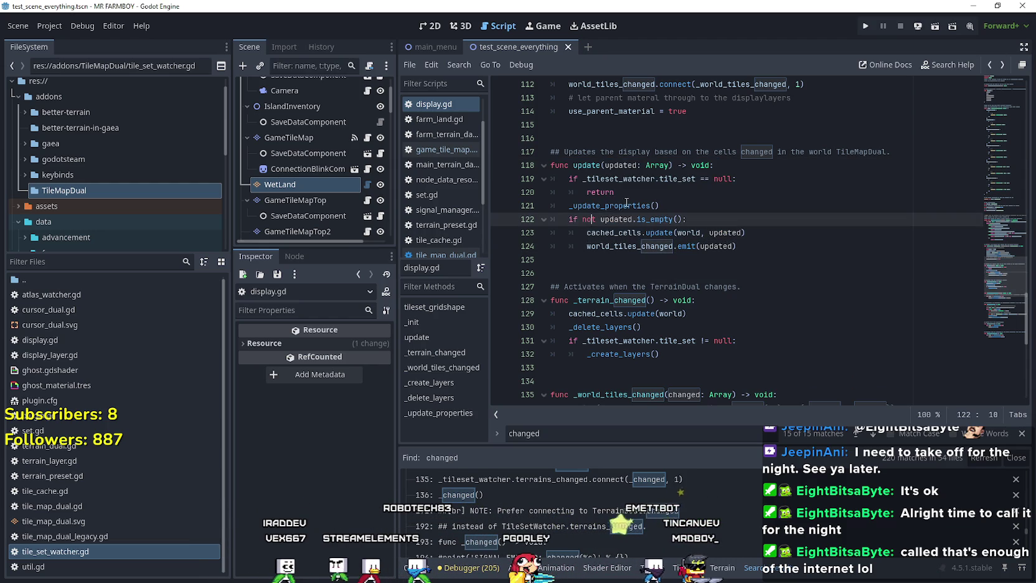
# Review update()'s opening lines through _update_properties and the code around line 126 in display.gd
pyautogui.click(682, 201)
pyautogui.moveTo(682, 201); pyautogui.dragTo(551, 165)
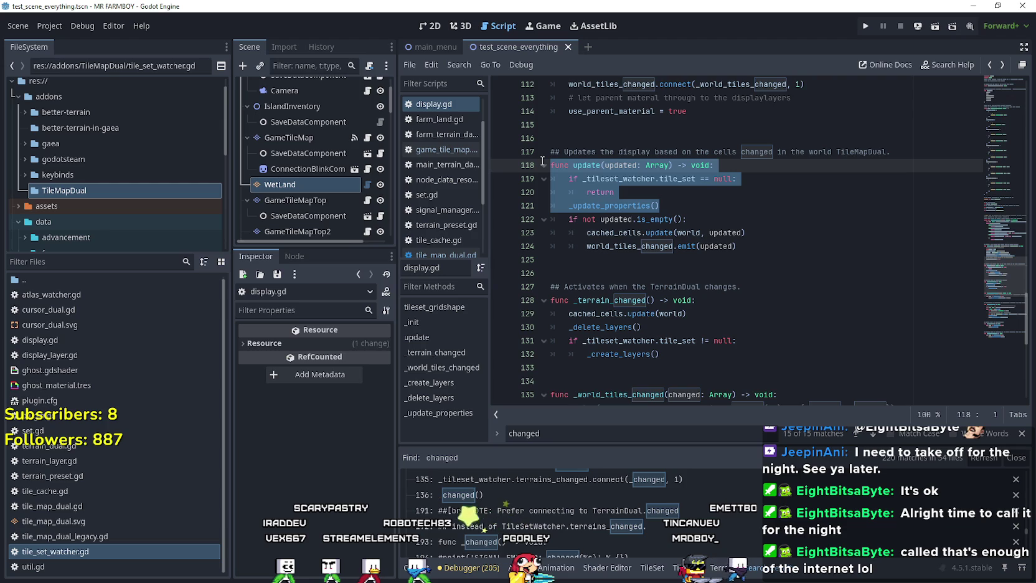
pyautogui.click(612, 272)
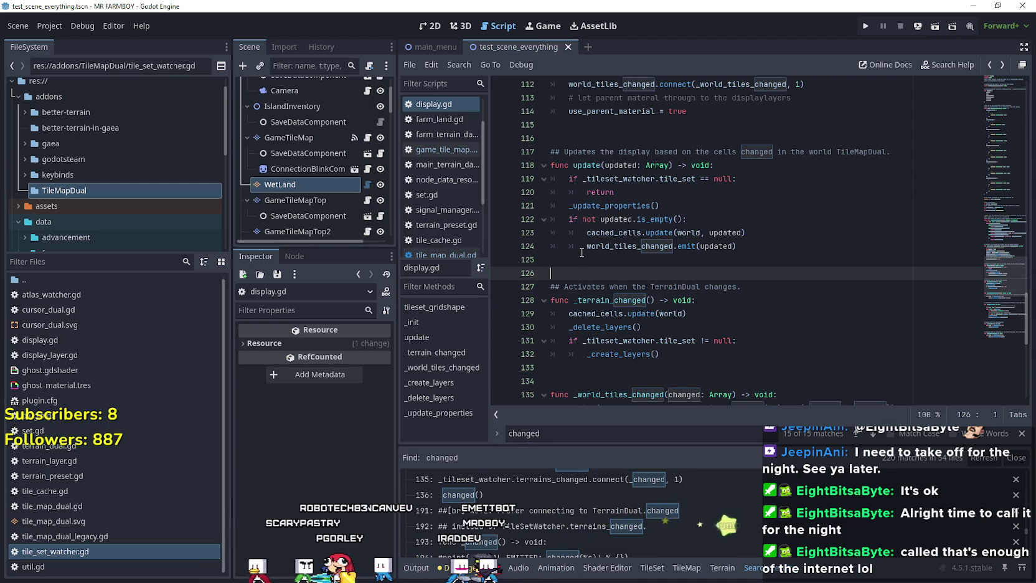
pyautogui.moveTo(582, 252)
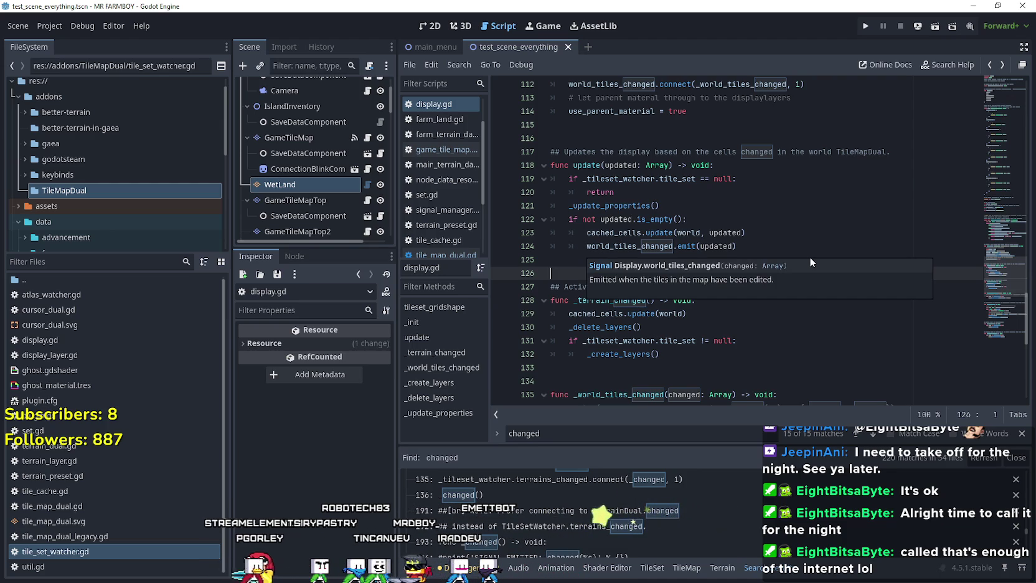
pyautogui.scroll(-2, 704, 204)
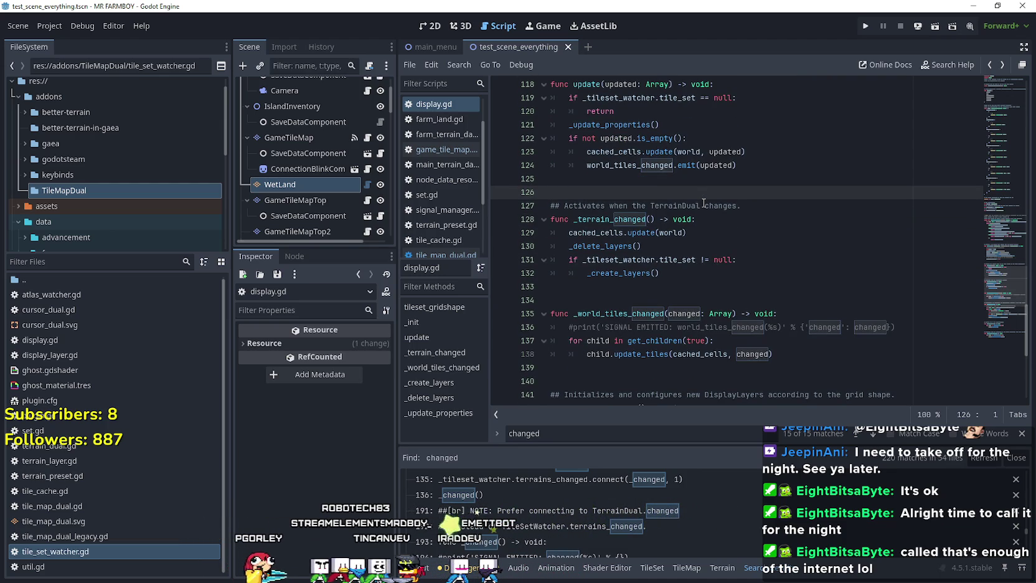
pyautogui.scroll(-1, 703, 203)
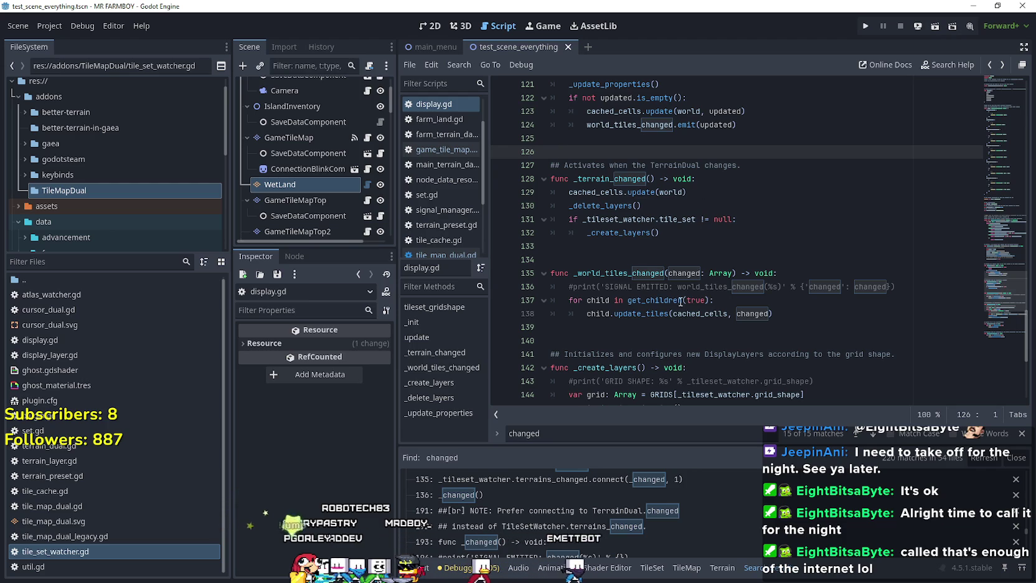
pyautogui.moveTo(648, 301)
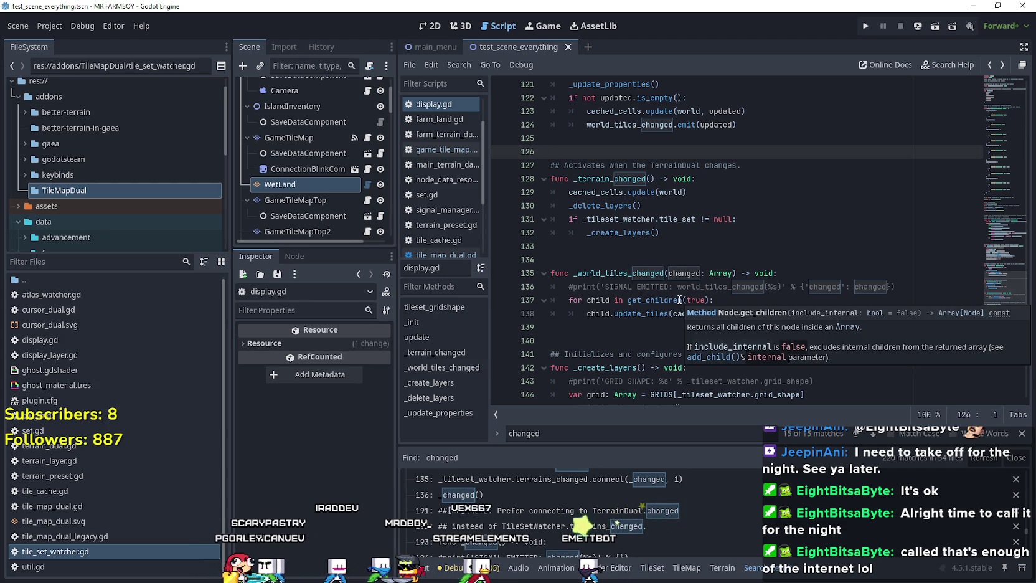
pyautogui.scroll(12, 939, 256)
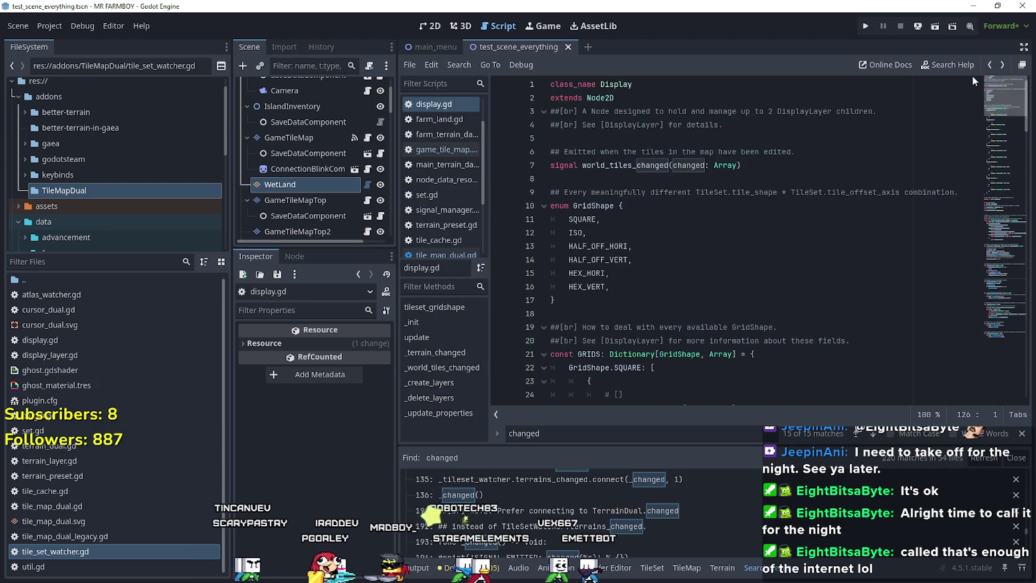
pyautogui.scroll(-11, 982, 250)
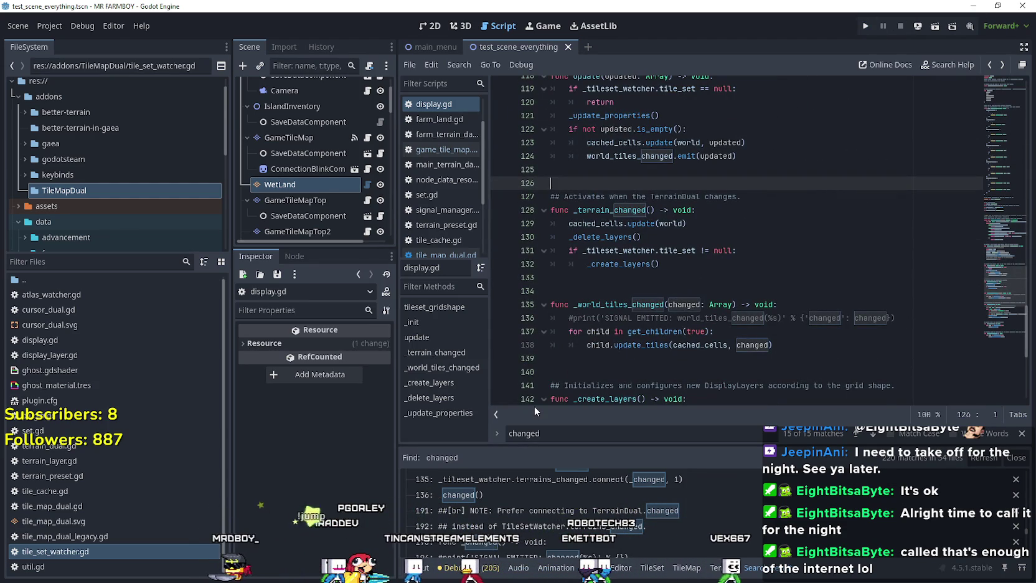
# Run MR FARMBOY, load the Save 2 slot, and switch the Scene dock to Remote
pyautogui.click(867, 27)
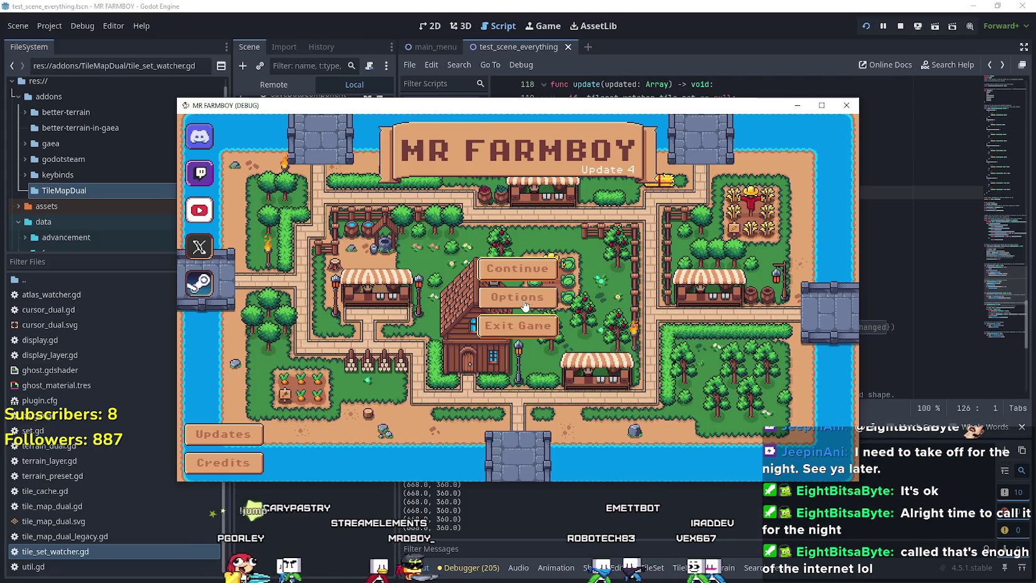
pyautogui.click(486, 310)
pyautogui.click(485, 310)
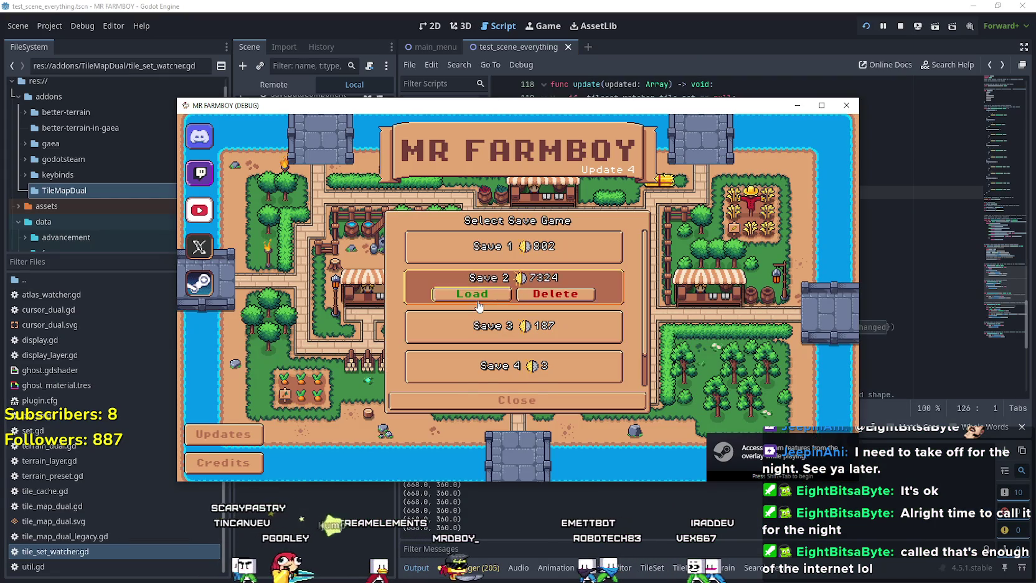
pyautogui.click(474, 292)
pyautogui.click(292, 70)
pyautogui.click(302, 84)
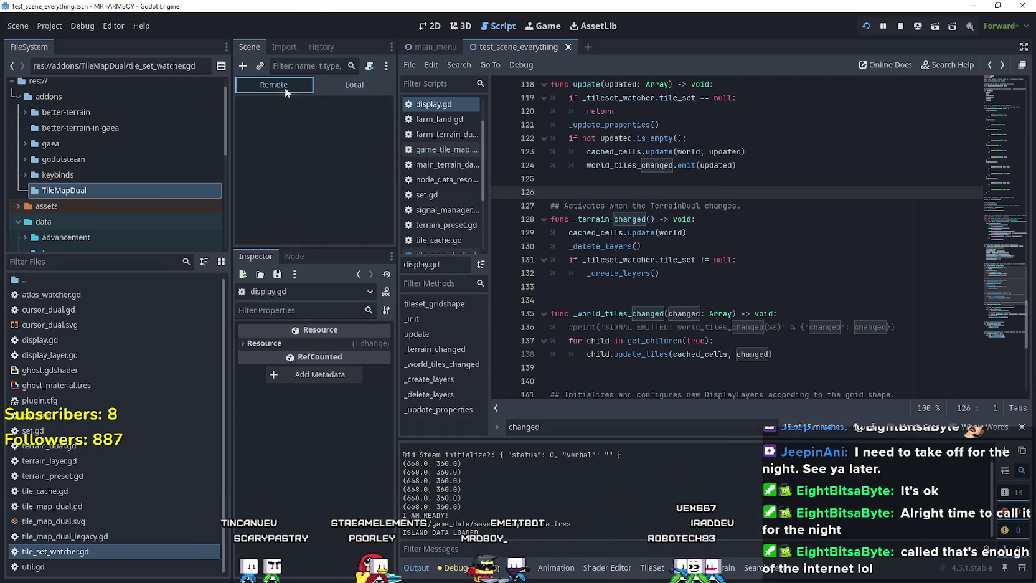
pyautogui.moveTo(390, 134); pyautogui.dragTo(378, 217)
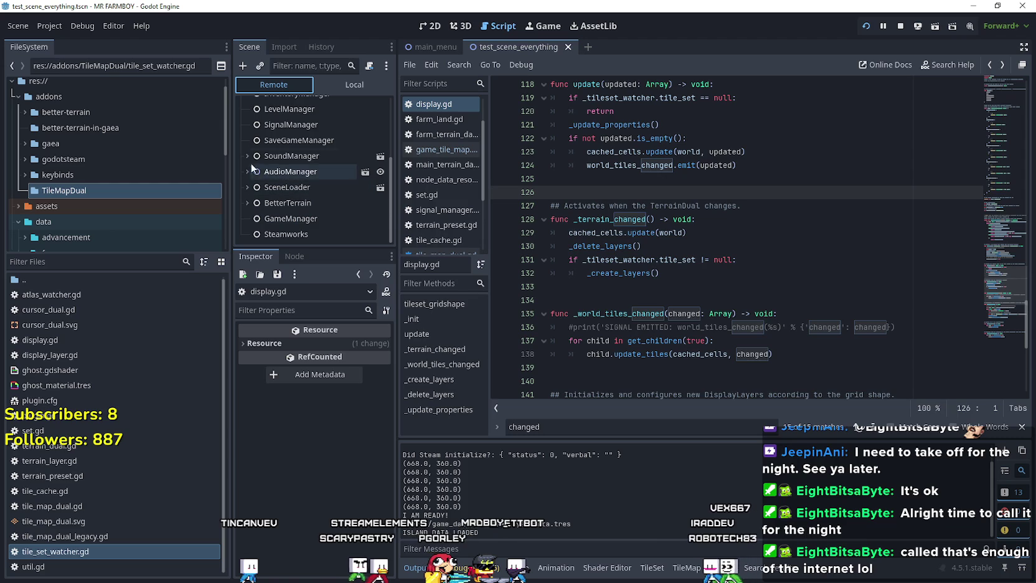
pyautogui.click(243, 186)
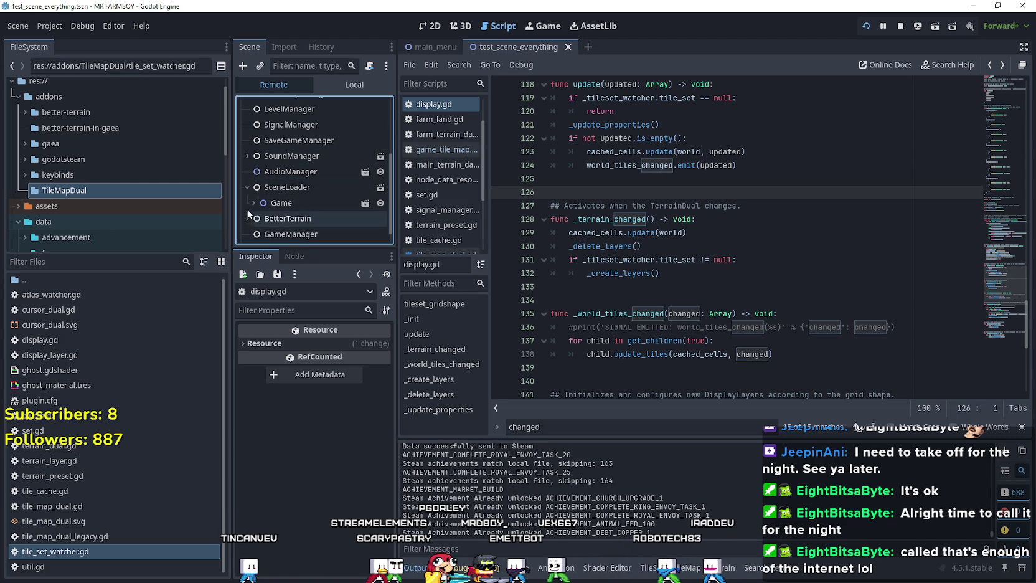
pyautogui.click(254, 201)
pyautogui.scroll(-2, 253, 205)
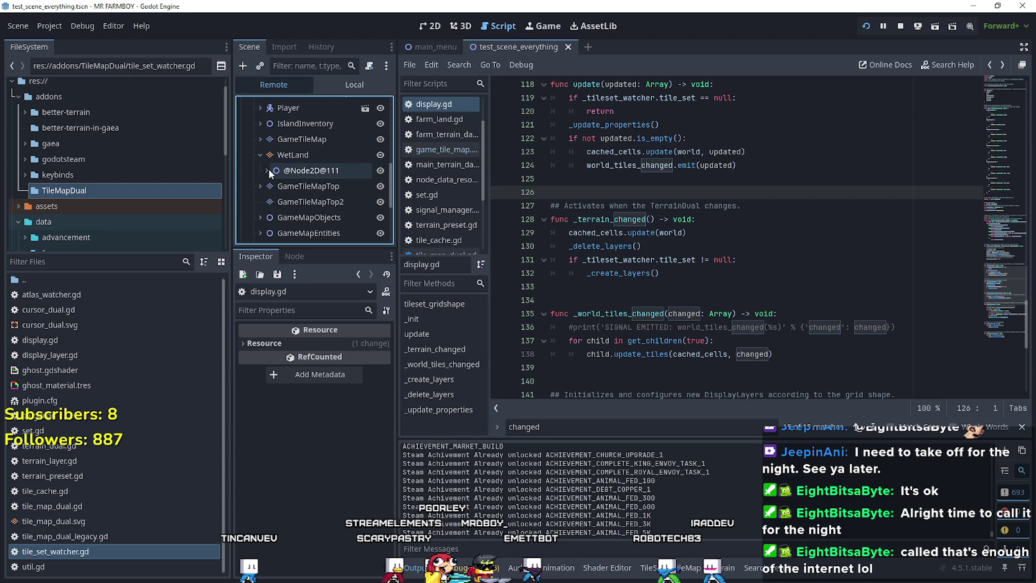
pyautogui.click(263, 170)
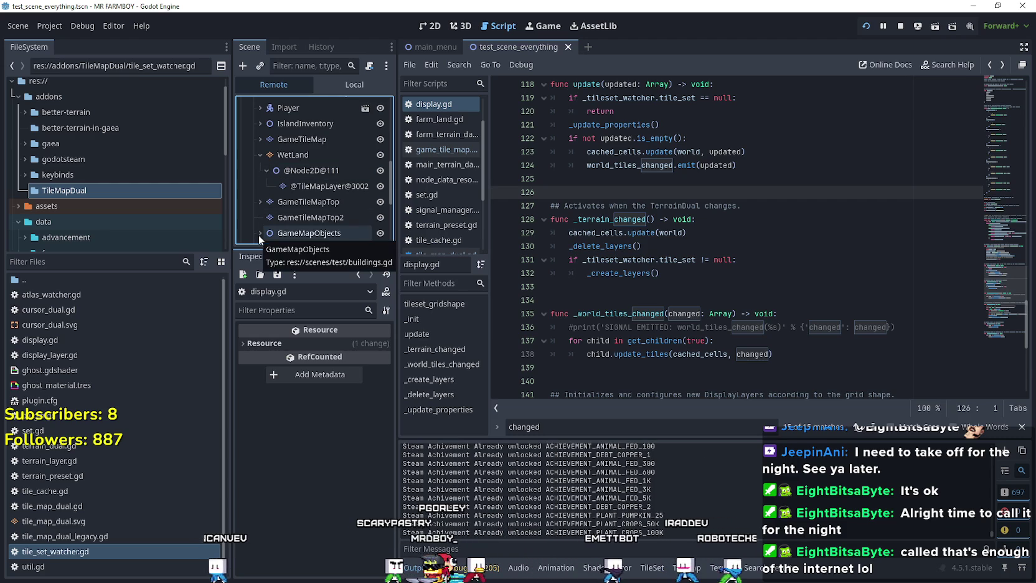
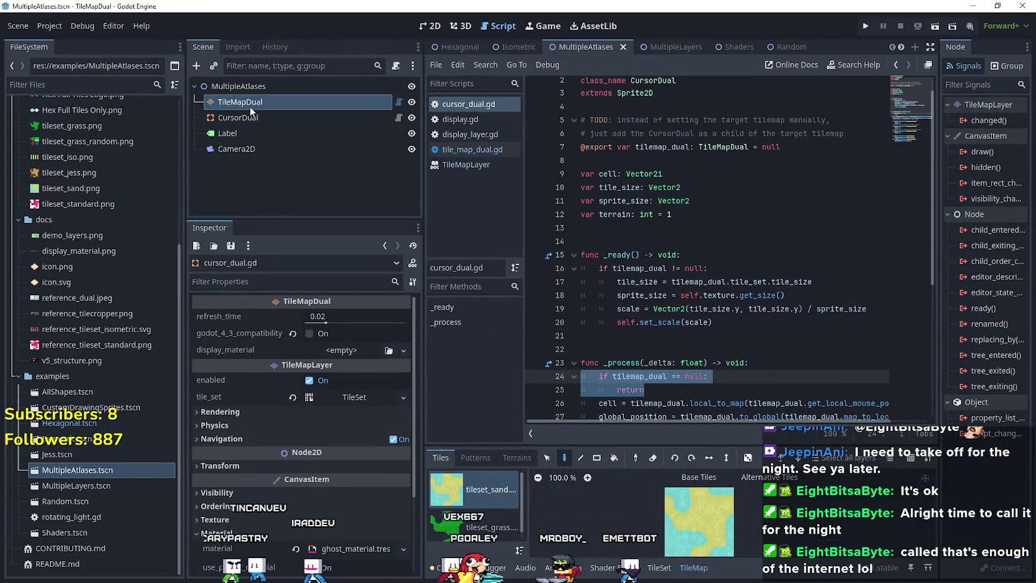
# Open the MultipleLayers example scene and its CursorDual script
pyautogui.click(116, 485)
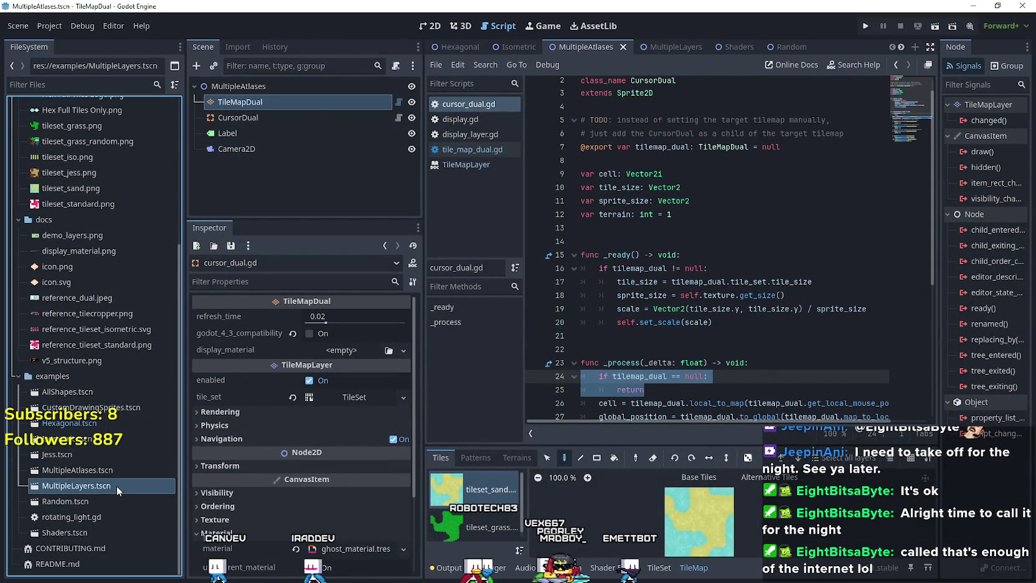
pyautogui.doubleClick(117, 485)
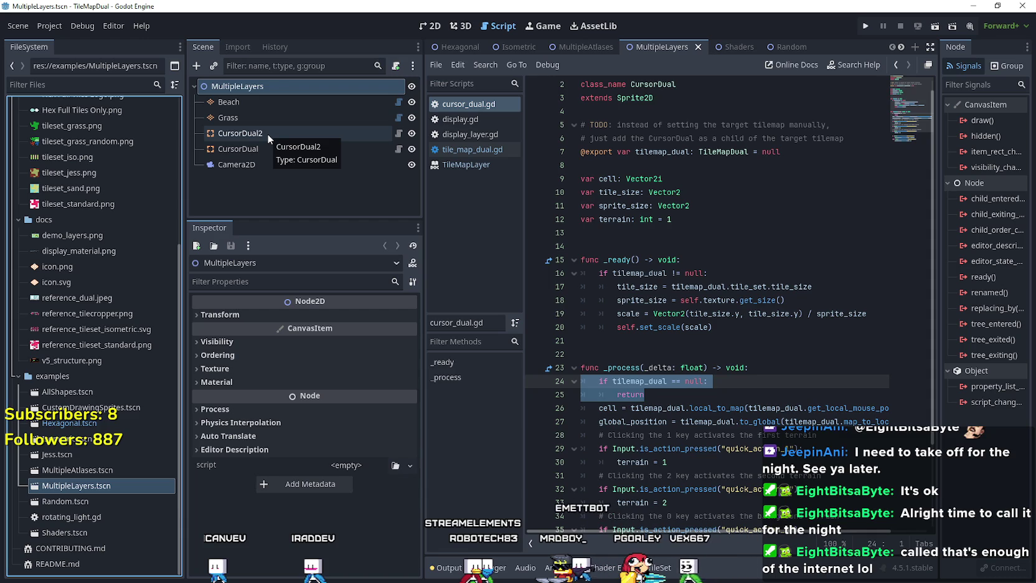
pyautogui.click(399, 138)
pyautogui.click(401, 147)
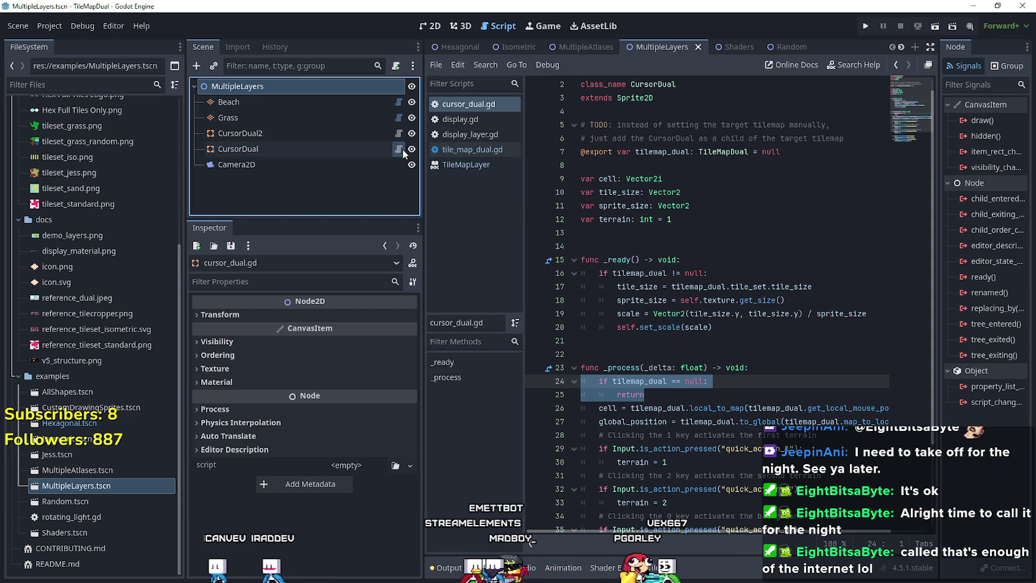
# Compare the target tilemaps and positions of CursorDual2 and CursorDual, then hide the TileMapDual window
pyautogui.click(289, 135)
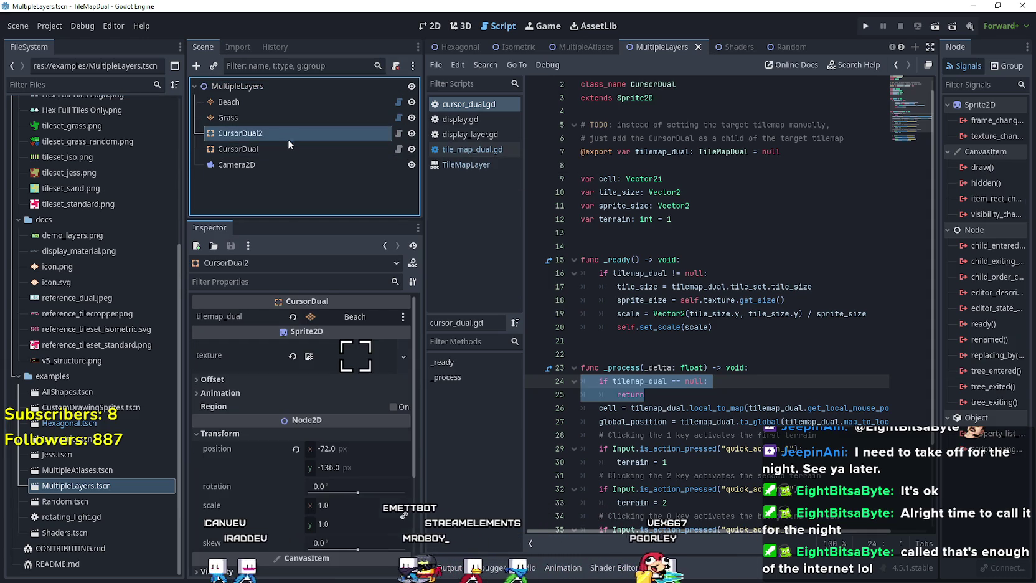
pyautogui.click(283, 152)
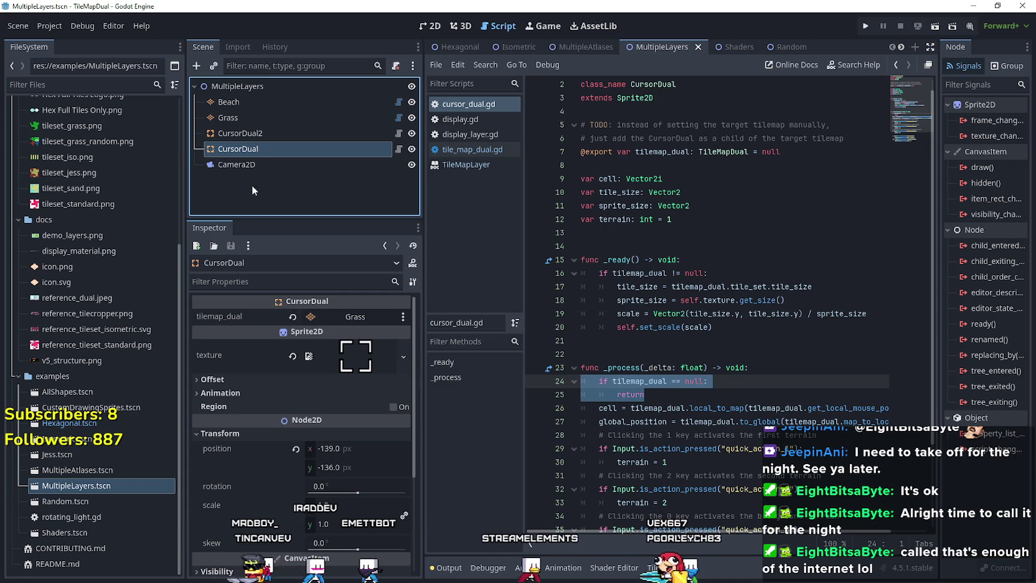
pyautogui.click(269, 133)
pyautogui.click(259, 153)
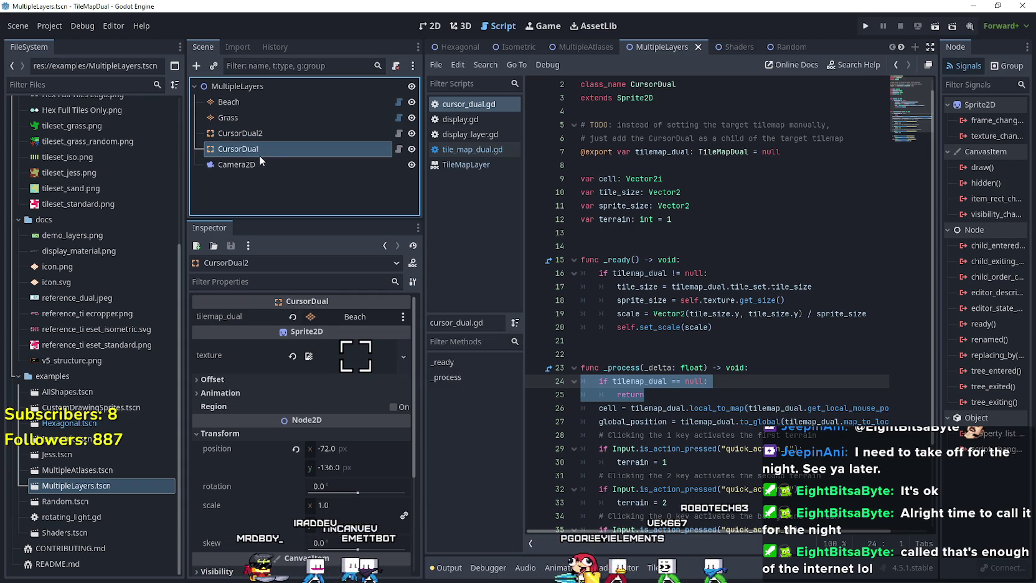
pyautogui.click(269, 132)
pyautogui.scroll(-3, 725, 377)
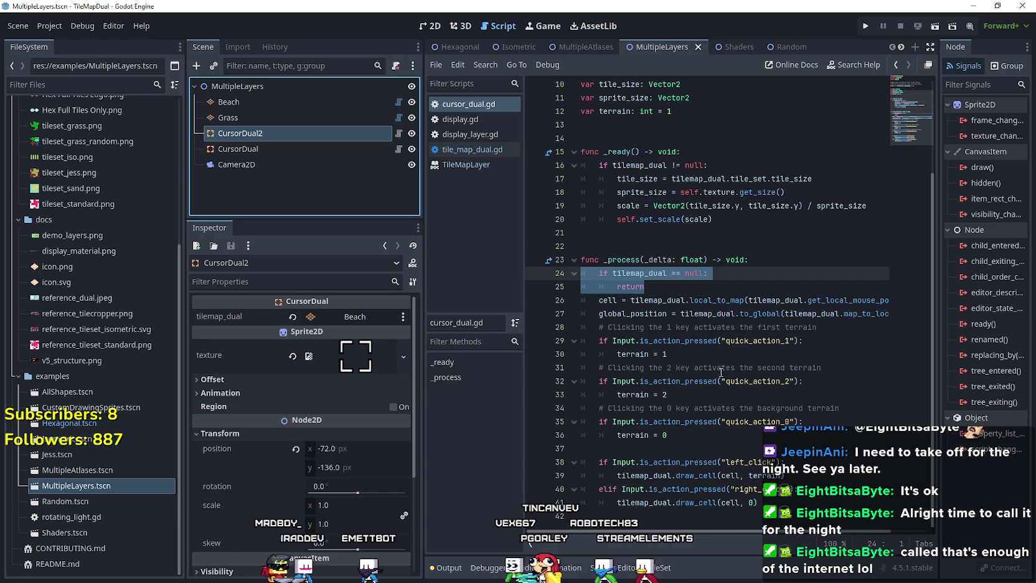
pyautogui.hscroll(3, 773, 537)
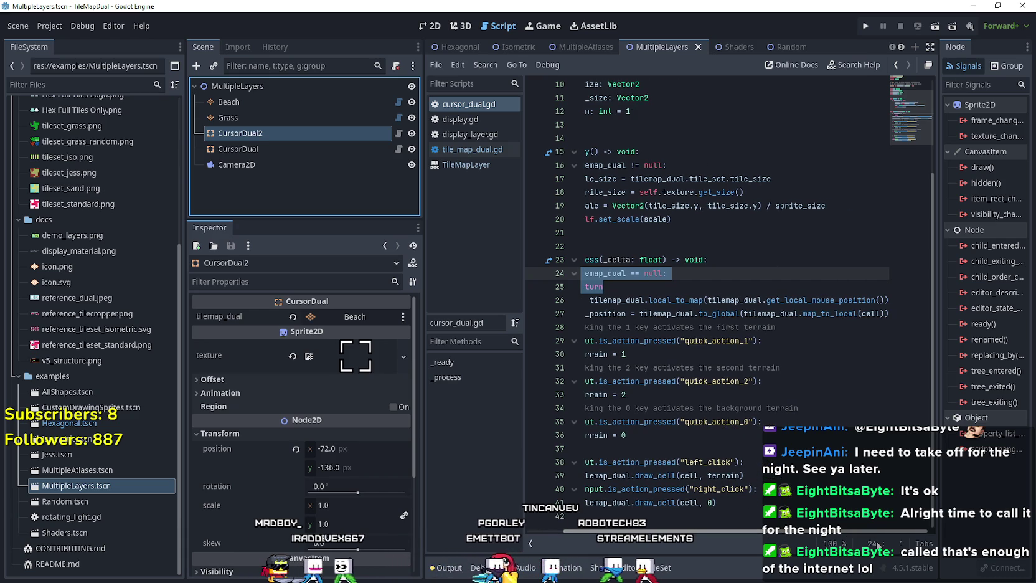
pyautogui.hscroll(-3, 704, 299)
pyautogui.scroll(2, 704, 299)
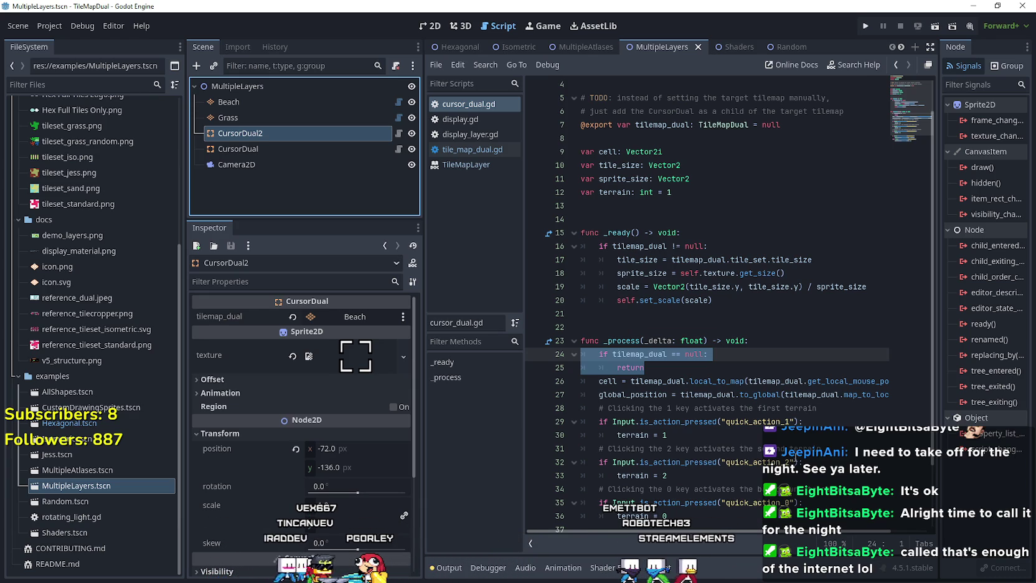
pyautogui.click(969, 6)
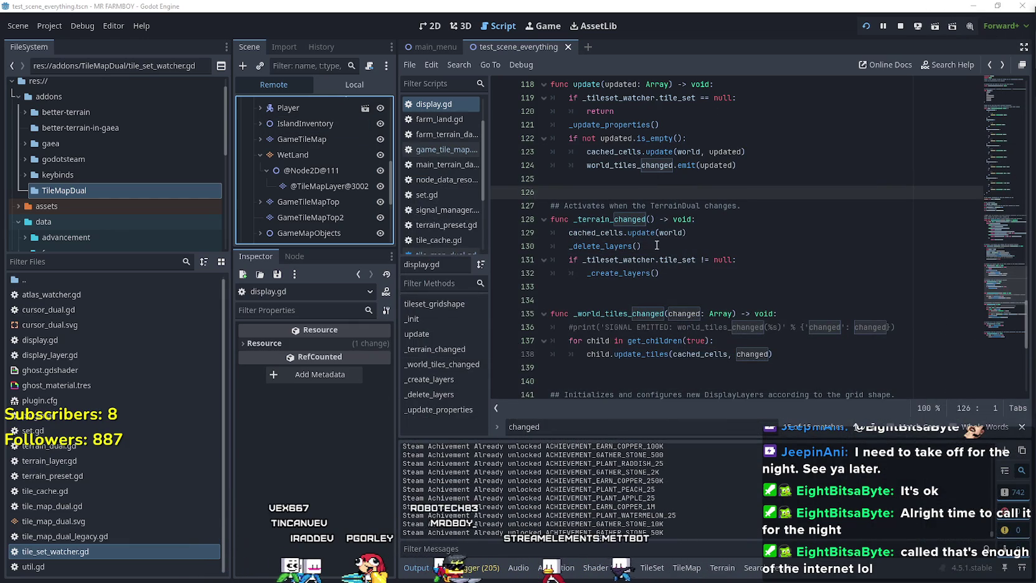
pyautogui.click(659, 273)
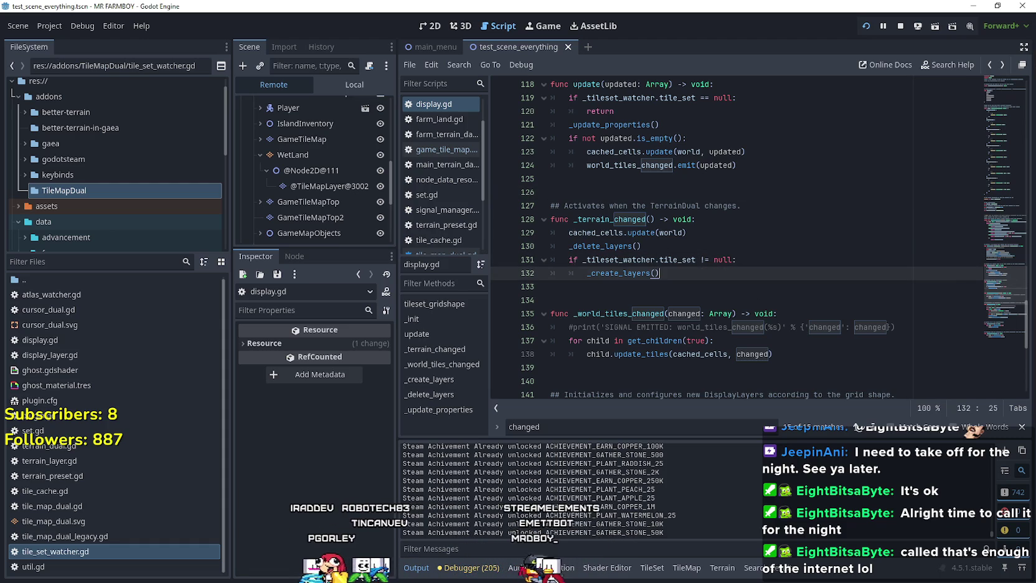
pyautogui.hotkey('alt', 'Tab')
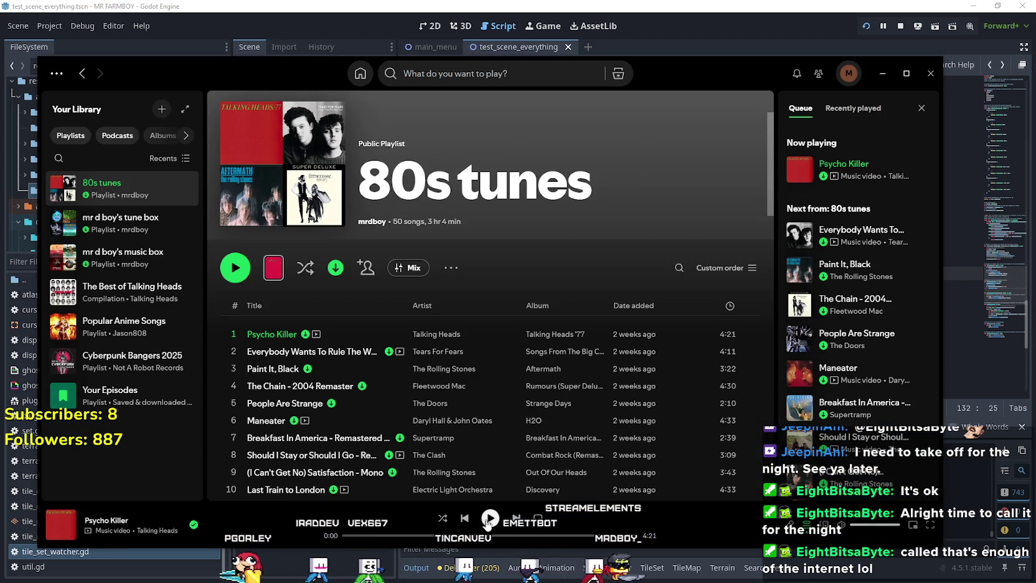
pyautogui.click(490, 519)
pyautogui.hotkey('alt', 'Tab')
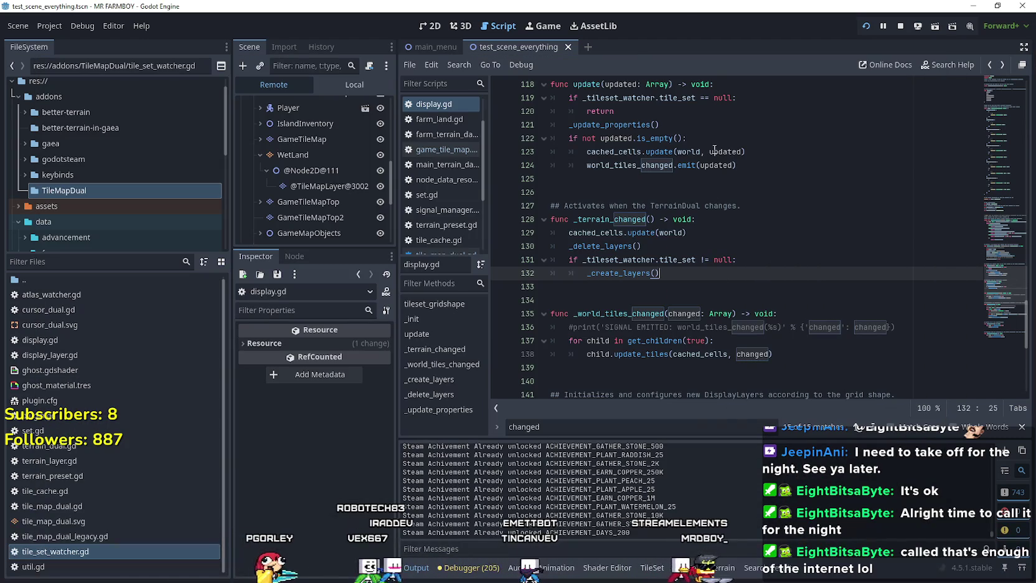
pyautogui.scroll(-1, 717, 293)
pyautogui.scroll(2, 717, 293)
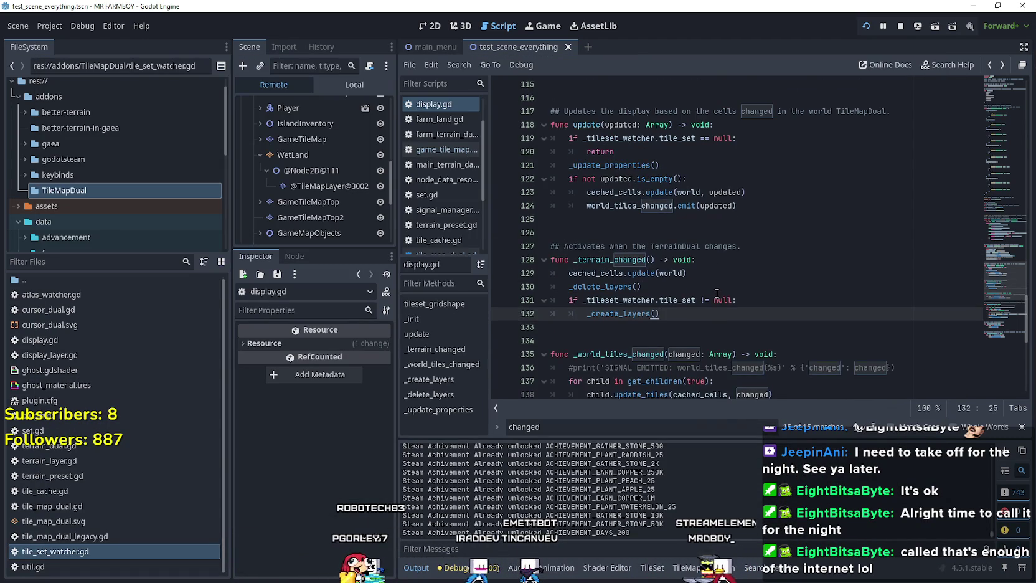
pyautogui.scroll(1, 717, 293)
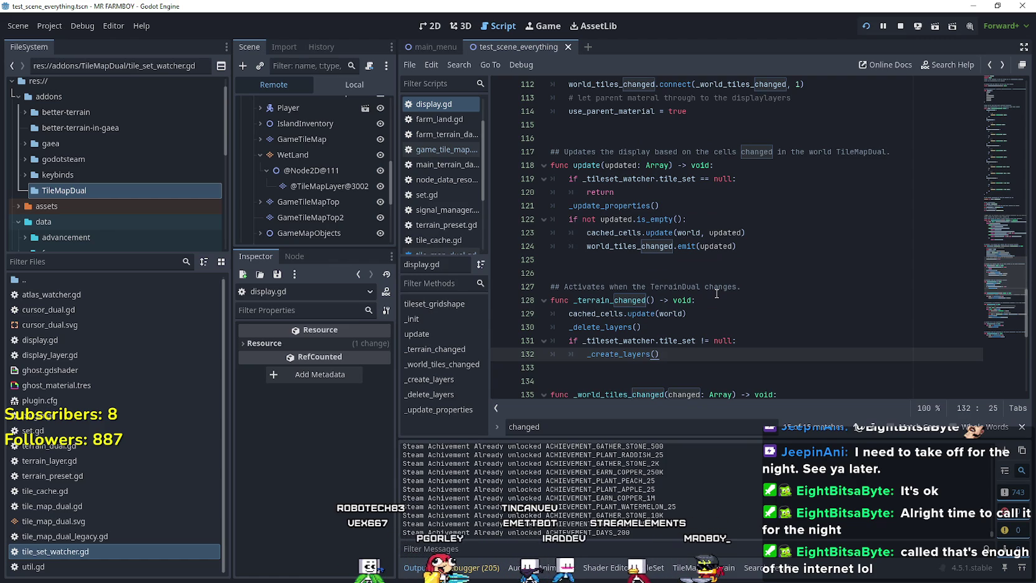
pyautogui.scroll(-2, 717, 293)
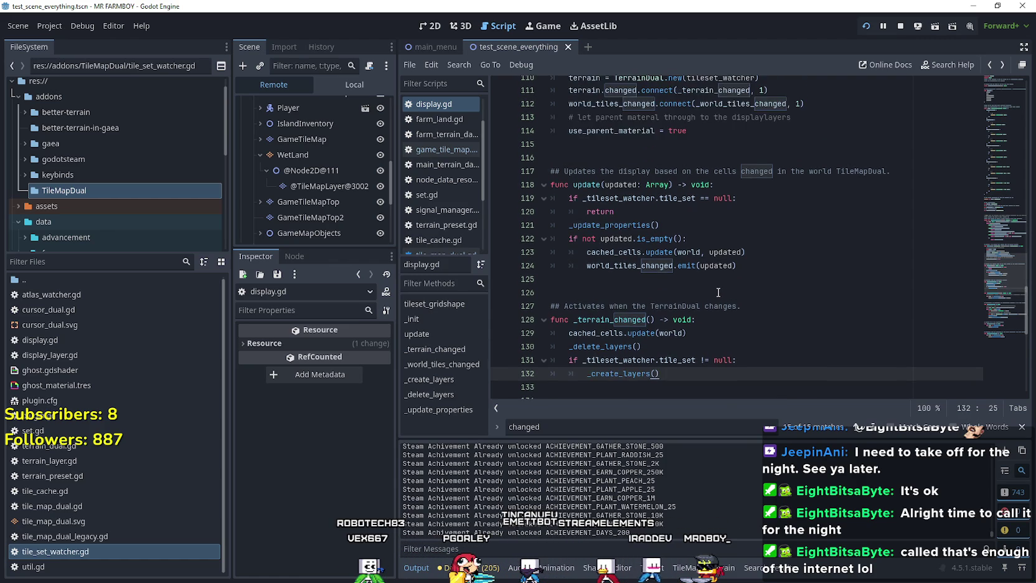
pyautogui.scroll(-2, 718, 289)
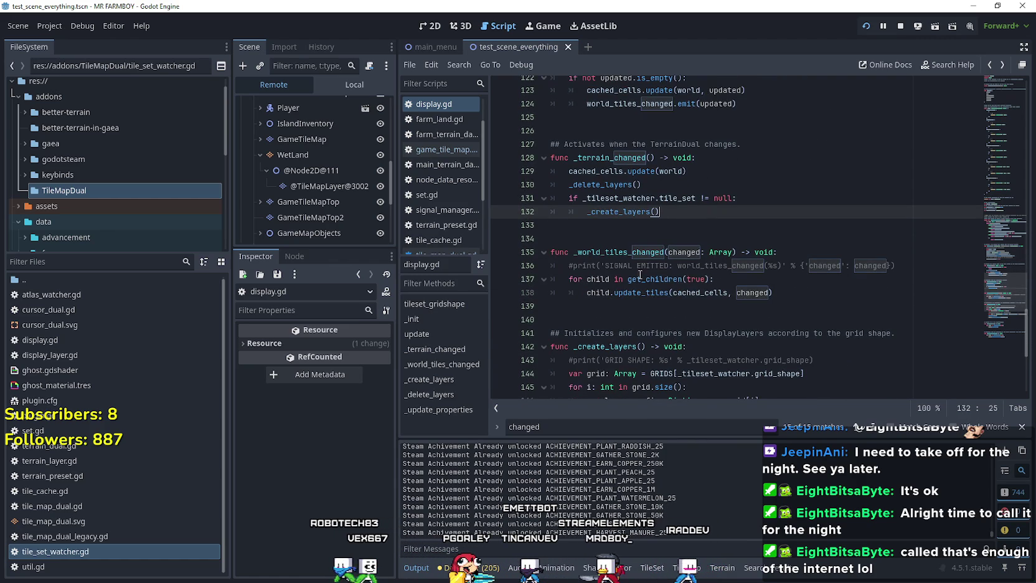
pyautogui.moveTo(641, 281)
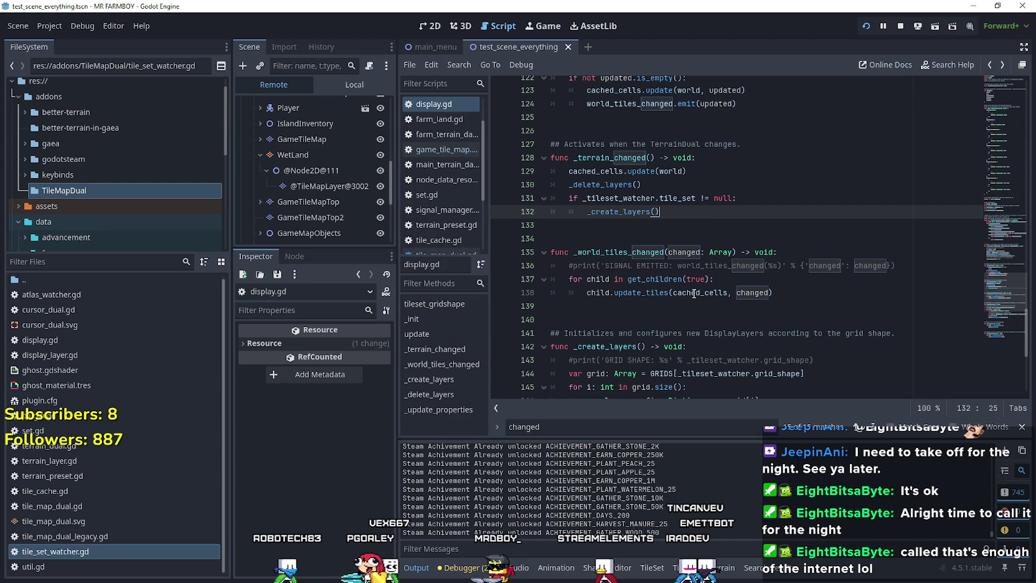
pyautogui.click(690, 309)
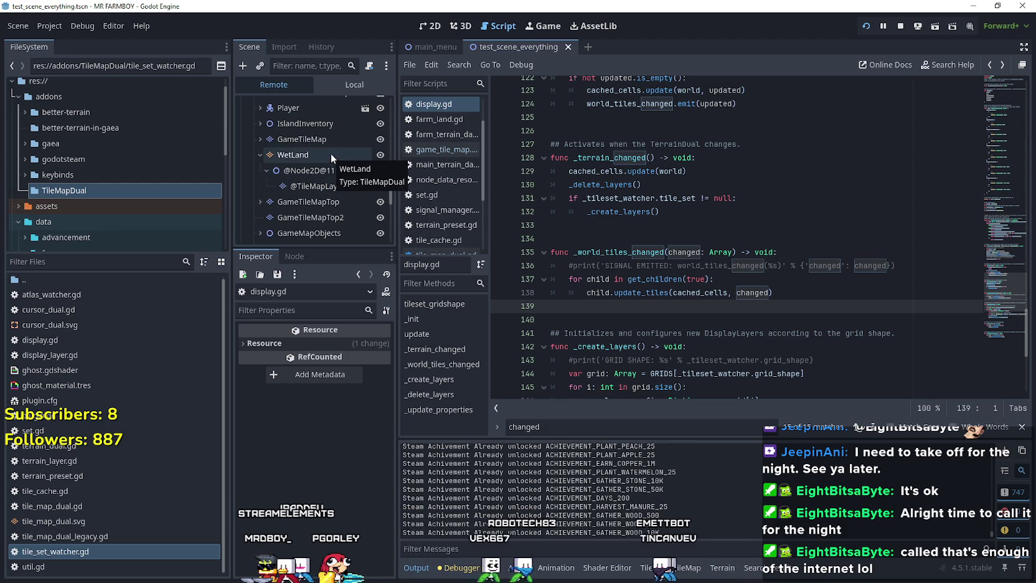
# Switch the Scene dock to Local and view game_tile_map.gd's _on_tree_exiting handler at the file's end
pyautogui.click(345, 98)
pyautogui.click(351, 86)
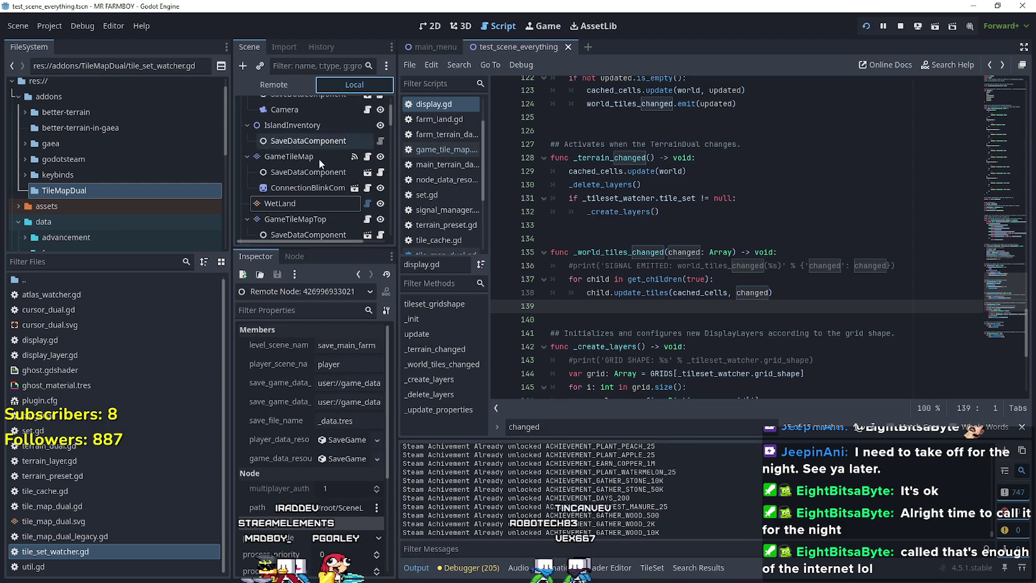
pyautogui.click(367, 157)
pyautogui.click(638, 219)
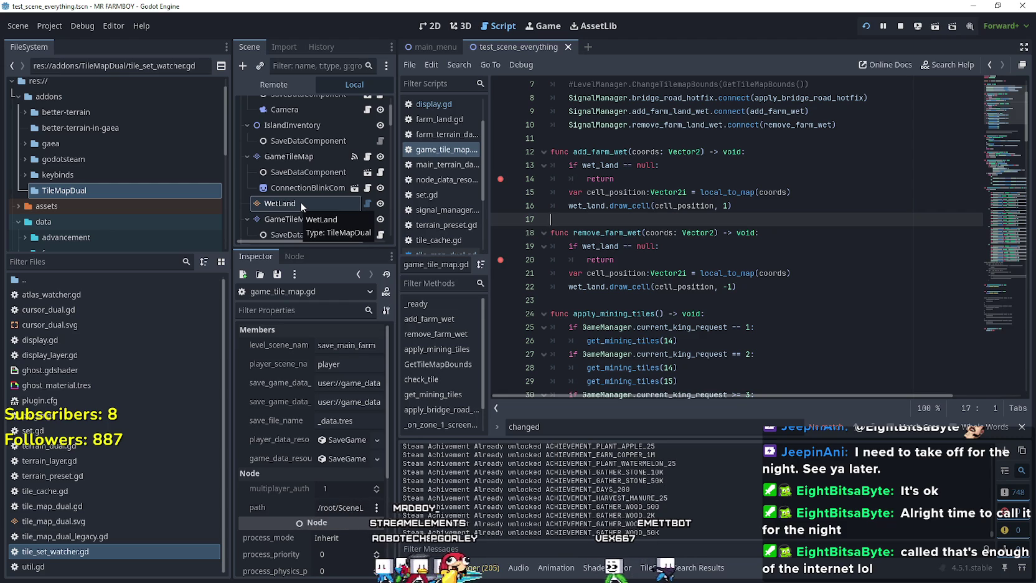
pyautogui.click(996, 330)
pyautogui.moveTo(639, 370)
pyautogui.mouseDown()
pyautogui.moveTo(554, 366)
pyautogui.moveTo(512, 325)
pyautogui.mouseUp()
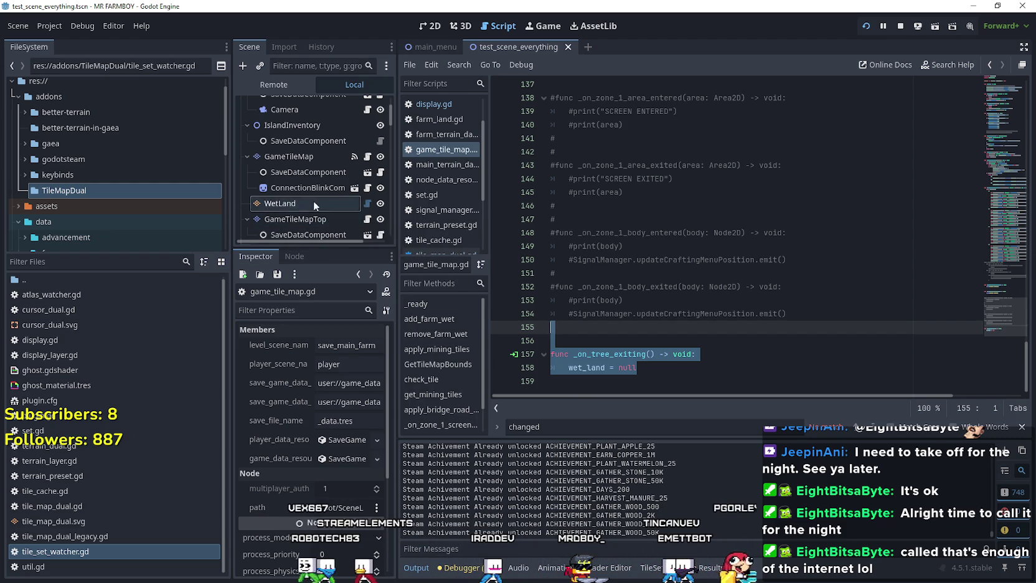
# Reparent WetLand to be the first child of GameTileMap
pyautogui.moveTo(295, 202); pyautogui.dragTo(296, 146)
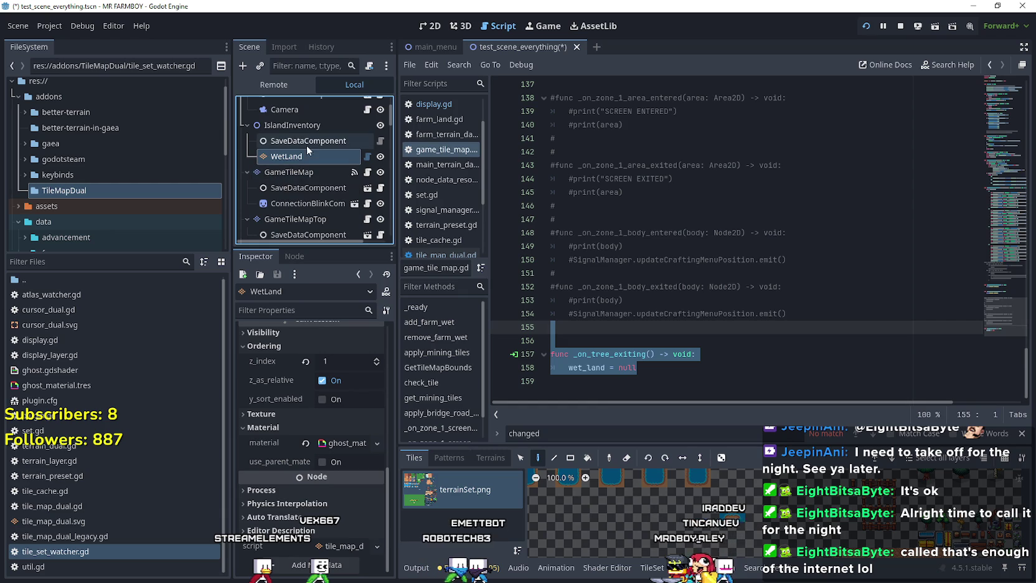
pyautogui.moveTo(299, 150); pyautogui.dragTo(299, 180)
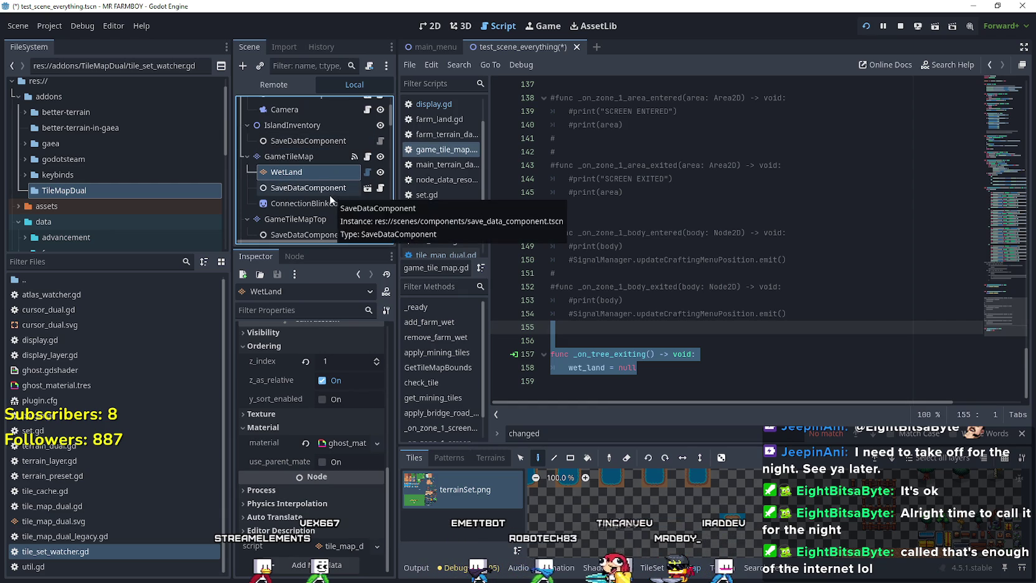
pyautogui.scroll(10, 350, 433)
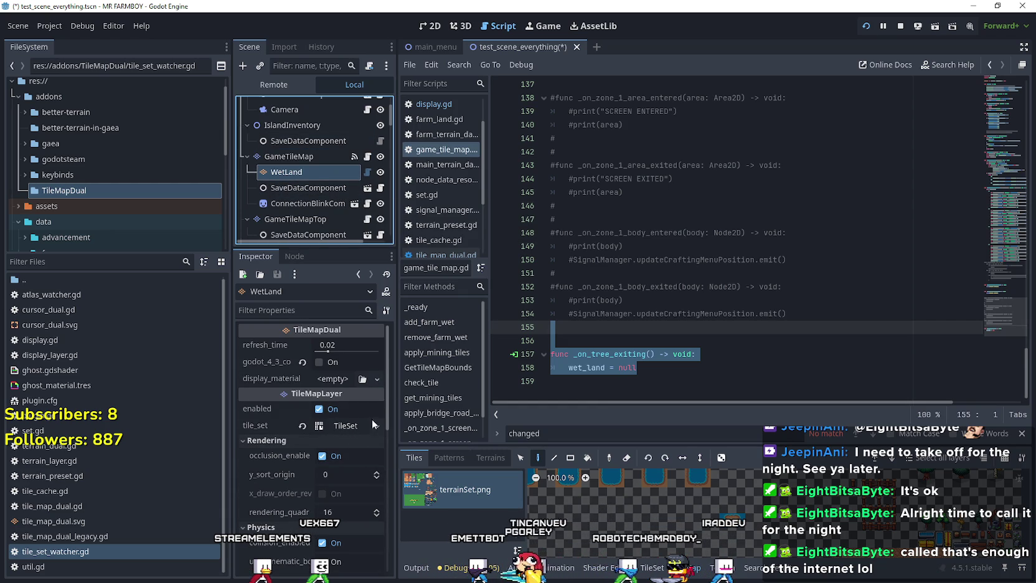
pyautogui.click(640, 379)
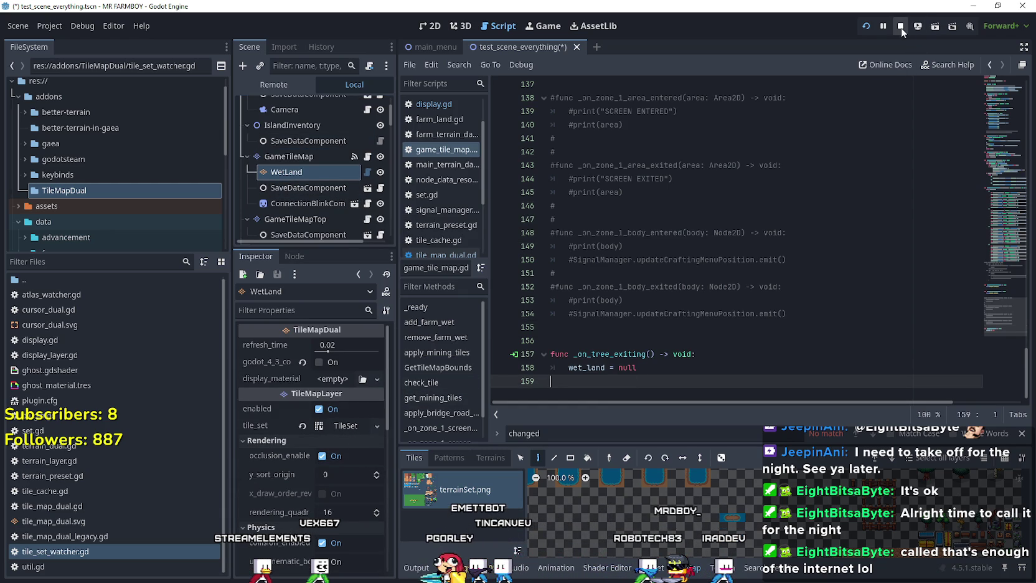
# Restart MR FARMBOY and load an existing save
pyautogui.click(902, 29)
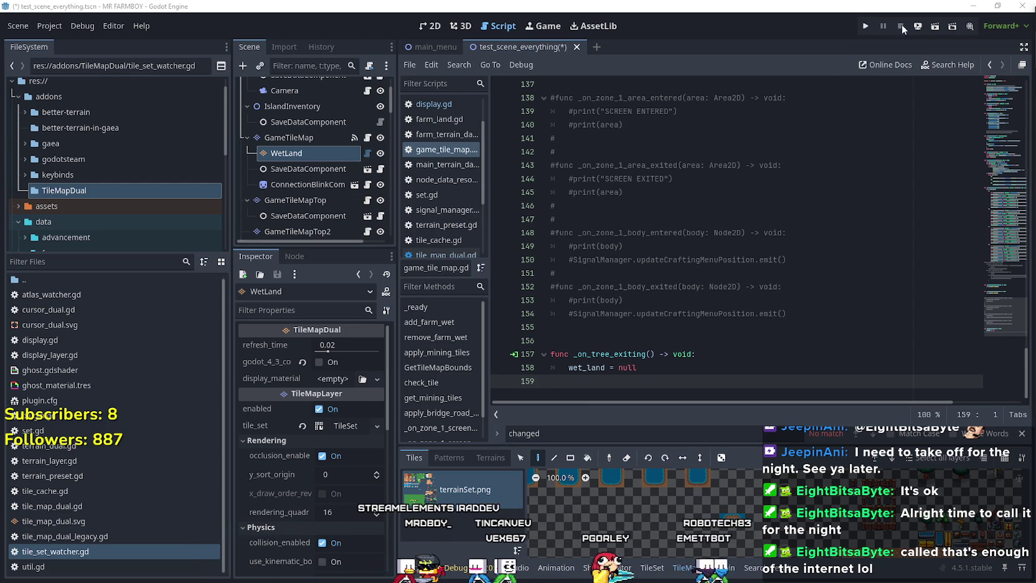
pyautogui.click(867, 27)
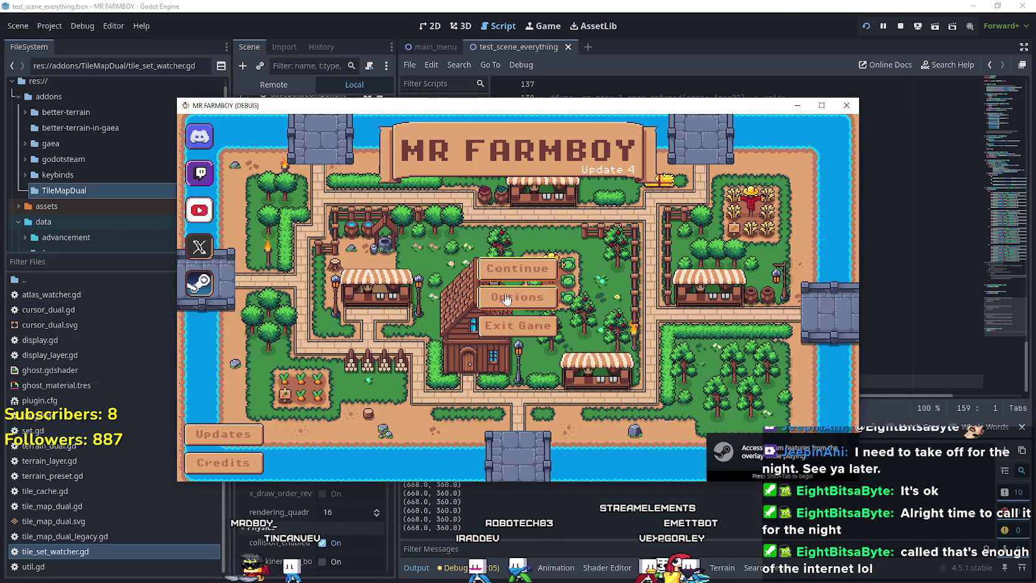
pyautogui.click(522, 276)
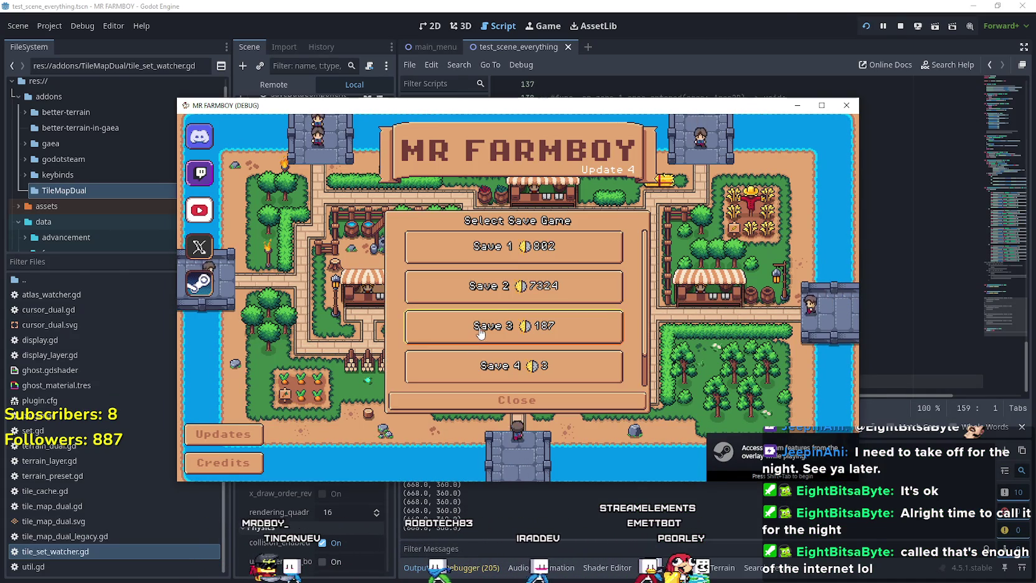
pyautogui.click(451, 298)
pyautogui.click(451, 298)
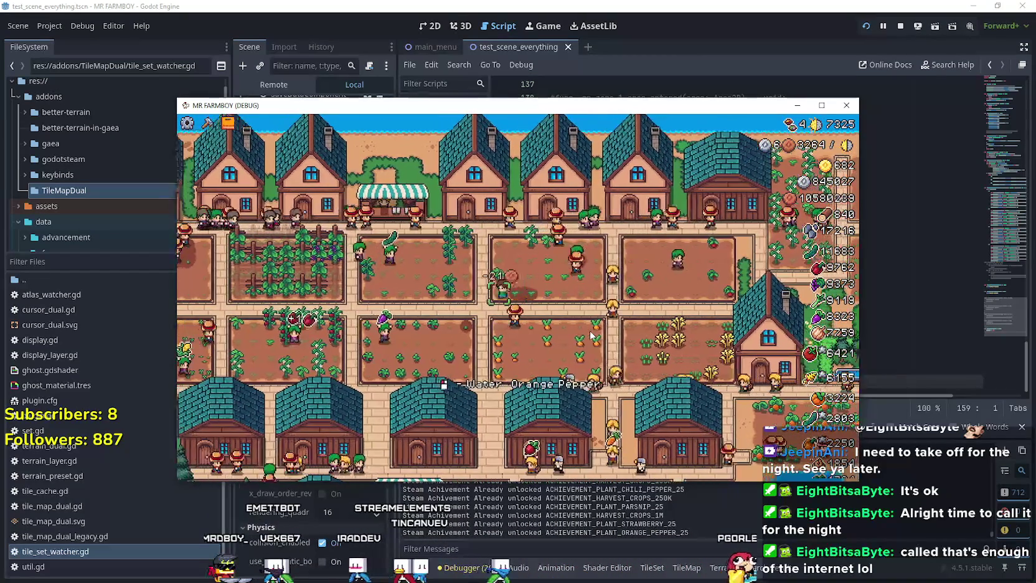
# Close the game, scroll godot.log to its crash backtrace, and return to the editor
pyautogui.click(839, 113)
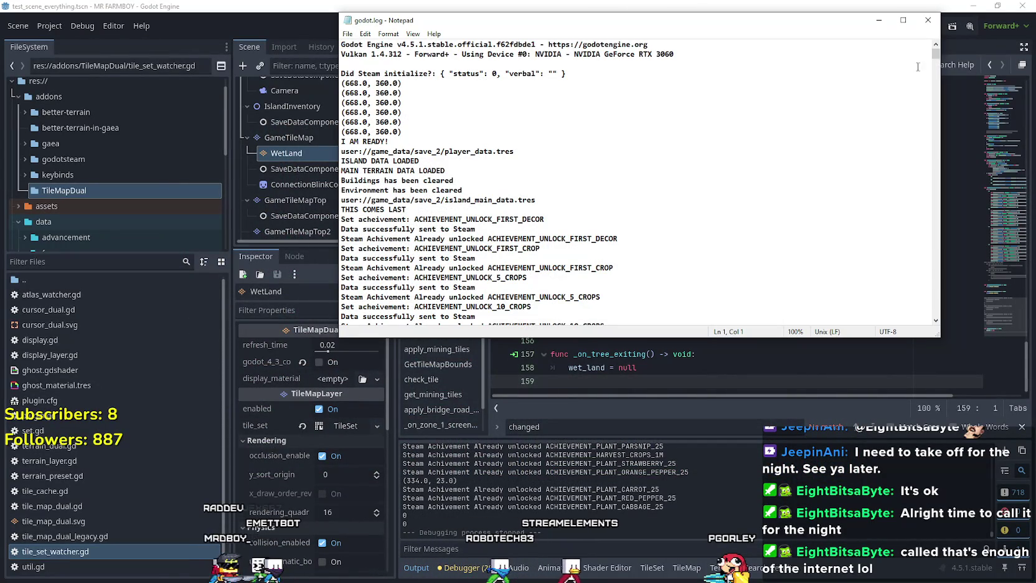
pyautogui.moveTo(934, 55); pyautogui.dragTo(954, 314)
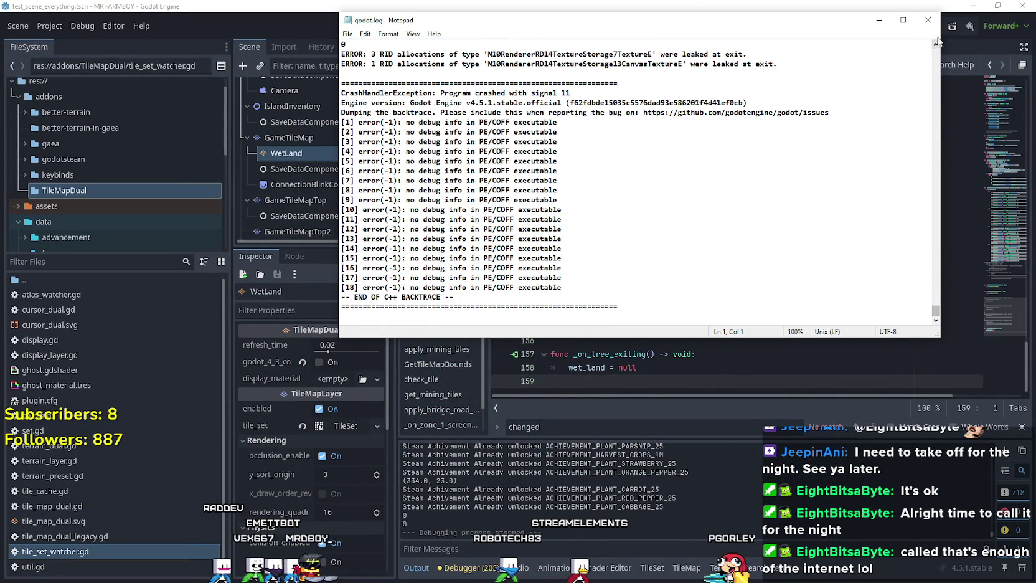
pyautogui.click(986, 99)
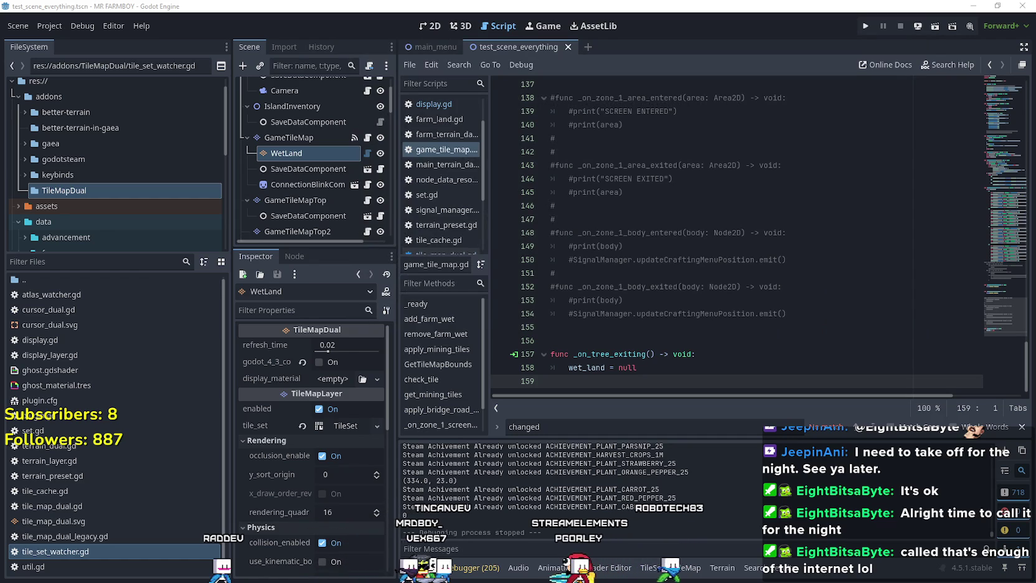
# Move WetLand above GameTileMap and connect its tree_exiting signal to GameTileMap
pyautogui.click(278, 138)
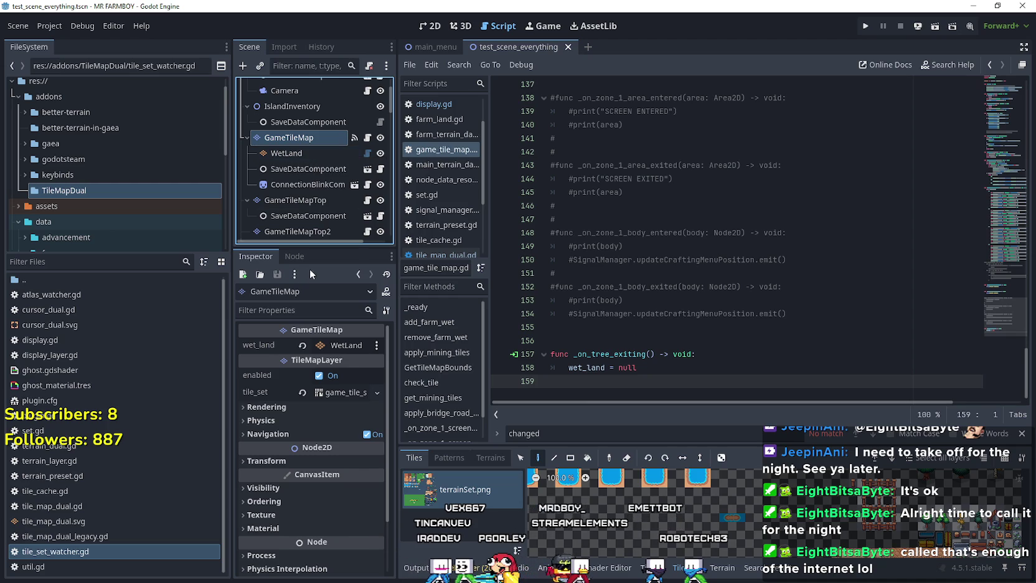
pyautogui.moveTo(312, 156); pyautogui.dragTo(294, 132)
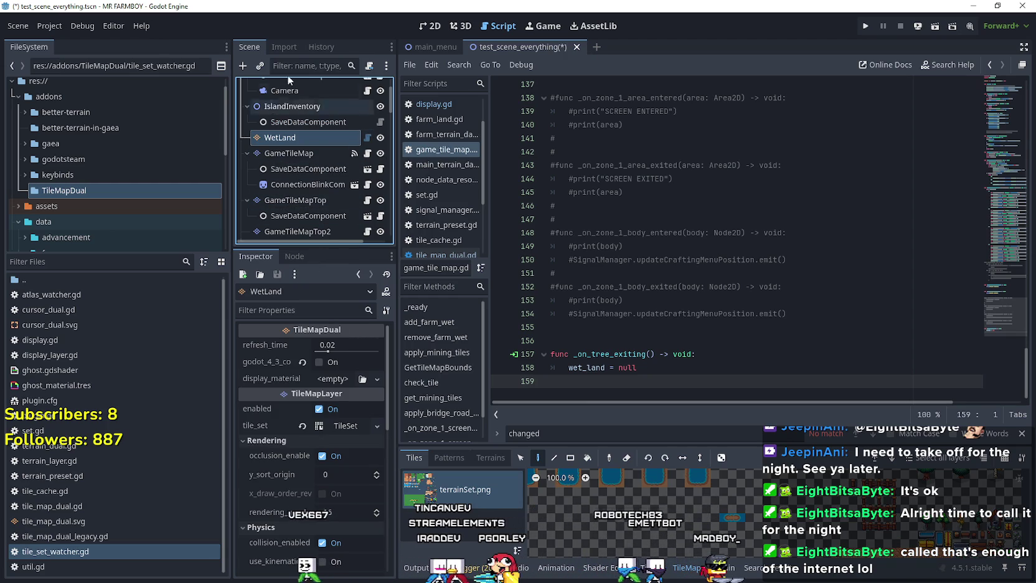
pyautogui.click(294, 256)
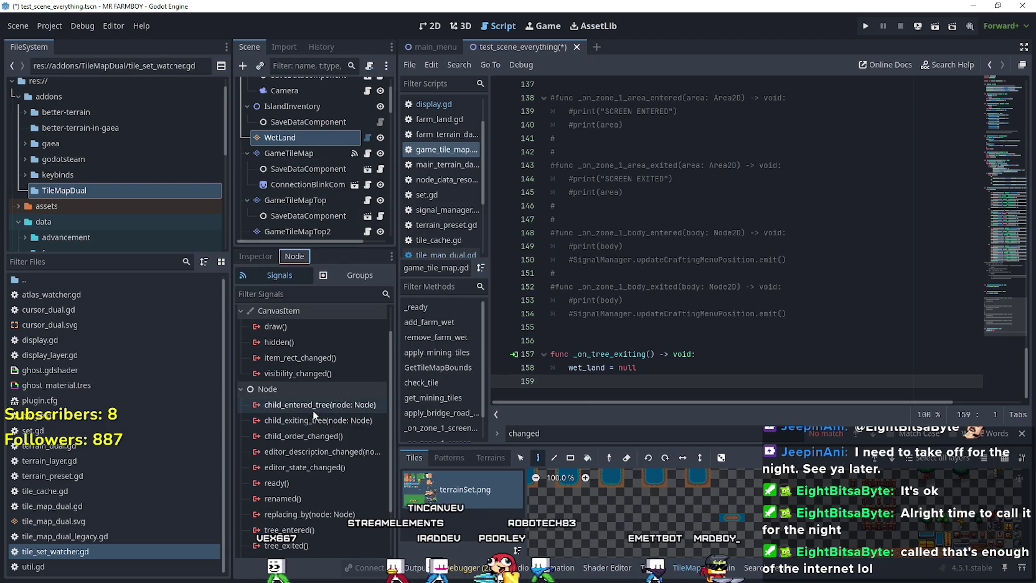
pyautogui.scroll(-2, 317, 449)
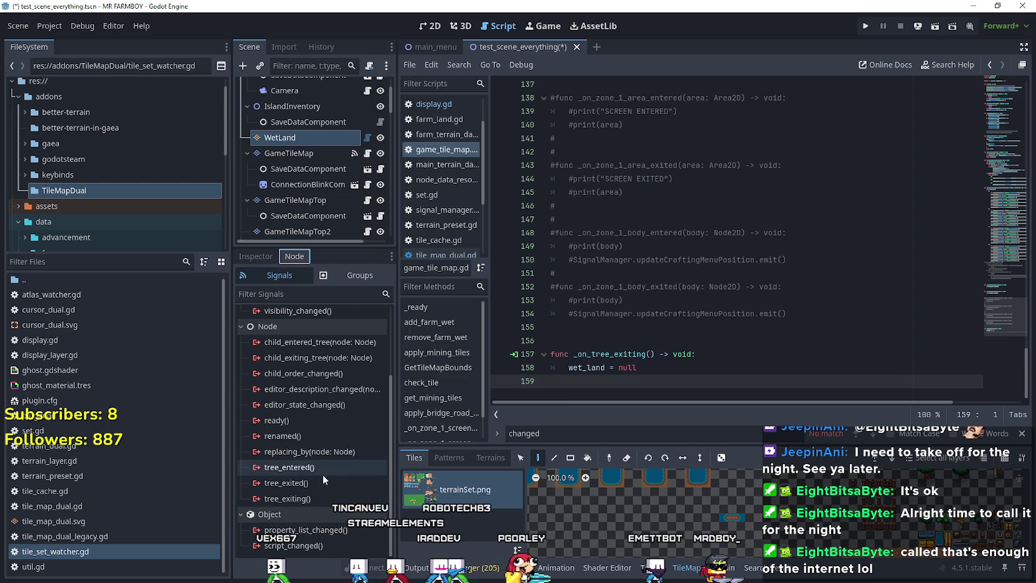
pyautogui.doubleClick(287, 498)
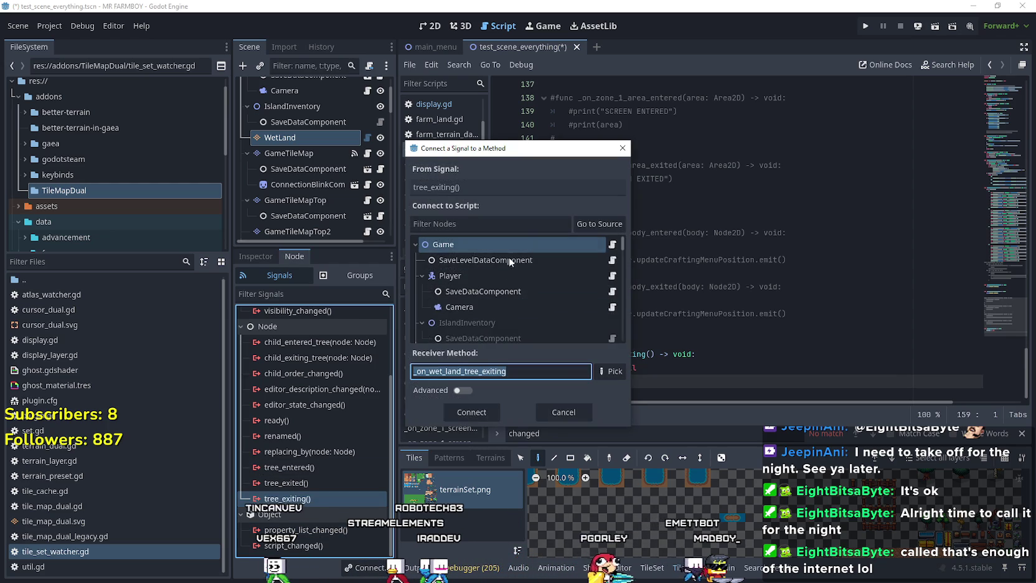
pyautogui.scroll(-3, 508, 283)
pyautogui.click(512, 278)
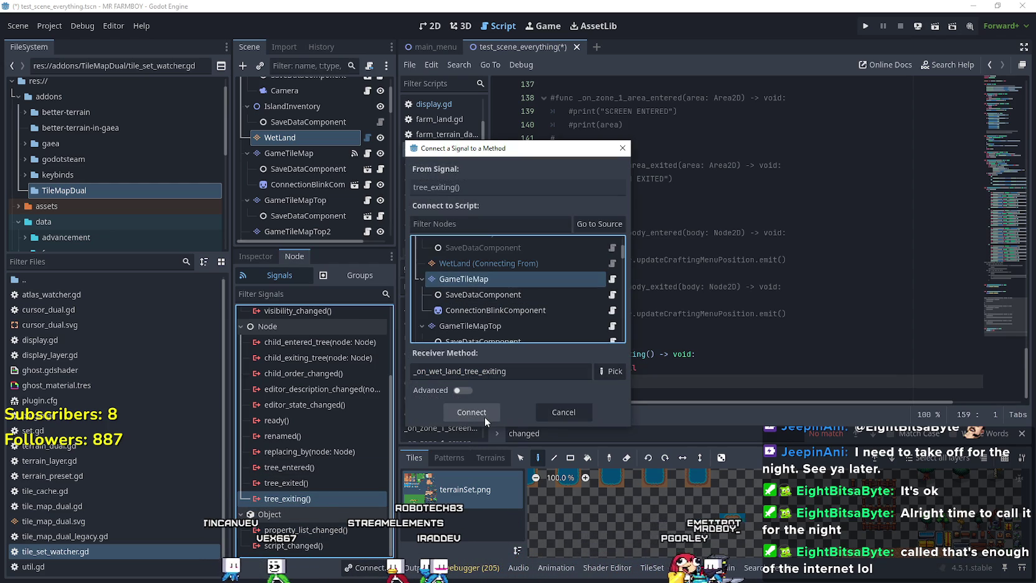
pyautogui.press('Return')
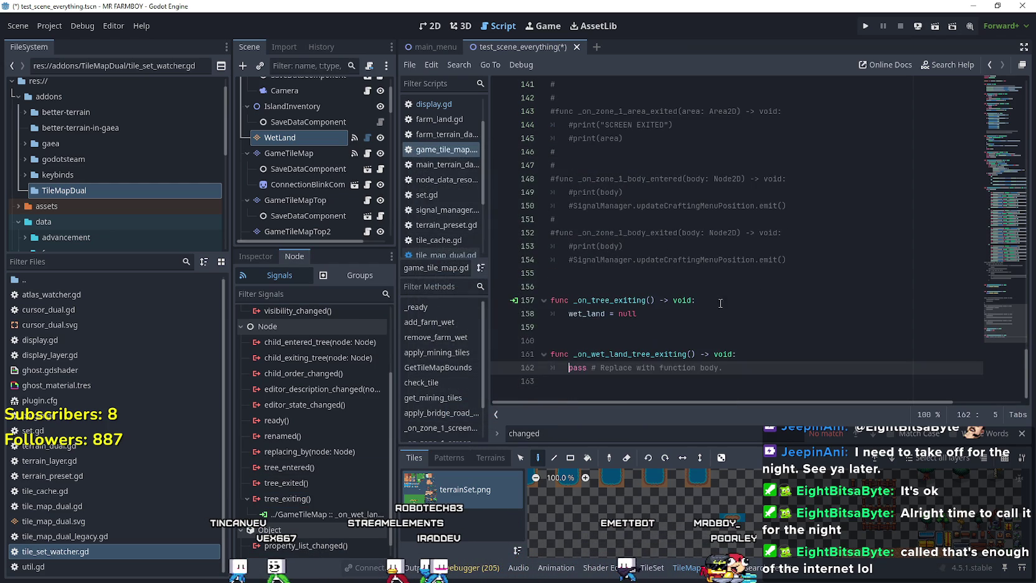
# Replace the new handler's pass with wet_land = null
pyautogui.click(641, 314)
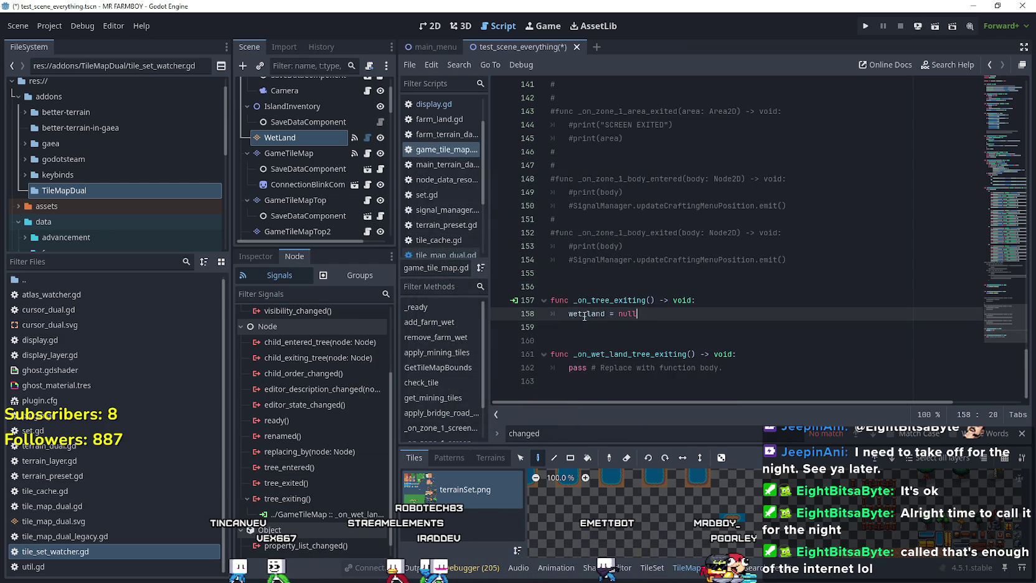
pyautogui.hotkey('ctrl', 'c')
pyautogui.click(744, 367)
pyautogui.moveTo(744, 367); pyautogui.dragTo(563, 369)
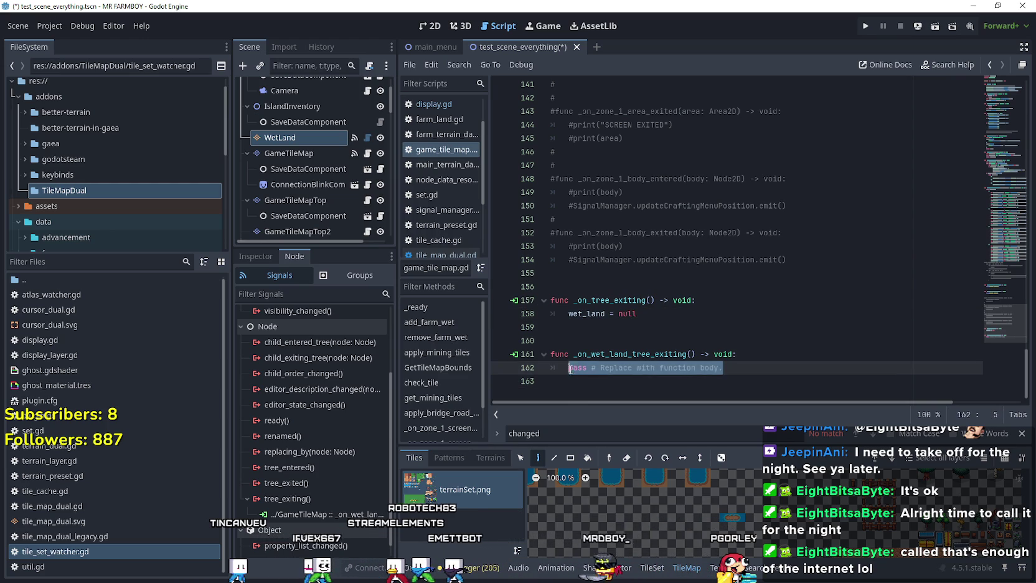
pyautogui.hotkey('ctrl', 'v')
# Set breakpoints in both tree_exiting handlers
pyautogui.scroll(7, 632, 332)
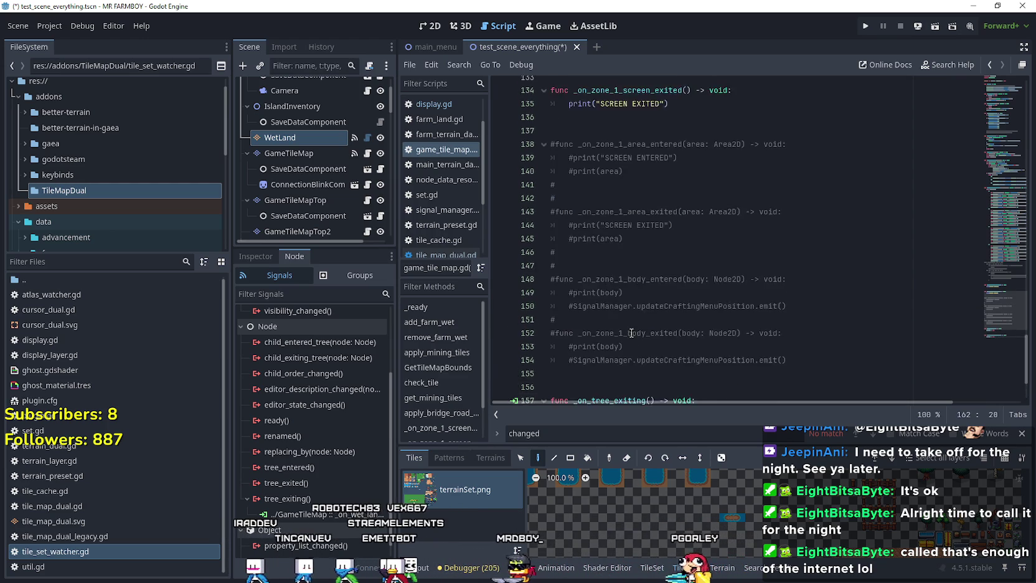
pyautogui.moveTo(1003, 293); pyautogui.dragTo(1003, 117)
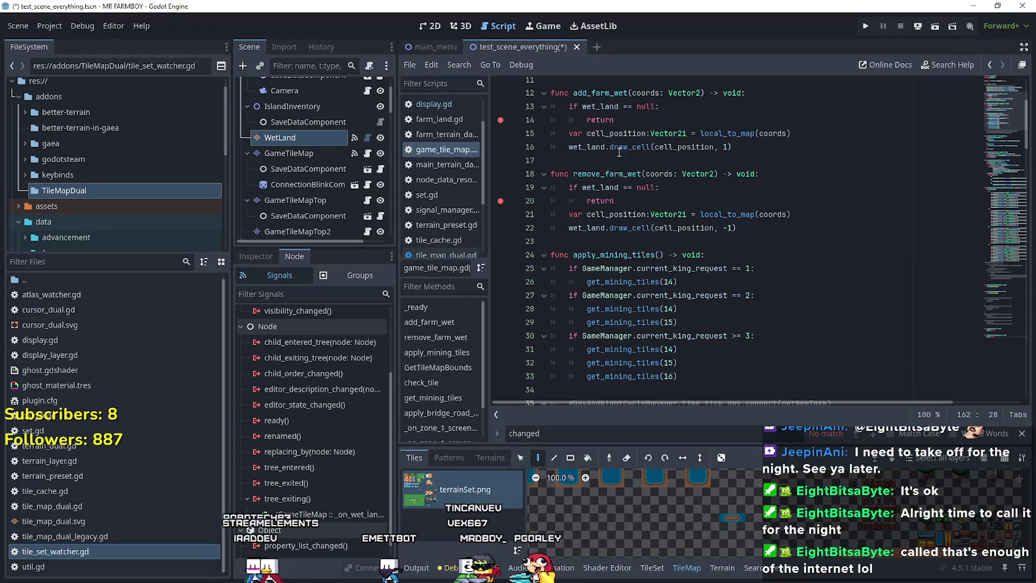
pyautogui.scroll(-20, 685, 280)
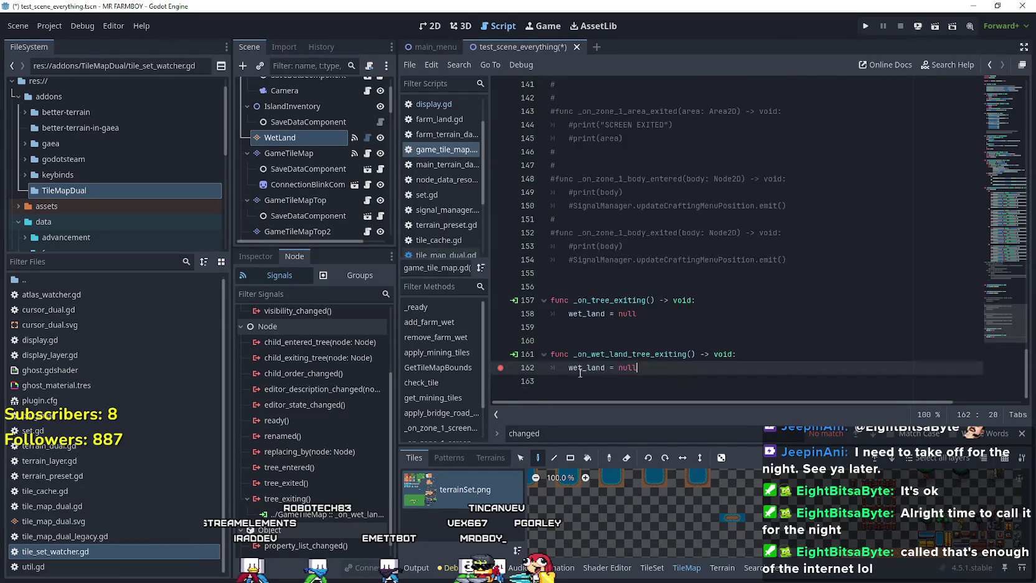
pyautogui.click(726, 302)
pyautogui.click(715, 327)
pyautogui.click(707, 350)
pyautogui.click(706, 341)
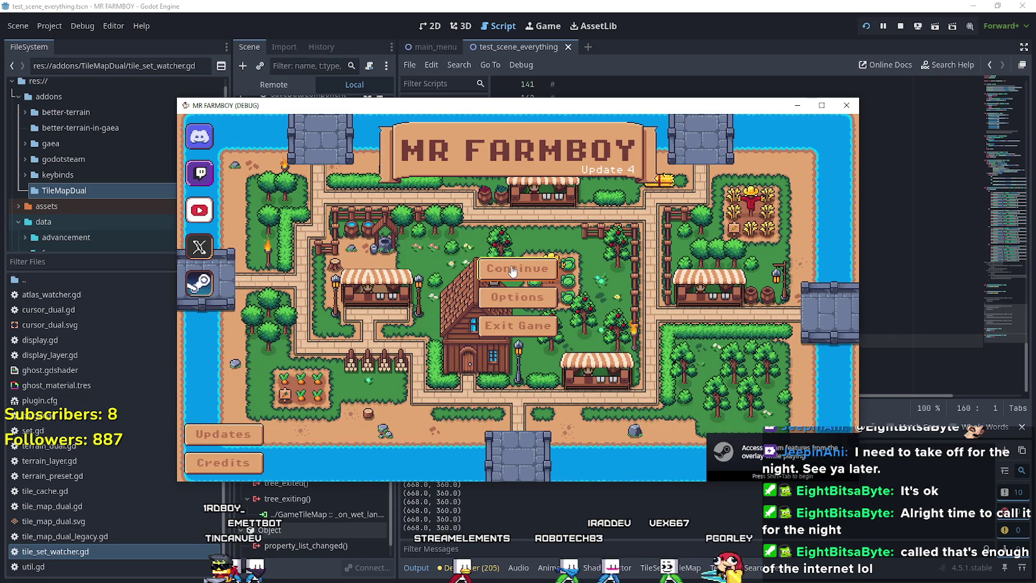
# Load Save 2 from the MR FARMBOY main menu
pyautogui.click(519, 269)
pyautogui.click(525, 304)
pyautogui.click(484, 296)
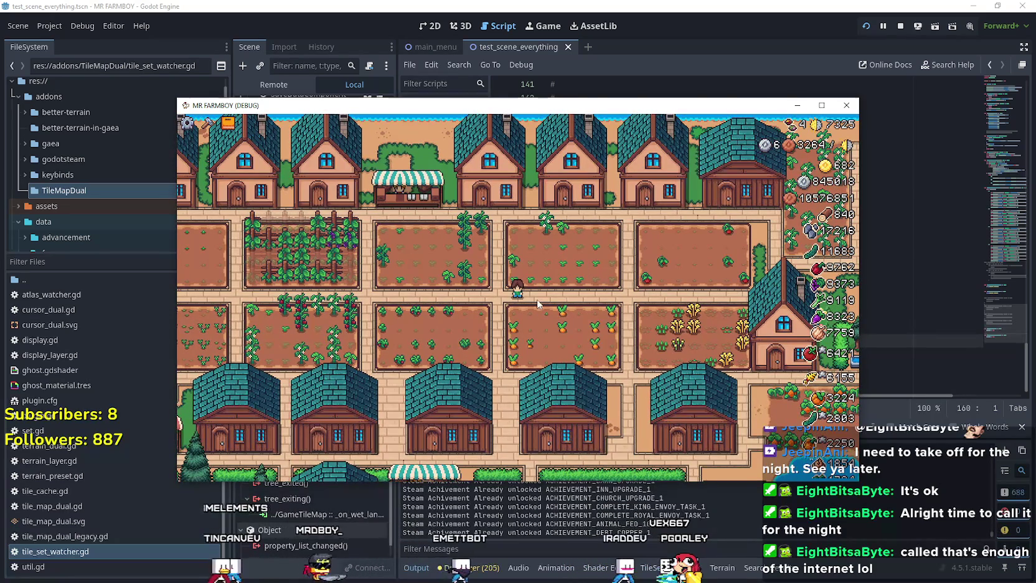
# Walk the farmer around with W, D and S, then quit to hit the breakpoint
pyautogui.press('w')
pyautogui.press('d')
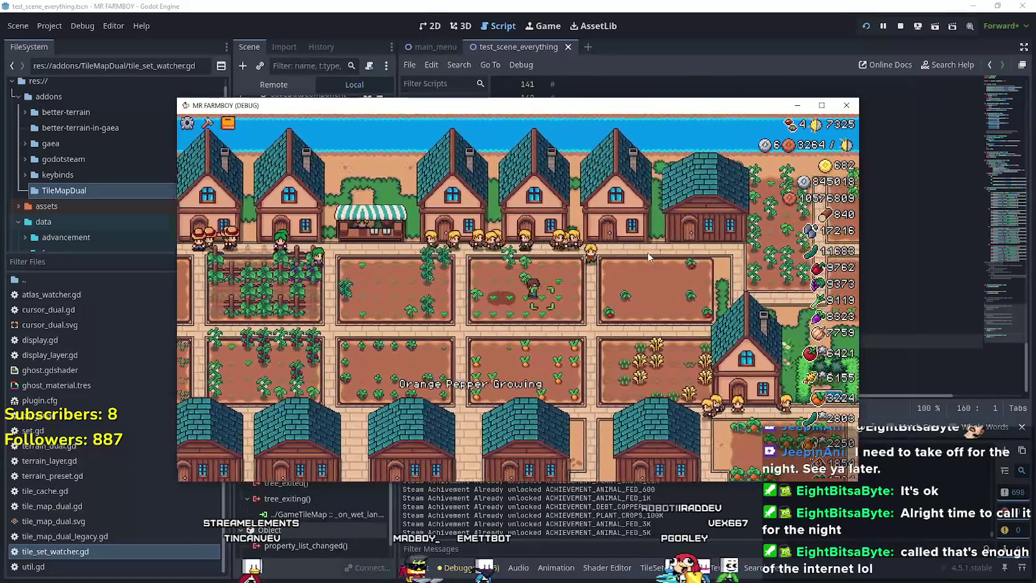
pyautogui.press('d')
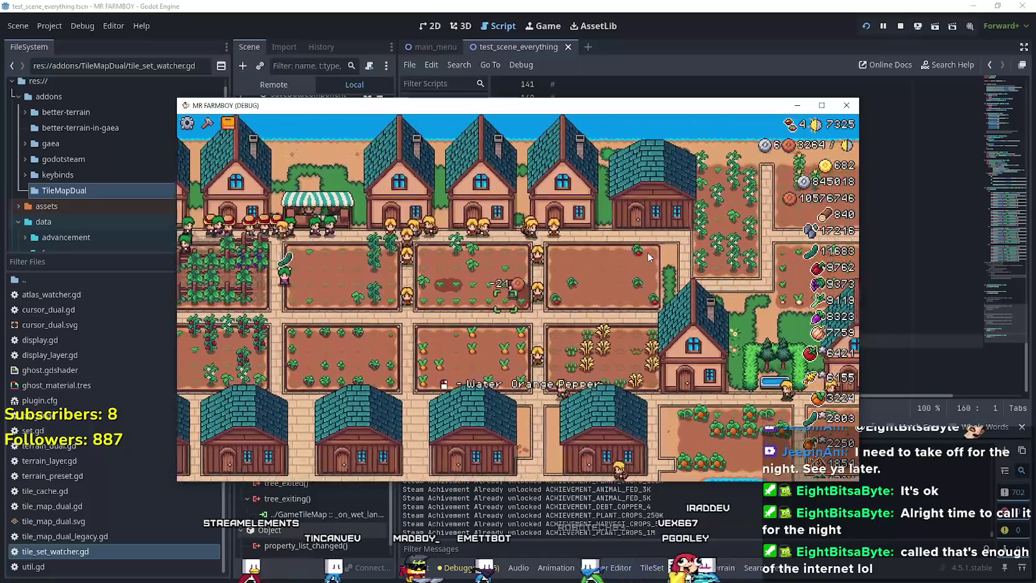
pyautogui.press('s')
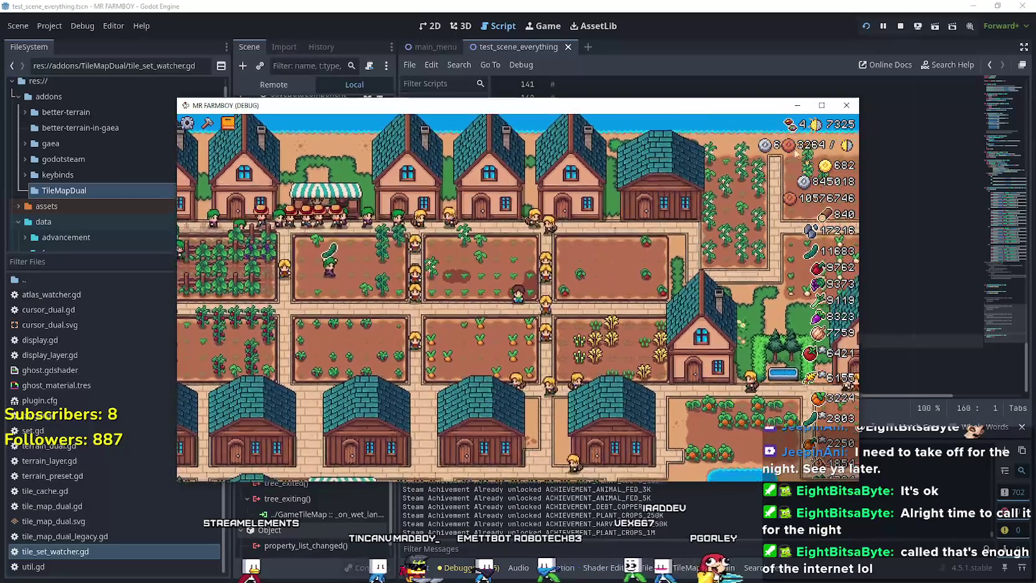
pyautogui.click(842, 108)
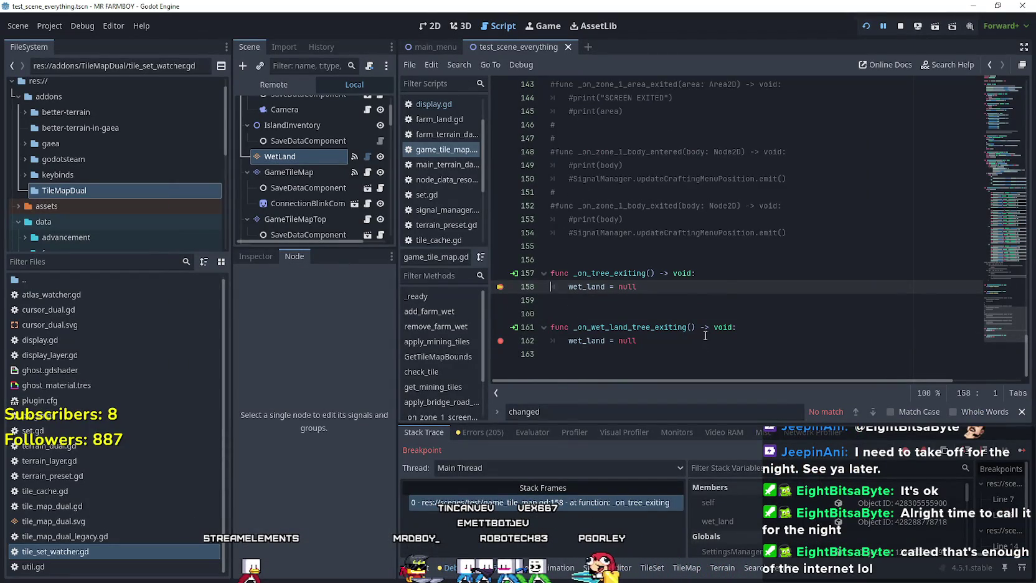
# Continue past both tree_exiting breakpoints until the debug session ends
pyautogui.moveTo(725, 291); pyautogui.dragTo(545, 271)
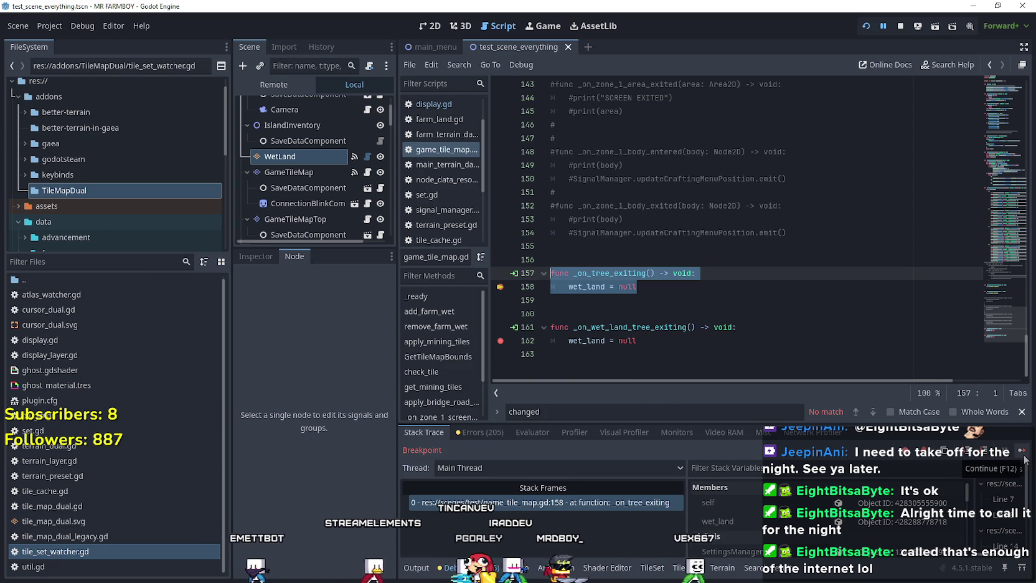
pyautogui.scroll(-3, 346, 221)
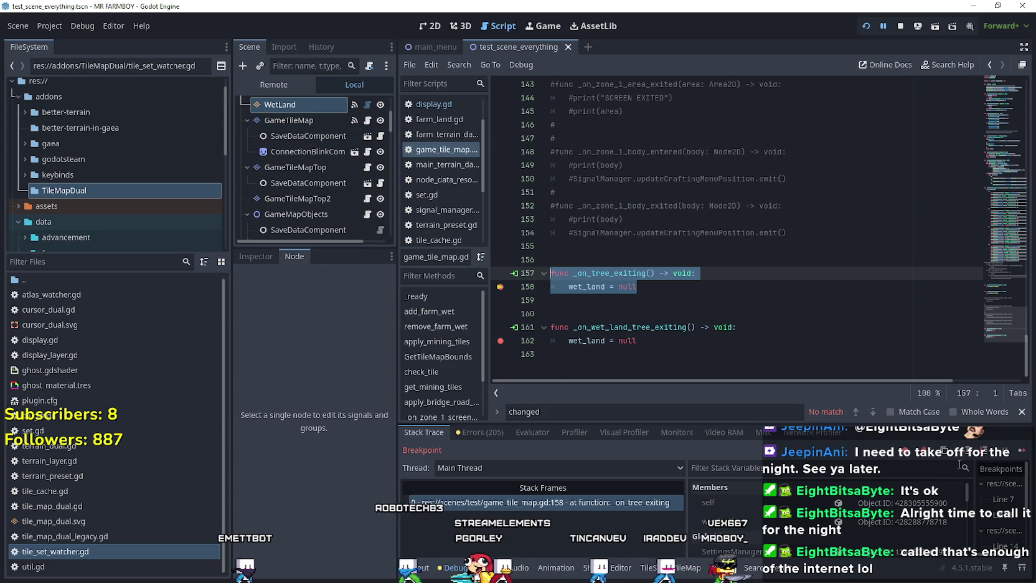
pyautogui.click(1021, 451)
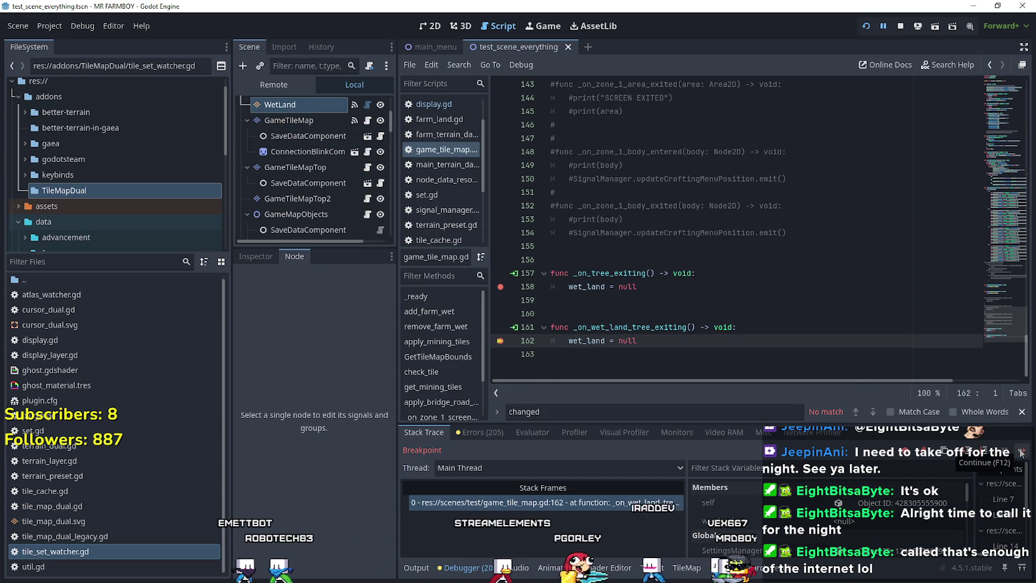
pyautogui.click(1022, 451)
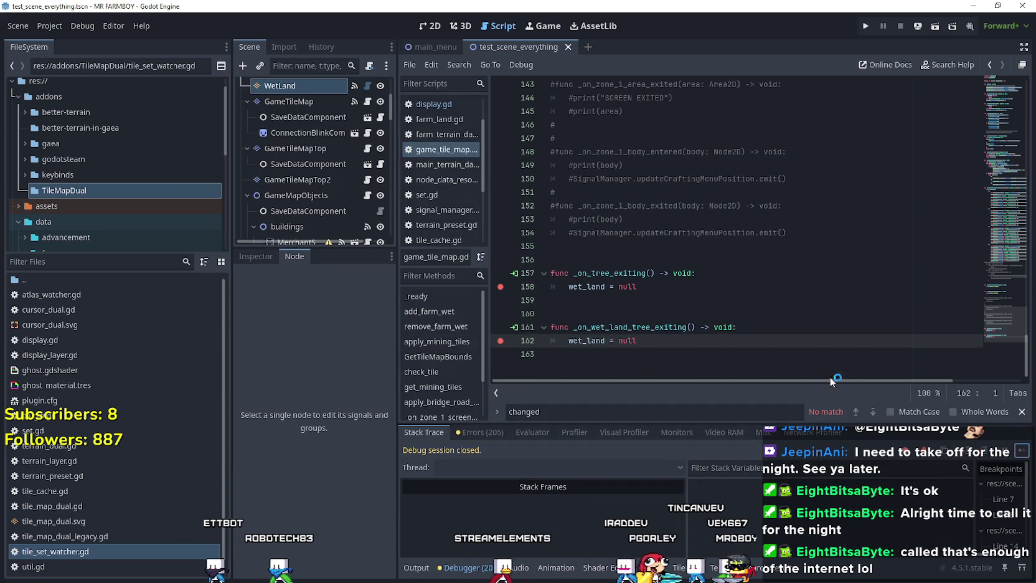
# Review the add_farm_wet and remove_farm_wet functions, then switch to godot.log in Notepad
pyautogui.scroll(12, 722, 309)
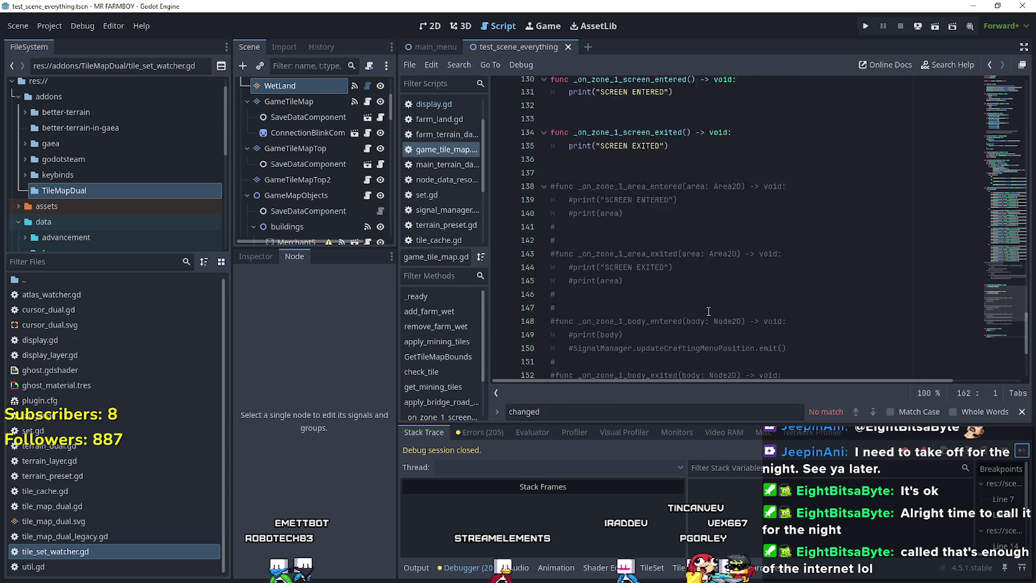
pyautogui.moveTo(1004, 278); pyautogui.dragTo(1004, 117)
pyautogui.scroll(1, 874, 185)
pyautogui.moveTo(831, 301)
pyautogui.mouseDown()
pyautogui.moveTo(542, 194)
pyautogui.moveTo(532, 159)
pyautogui.mouseUp()
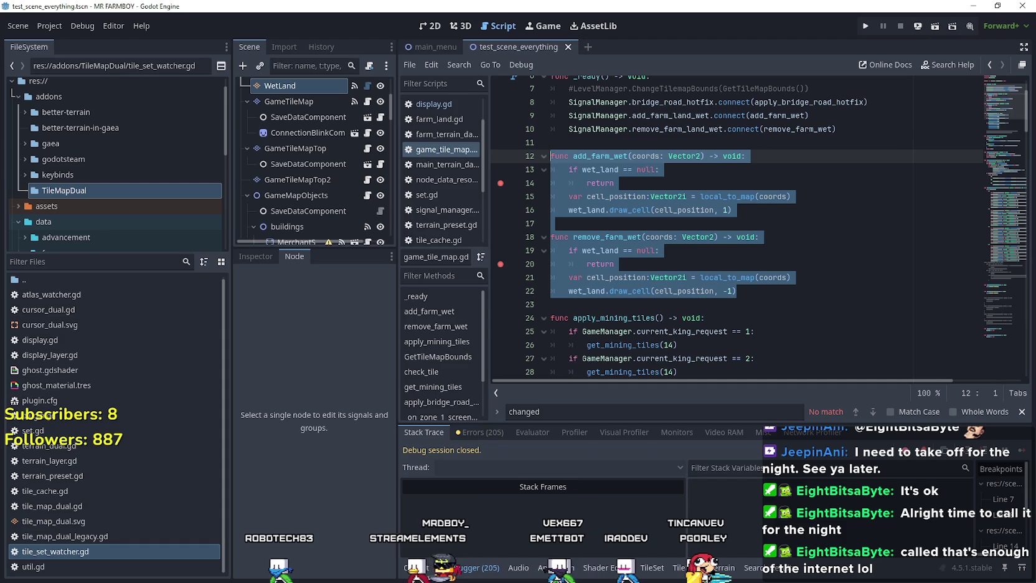
pyautogui.hotkey('alt', 'Tab')
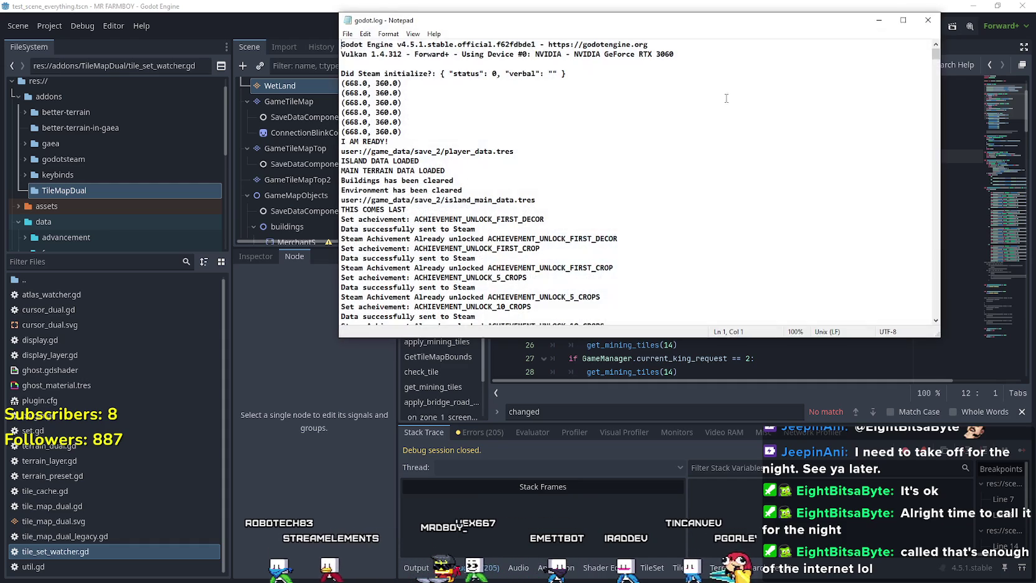
# Scroll godot.log to the end, select the signal 11 crash backtrace, then return to Godot
pyautogui.moveTo(935, 52); pyautogui.dragTo(933, 320)
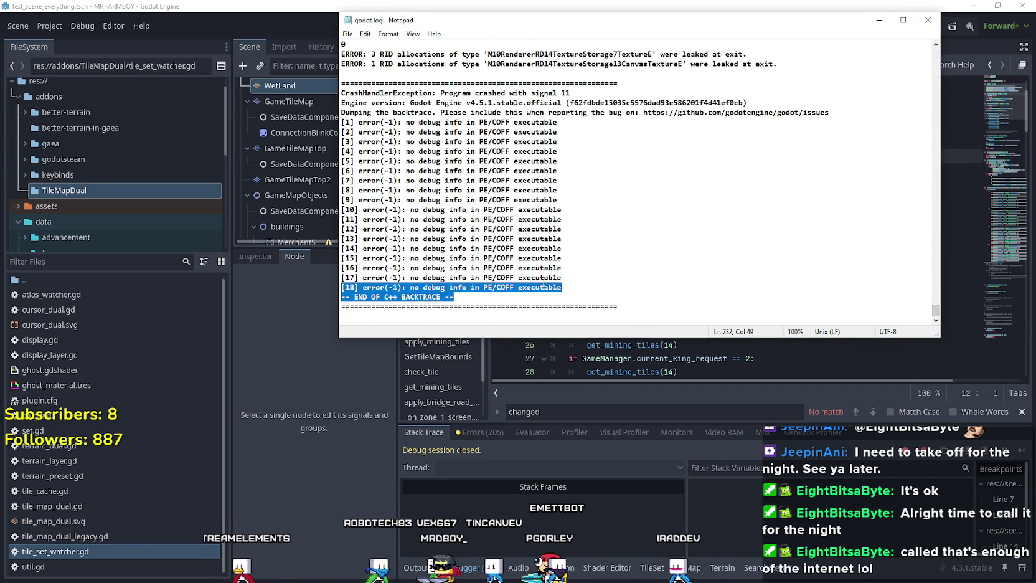
pyautogui.moveTo(556, 287)
pyautogui.mouseDown()
pyautogui.moveTo(361, 127)
pyautogui.moveTo(325, 106)
pyautogui.moveTo(324, 120)
pyautogui.mouseUp()
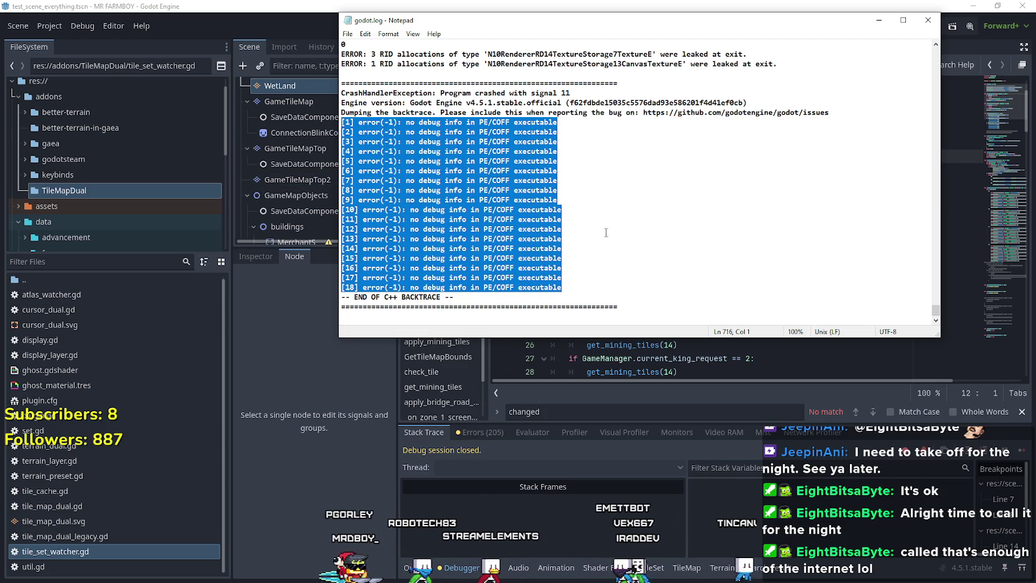
pyautogui.hotkey('alt', 'Tab')
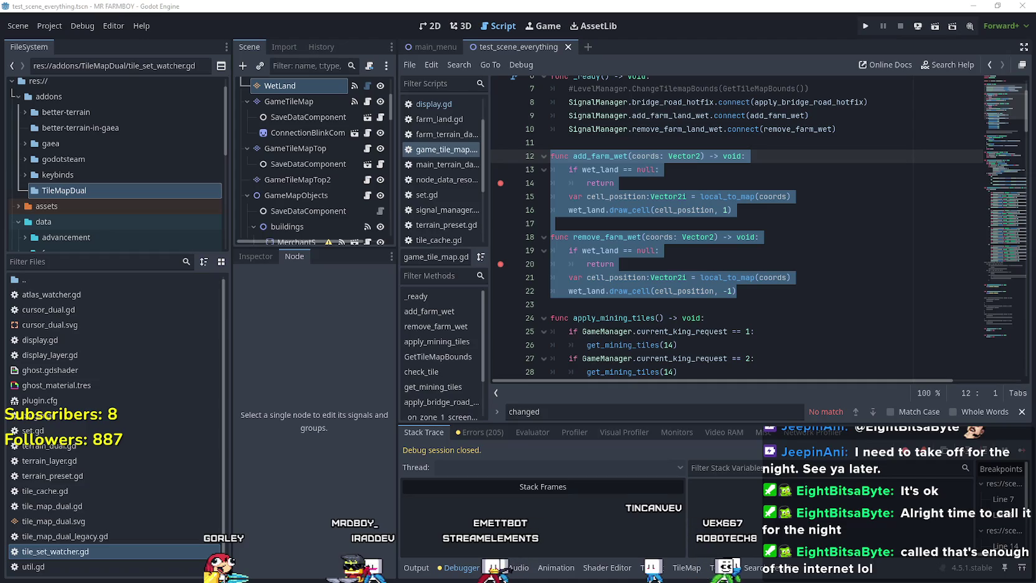
# Copy the SignalManager.add_farm_land_wet reference from _ready
pyautogui.click(756, 171)
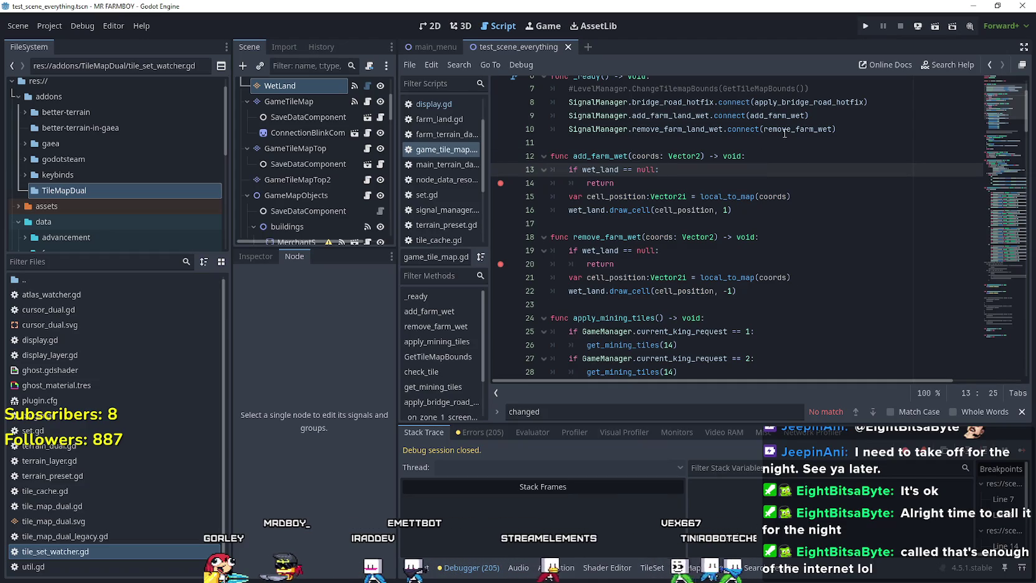
pyautogui.doubleClick(697, 115)
pyautogui.click(676, 116)
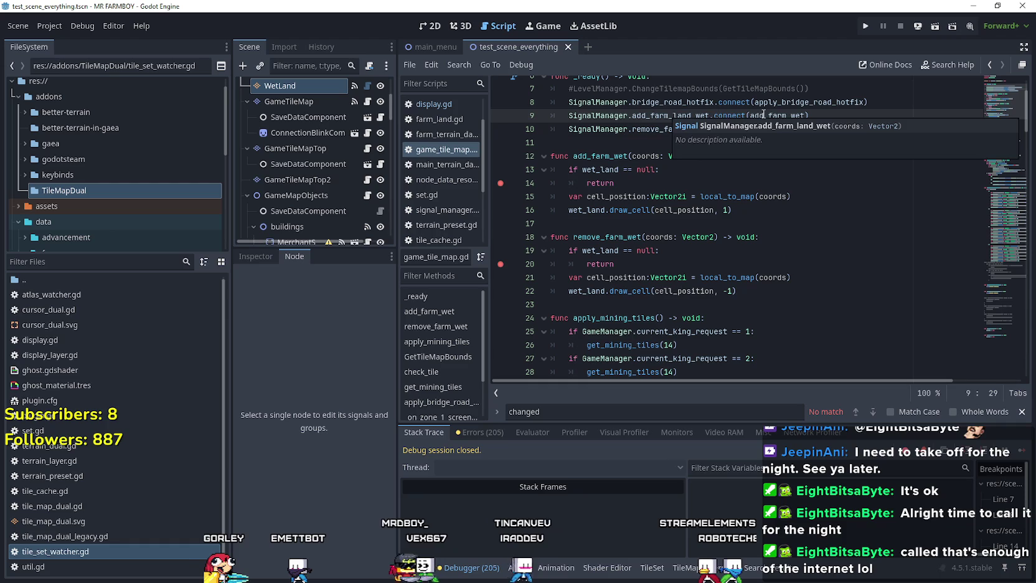
pyautogui.doubleClick(673, 117)
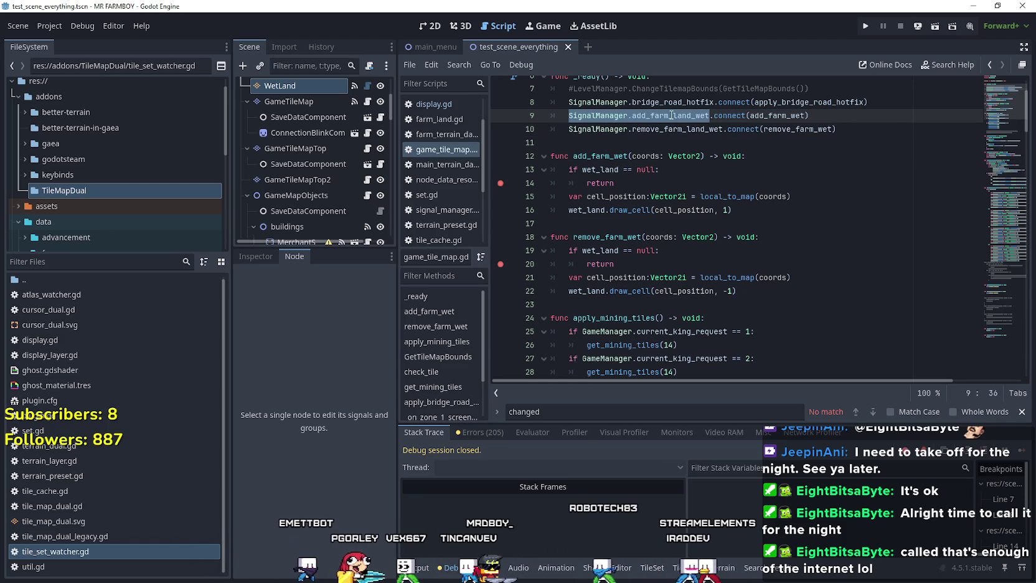
pyautogui.rightClick(670, 115)
pyautogui.click(685, 195)
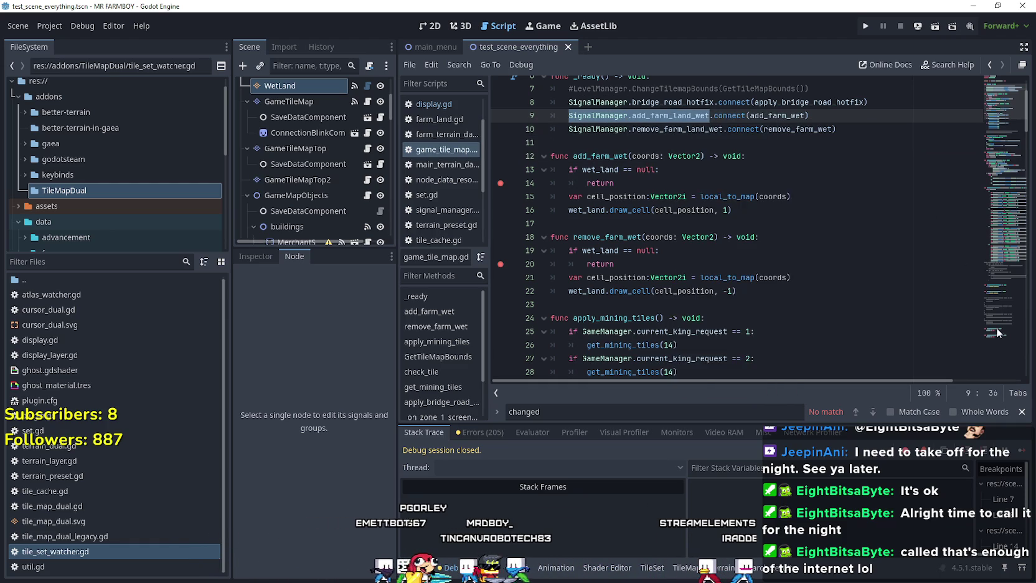
# Add SignalManager.add_farm_land_wet.disconnect(add_farm_wet) under wet_land = null in _on_tree_exiting
pyautogui.click(992, 322)
pyautogui.click(703, 282)
pyautogui.press('Return')
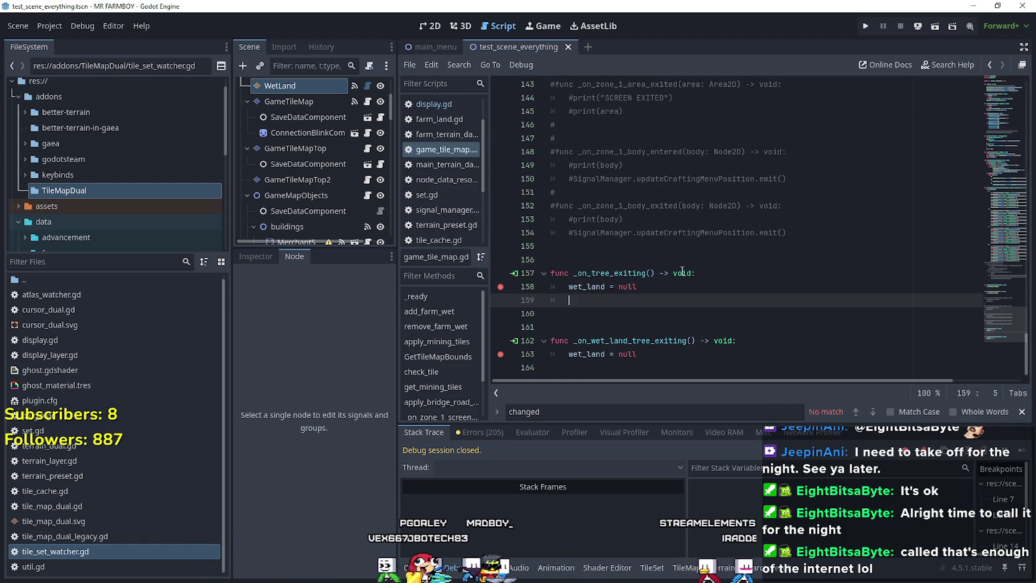
pyautogui.hotkey('ctrl', 'v')
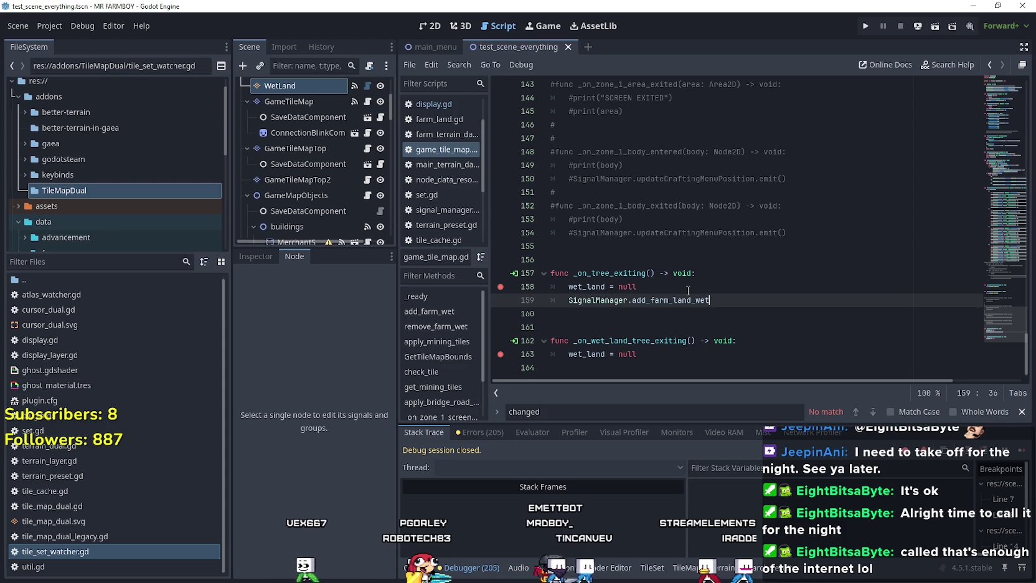
pyautogui.write('.di')
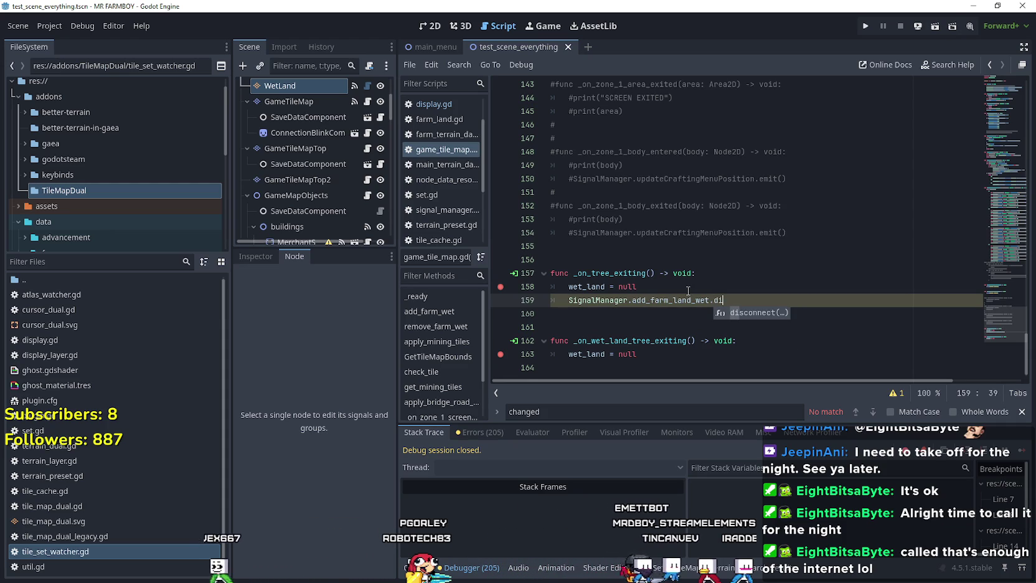
pyautogui.press('Return')
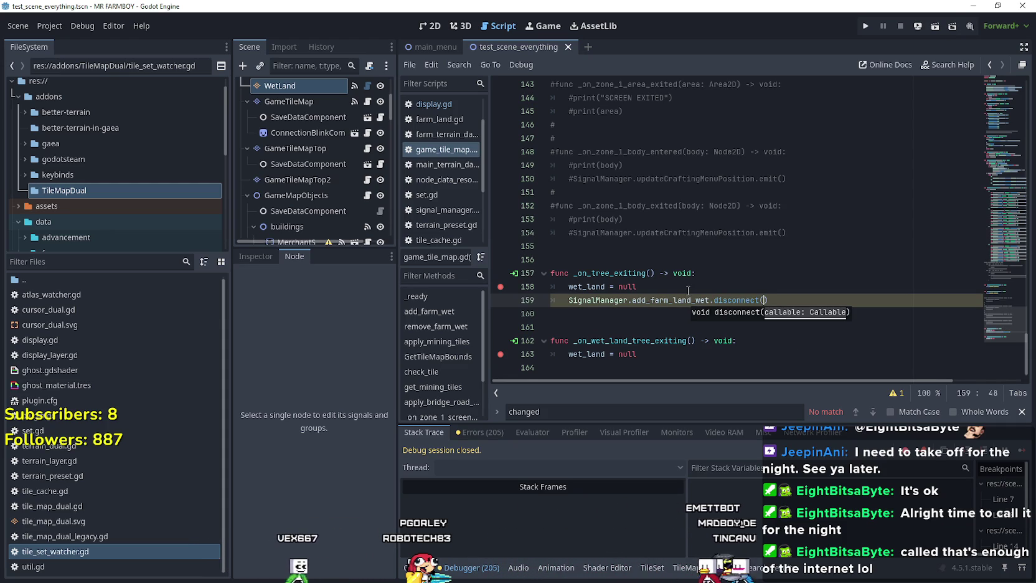
pyautogui.moveTo(1018, 309)
pyautogui.mouseDown()
pyautogui.moveTo(1004, 150)
pyautogui.moveTo(1004, 293)
pyautogui.moveTo(1000, 246)
pyautogui.moveTo(1003, 93)
pyautogui.mouseUp()
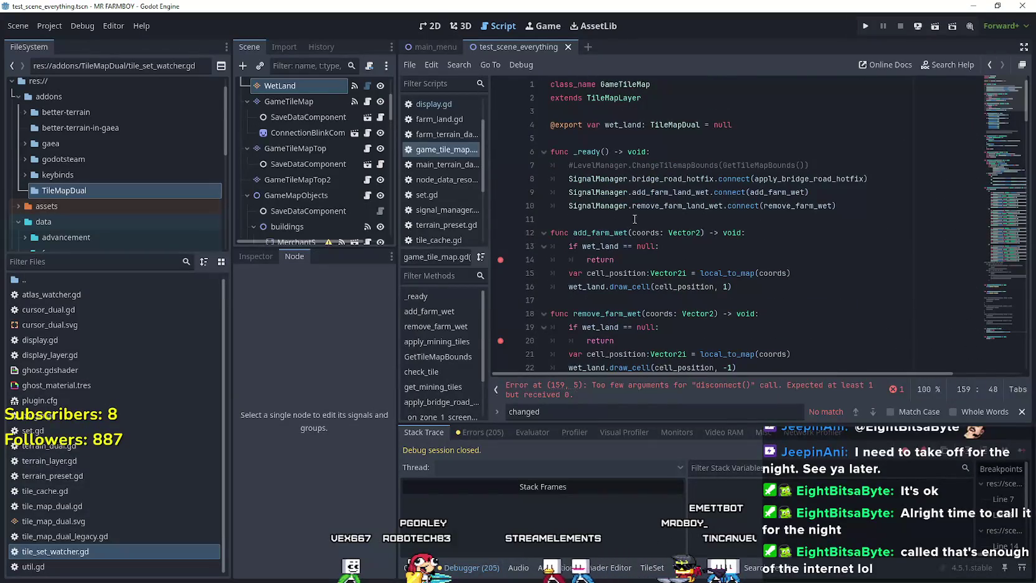
pyautogui.doubleClick(601, 233)
pyautogui.moveTo(995, 203)
pyautogui.mouseDown()
pyautogui.moveTo(1010, 354)
pyautogui.moveTo(1003, 342)
pyautogui.mouseUp()
pyautogui.click(765, 287)
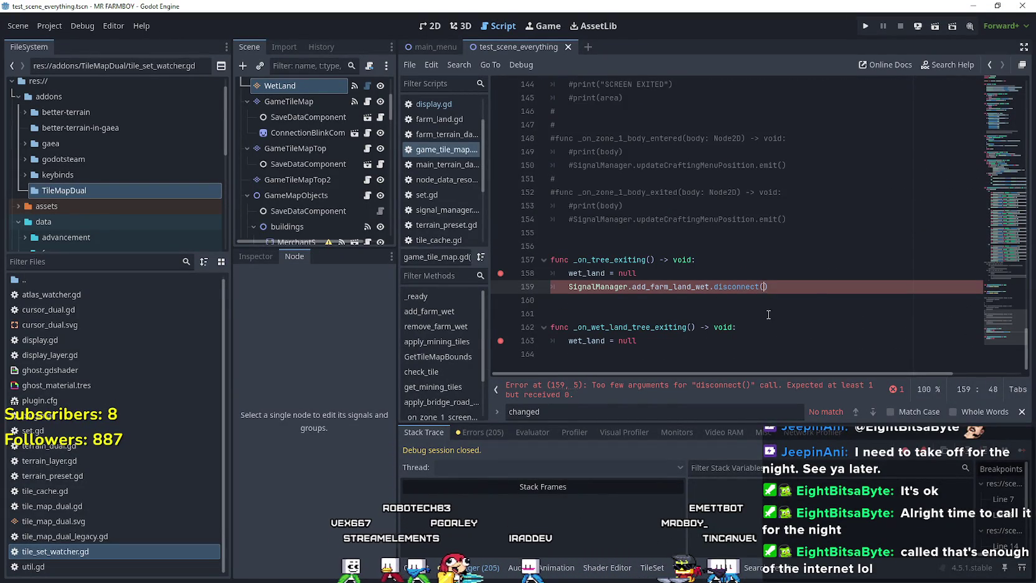
pyautogui.moveTo(824, 286); pyautogui.dragTo(568, 287)
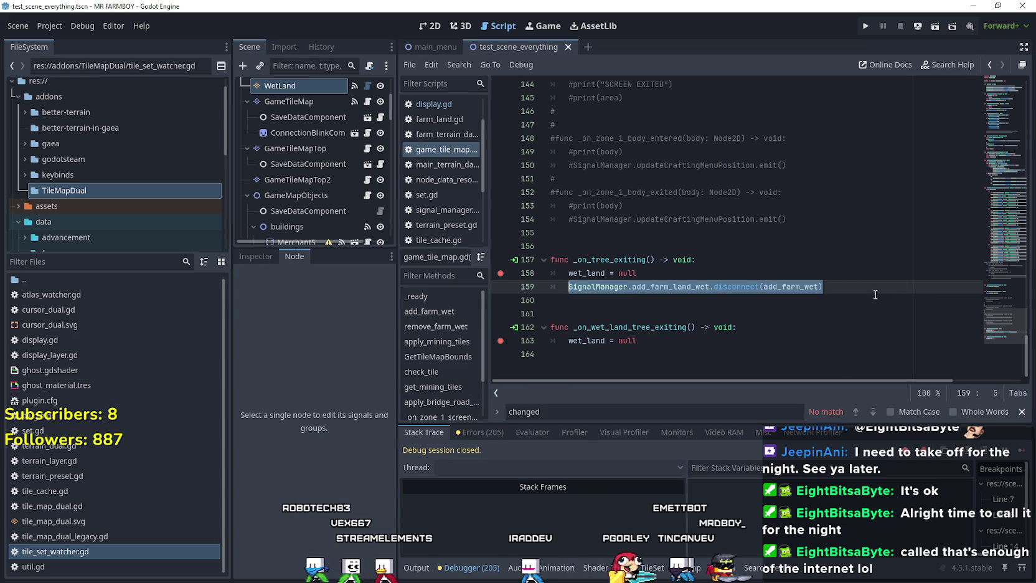
# Add a remove_farm_land_wet.disconnect(remove_farm_wet) line below it
pyautogui.moveTo(998, 308)
pyautogui.mouseDown()
pyautogui.moveTo(1007, 243)
pyautogui.moveTo(999, 99)
pyautogui.mouseUp()
pyautogui.moveTo(569, 187); pyautogui.dragTo(832, 187)
pyautogui.click(835, 188)
pyautogui.moveTo(1001, 330); pyautogui.dragTo(1005, 338)
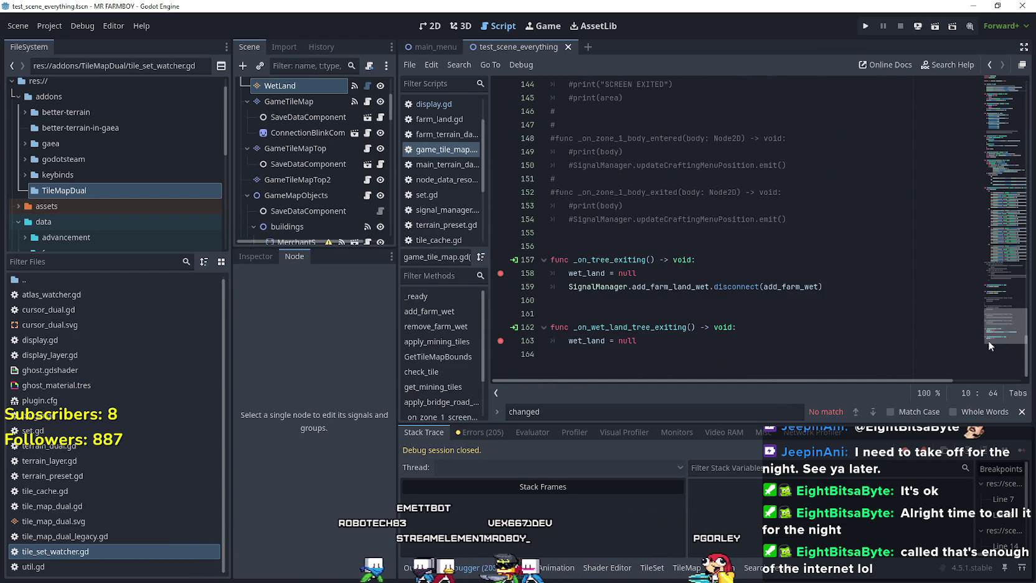
pyautogui.click(847, 288)
pyautogui.press('Return')
pyautogui.hotkey('ctrl', 'v')
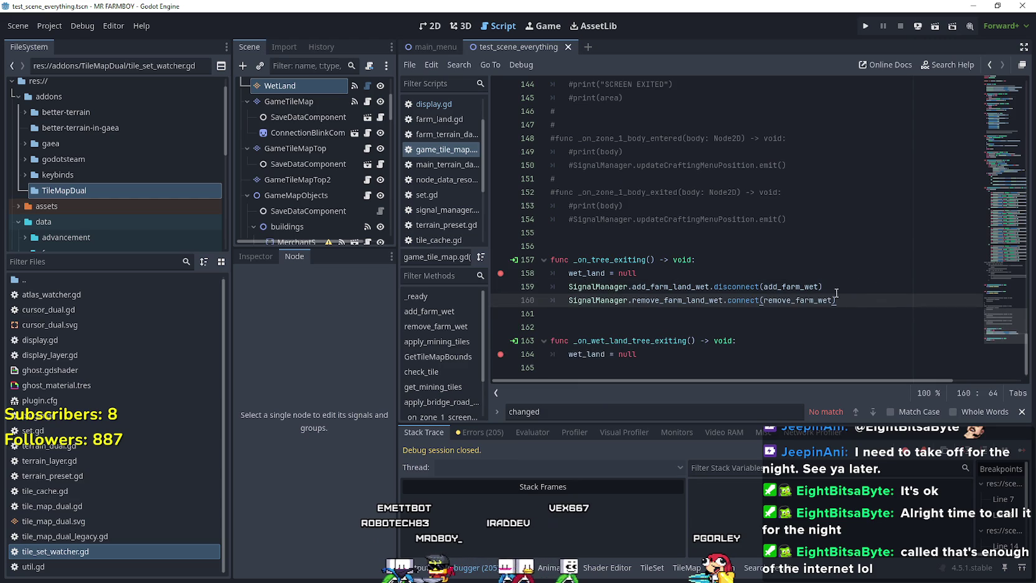
pyautogui.click(742, 287)
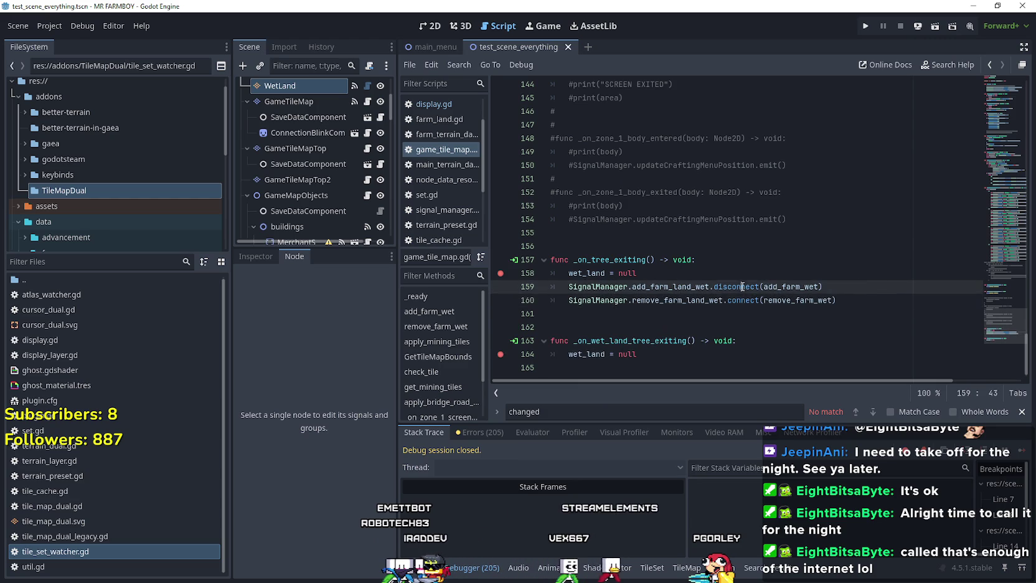
pyautogui.click(746, 302)
pyautogui.write('dis')
# Copy both disconnect lines into _on_wet_land_tree_exiting after wet_land = null
pyautogui.moveTo(857, 300); pyautogui.dragTo(545, 289)
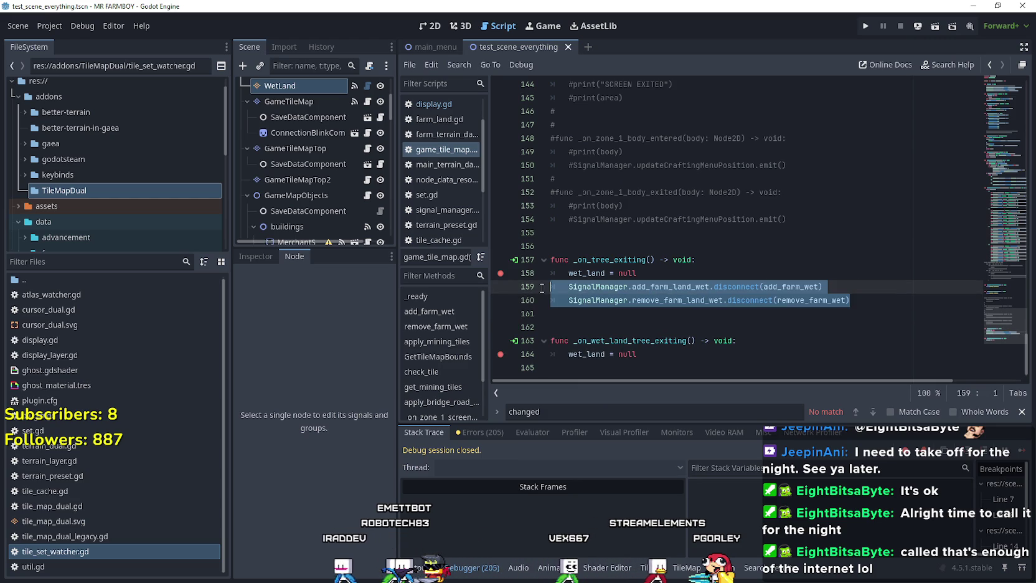
pyautogui.click(659, 353)
pyautogui.press('Return')
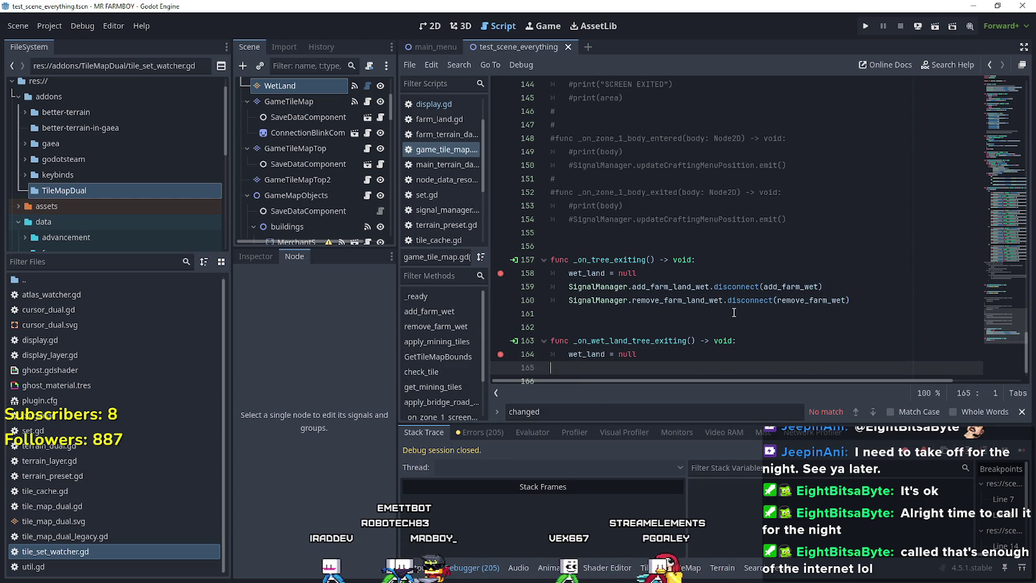
pyautogui.hotkey('ctrl', 'v')
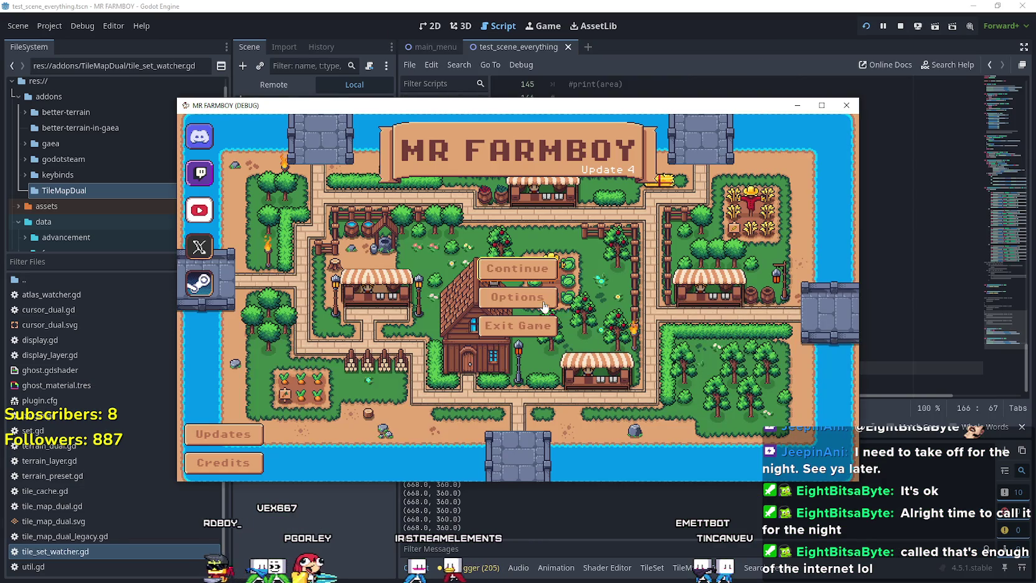
# Load Save 2 from the MR FARMBOY main menu
pyautogui.click(500, 274)
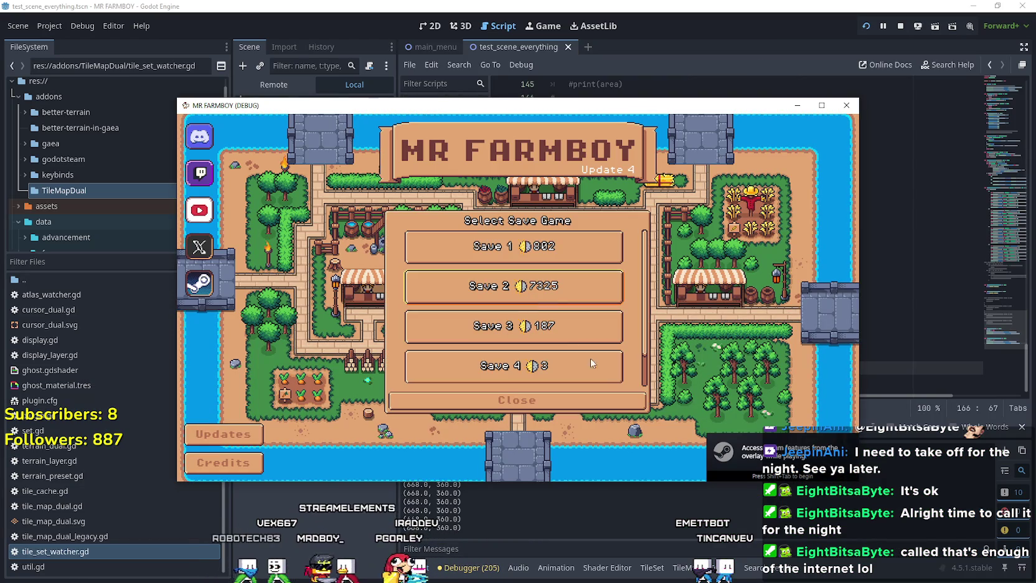
pyautogui.click(504, 302)
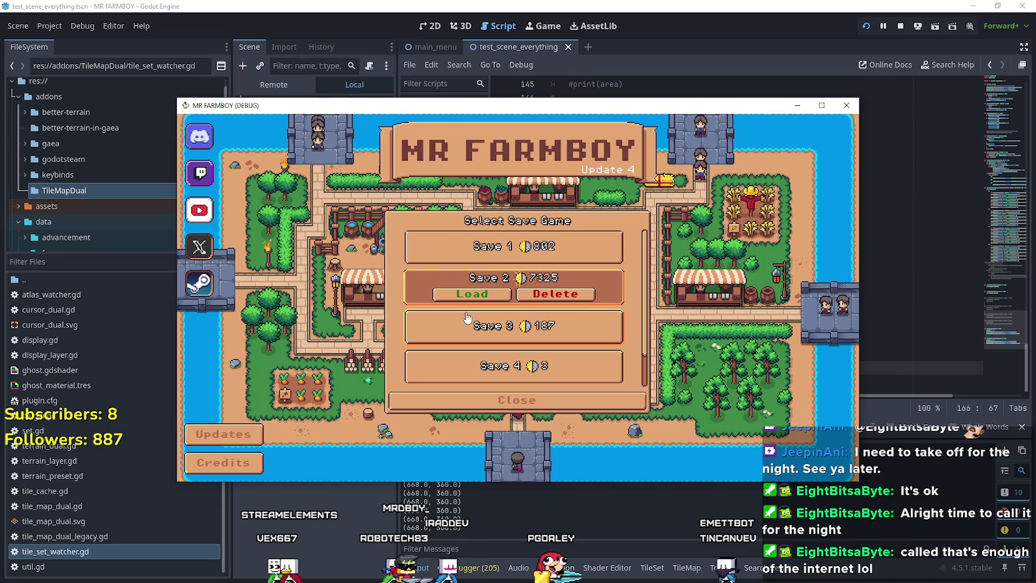
pyautogui.click(504, 294)
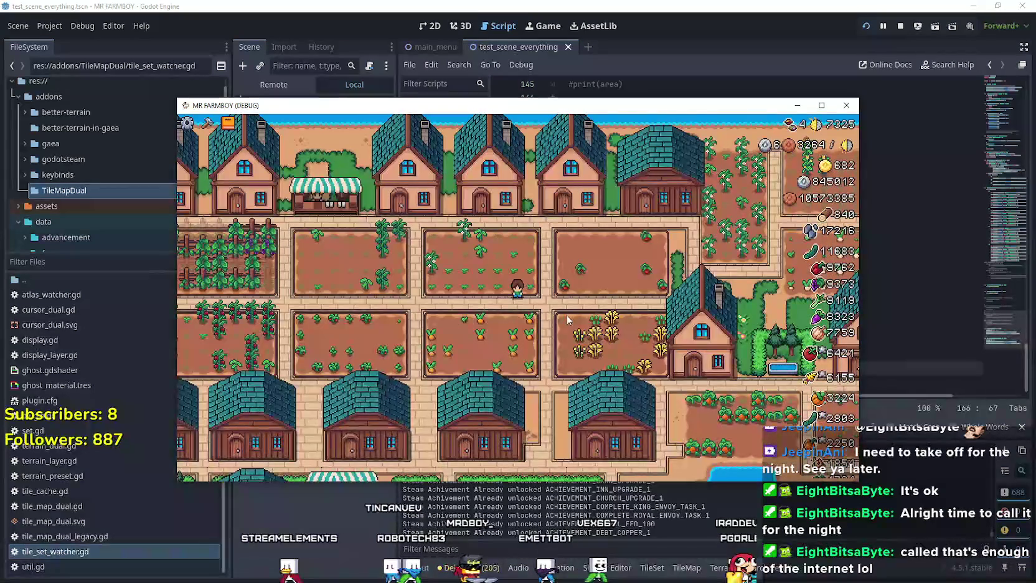
# Walk the farmer into the tomato plot, then continue past both breakpoints until the game exits
pyautogui.press('d')
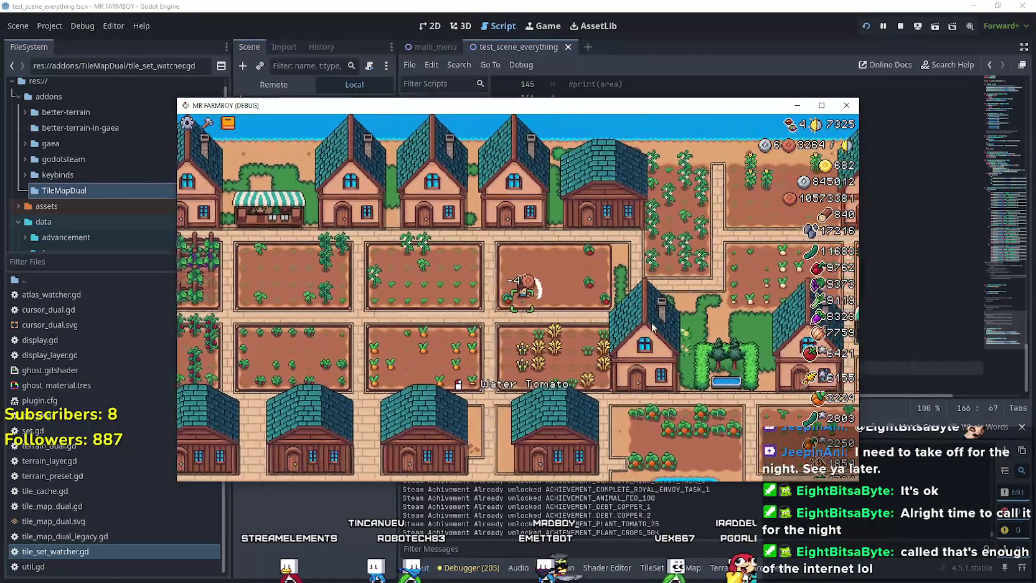
pyautogui.press('d')
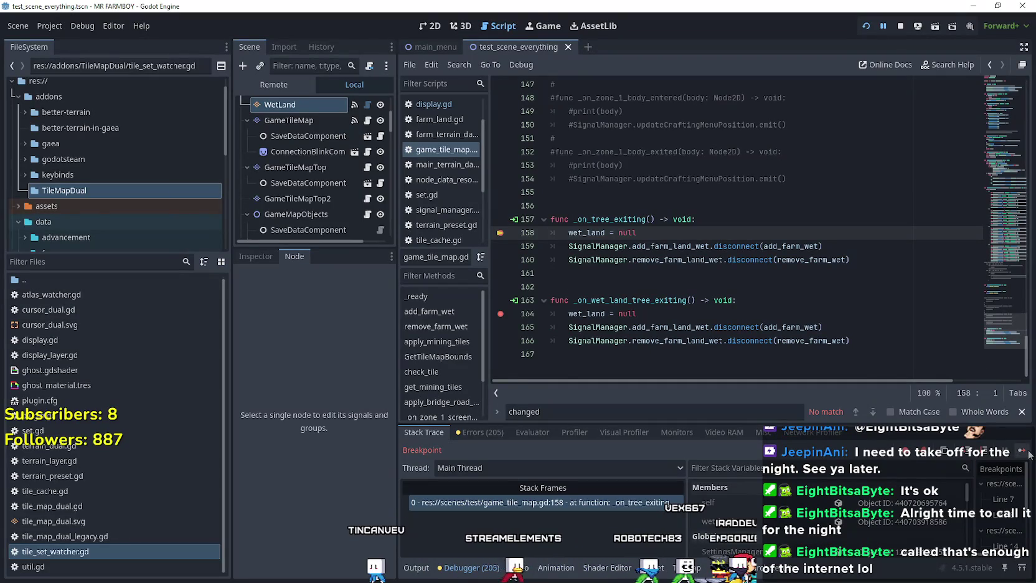
pyautogui.click(1025, 455)
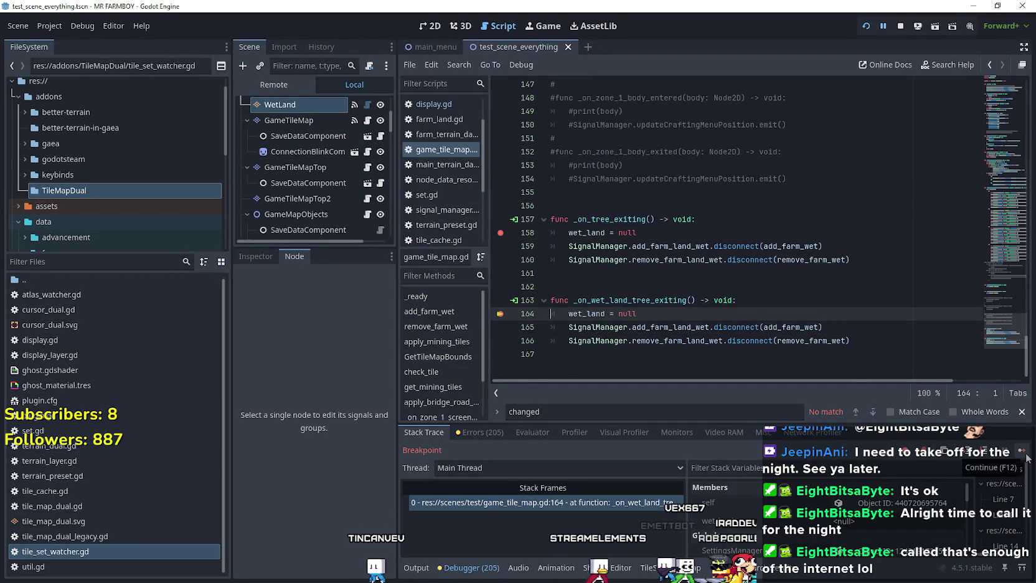
pyautogui.click(1027, 457)
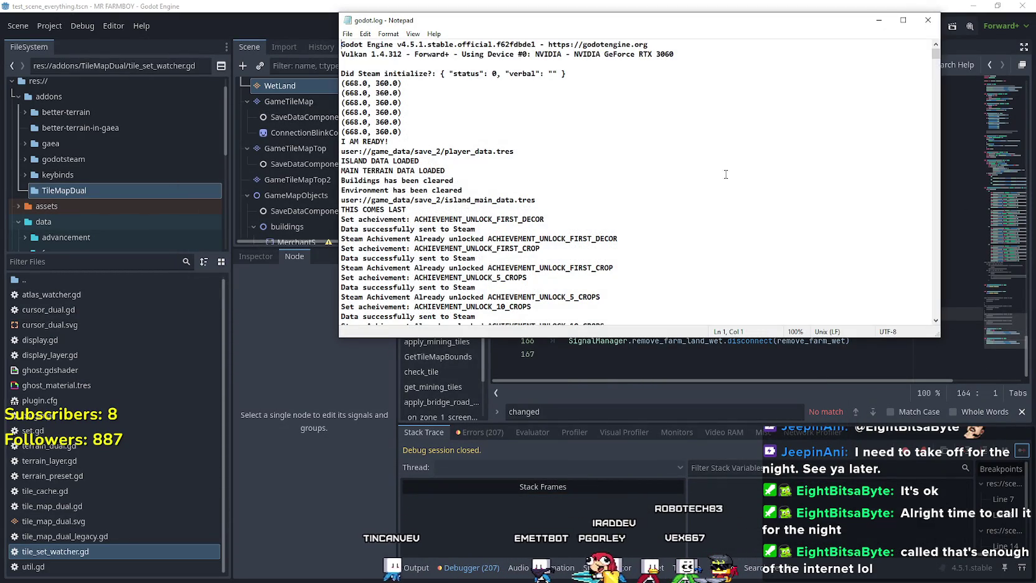
# Scroll godot.log to the backtrace at _on_wet_land_tree_exiting, then close Notepad
pyautogui.moveTo(936, 54)
pyautogui.mouseDown()
pyautogui.moveTo(943, 292)
pyautogui.moveTo(925, 309)
pyautogui.mouseUp()
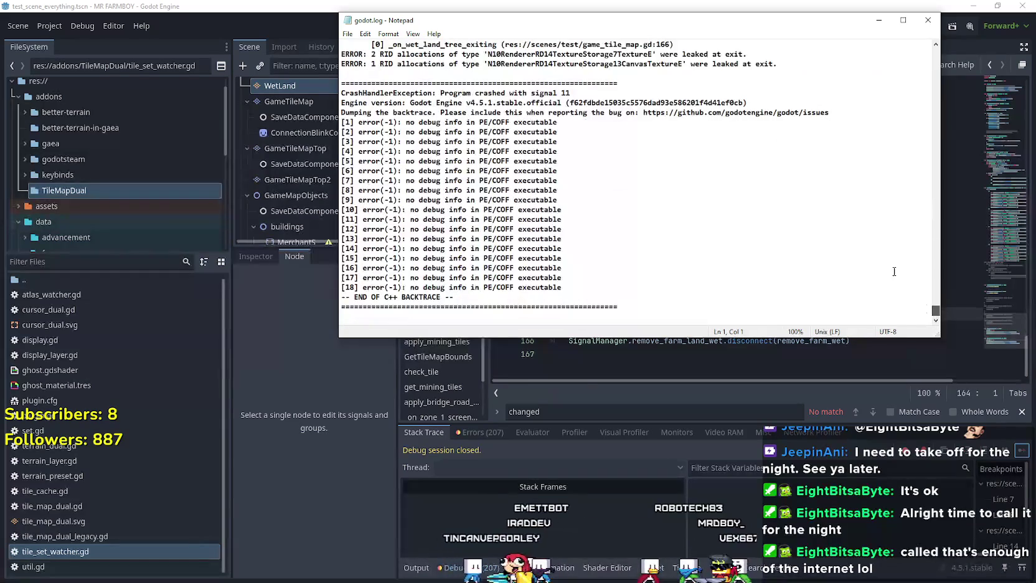
pyautogui.click(927, 22)
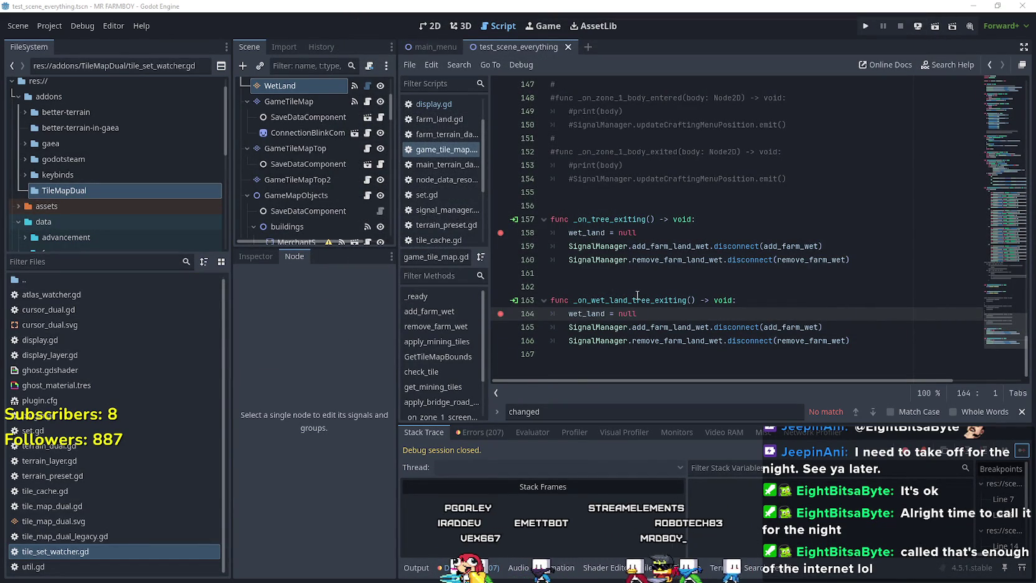
# Insert a blank line after line 158 and comment out both wet_land = null lines (158 and 165)
pyautogui.click(745, 231)
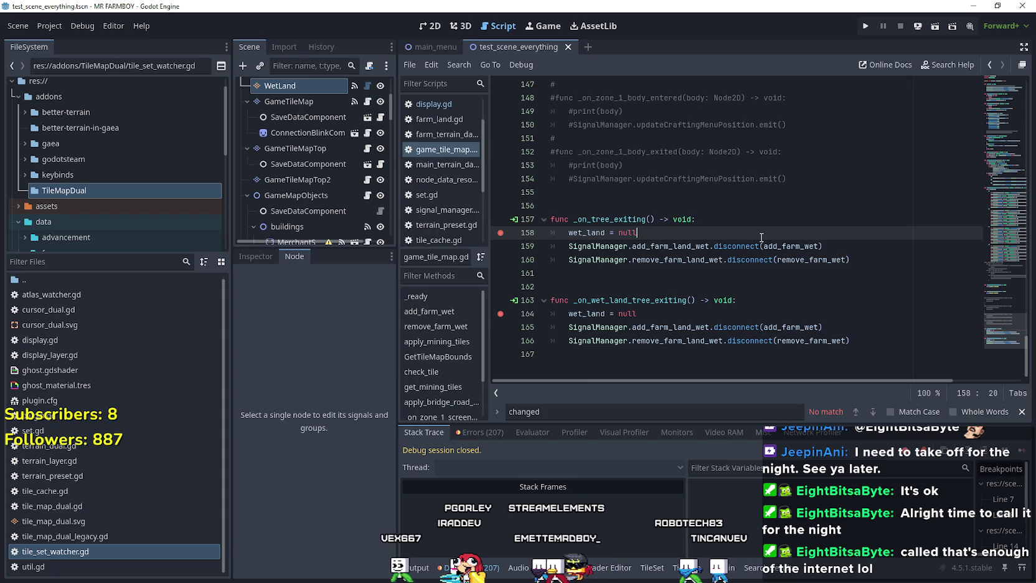
pyautogui.press('Return')
pyautogui.click(664, 235)
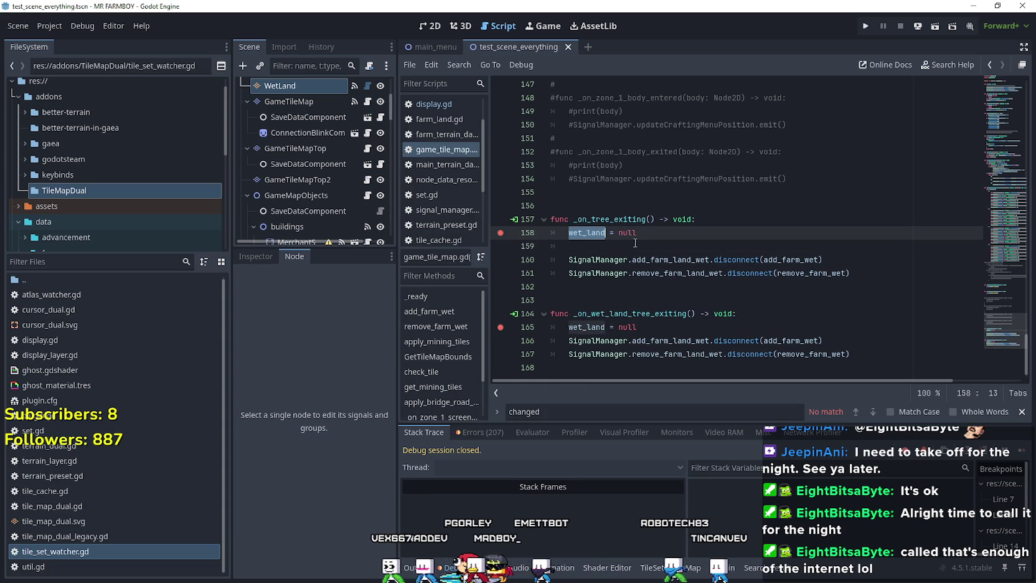
pyautogui.click(568, 232)
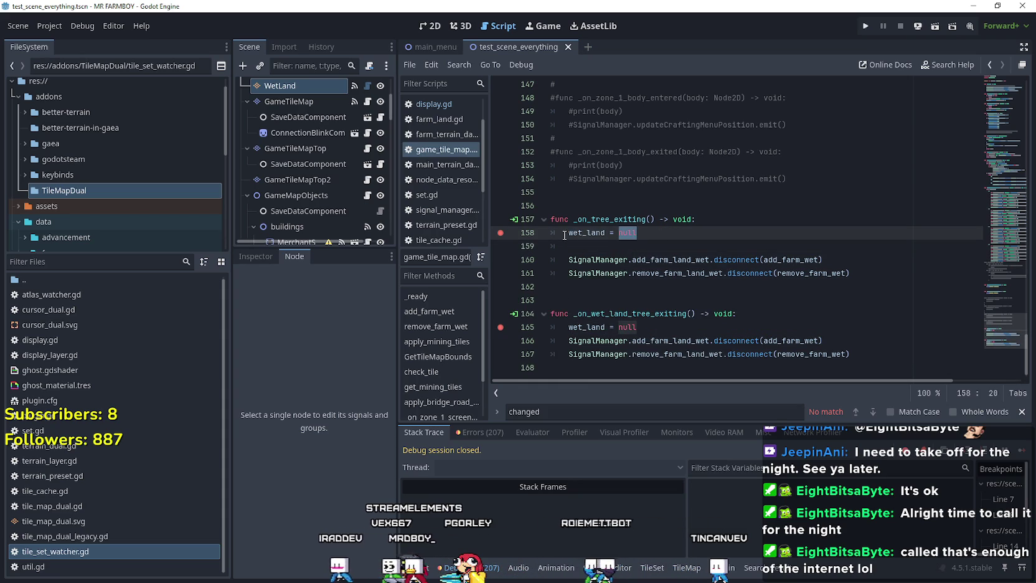
pyautogui.write('#')
pyautogui.click(569, 327)
pyautogui.write('#')
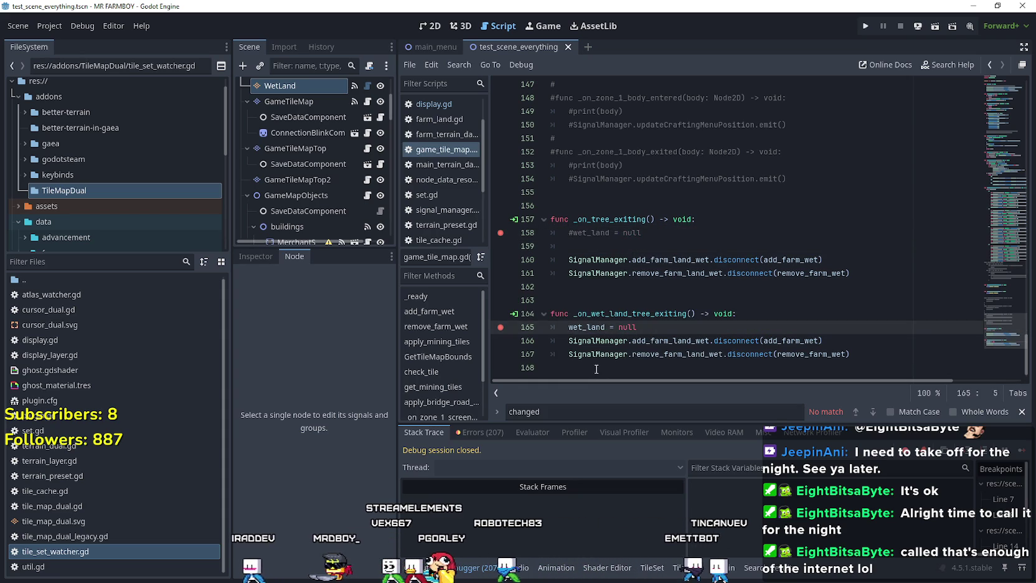
# Write wet_land.queue_free() on line 159 using autocomplete
pyautogui.click(617, 241)
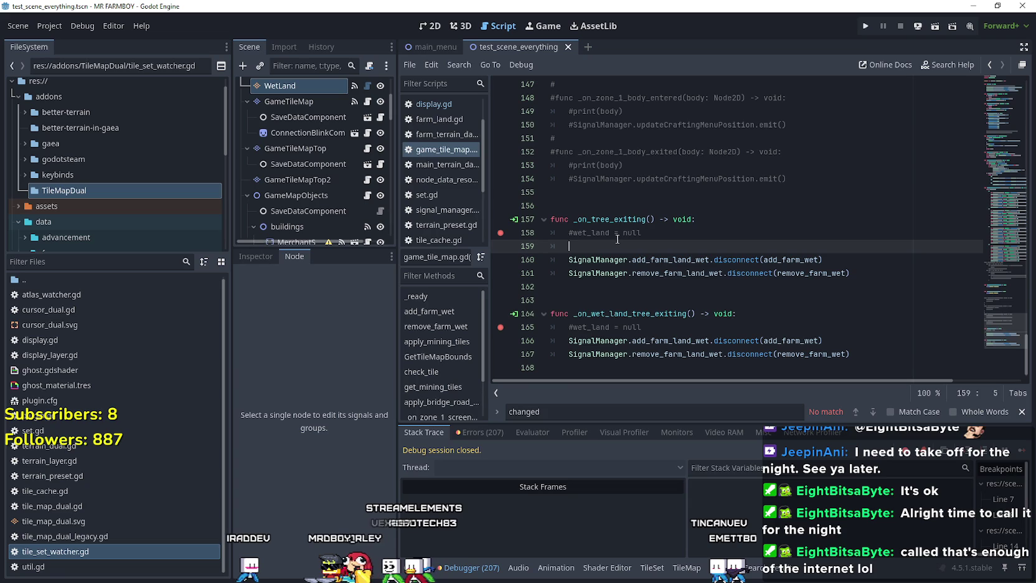
pyautogui.write('wet_land.q')
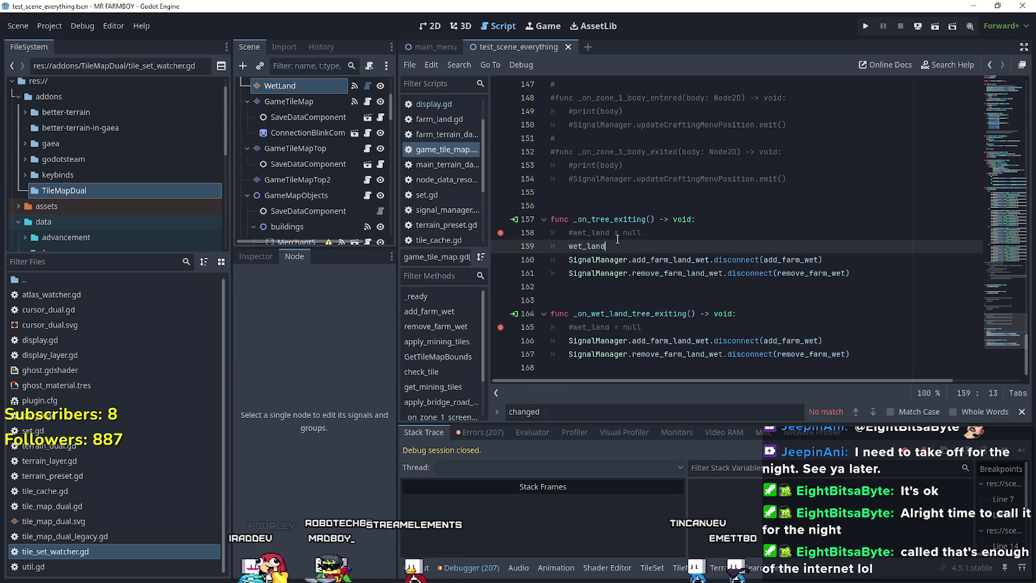
pyautogui.write('ueu')
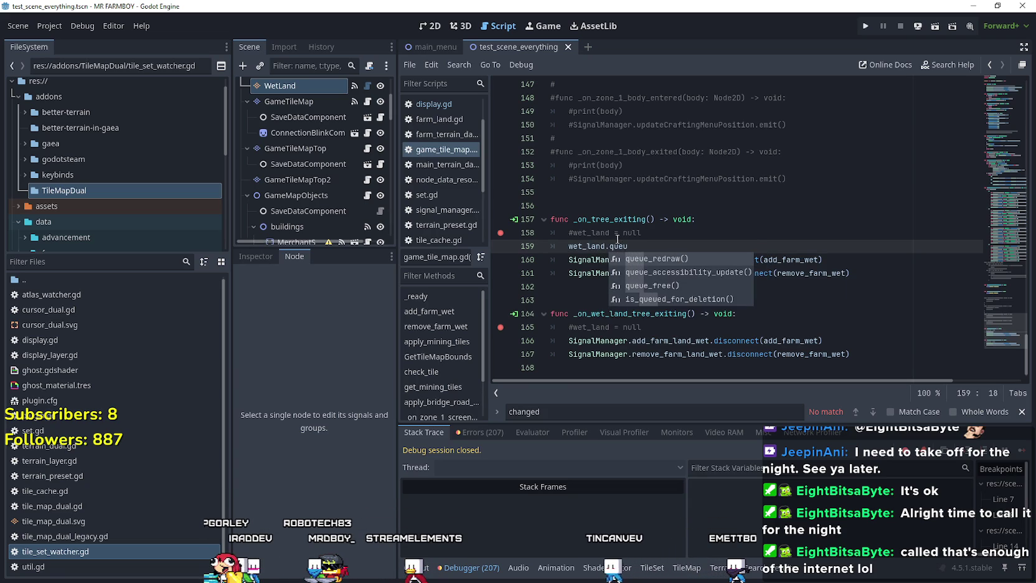
pyautogui.press('Down')
pyautogui.press('Down')
pyautogui.press('Return')
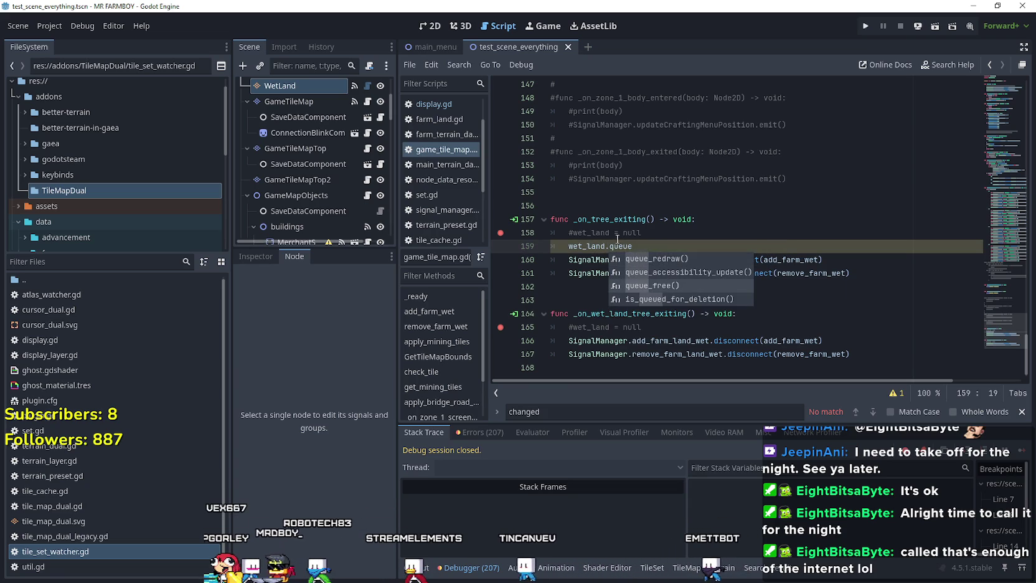
# Comment out the disconnect lines 160–161 with Ctrl+K, save the script, and run the project
pyautogui.click(636, 260)
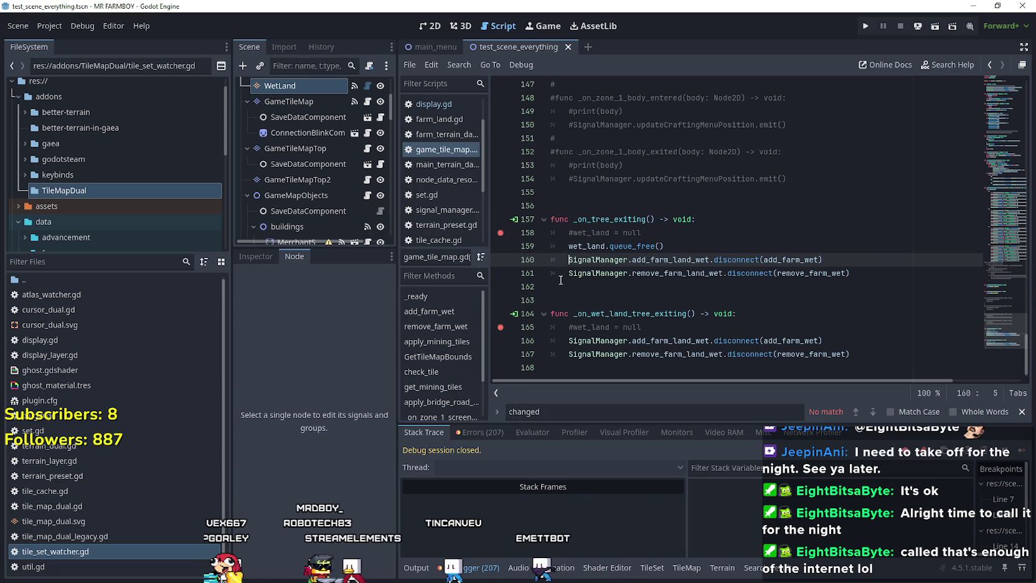
pyautogui.hotkey('shift', 'Down')
pyautogui.hotkey('ctrl', 'k')
pyautogui.click(571, 341)
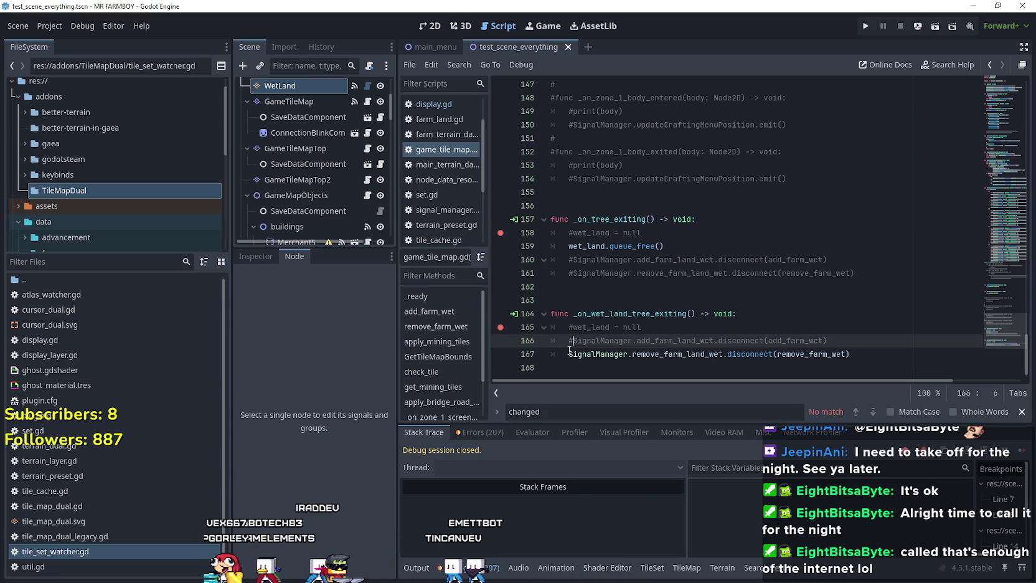
pyautogui.click(570, 353)
pyautogui.click(573, 327)
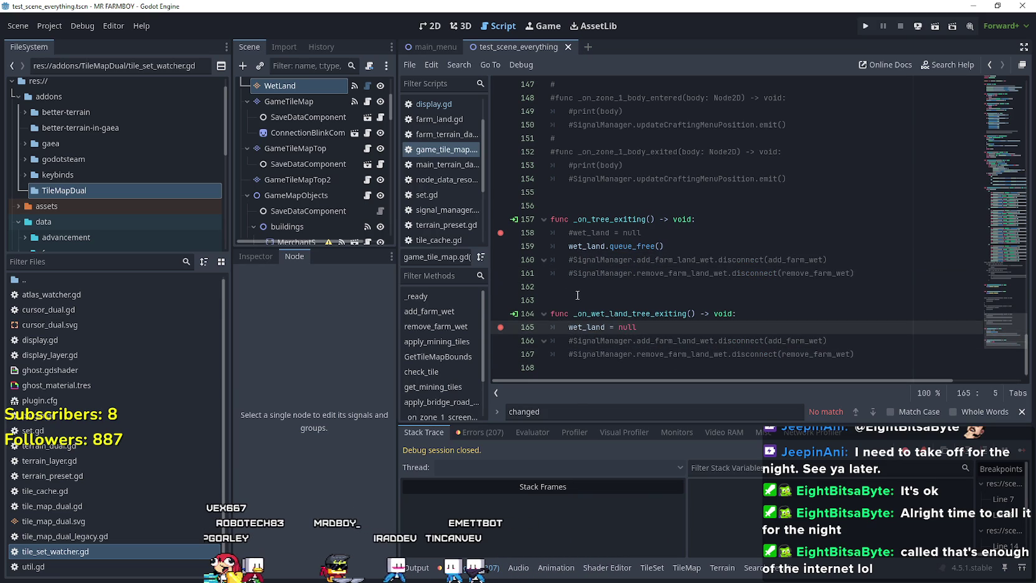
pyautogui.hotkey('ctrl', 's')
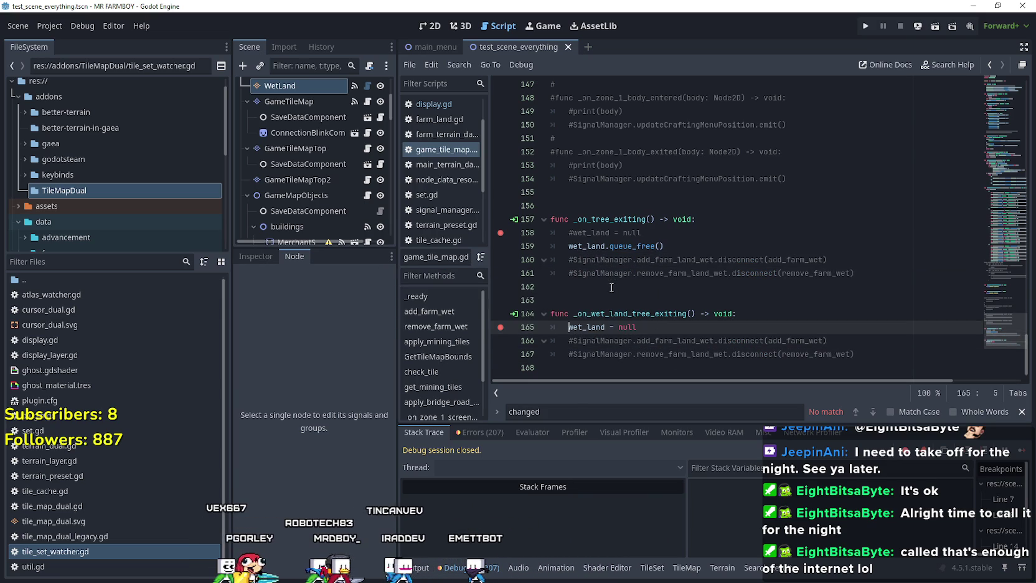
pyautogui.click(611, 288)
pyautogui.click(606, 303)
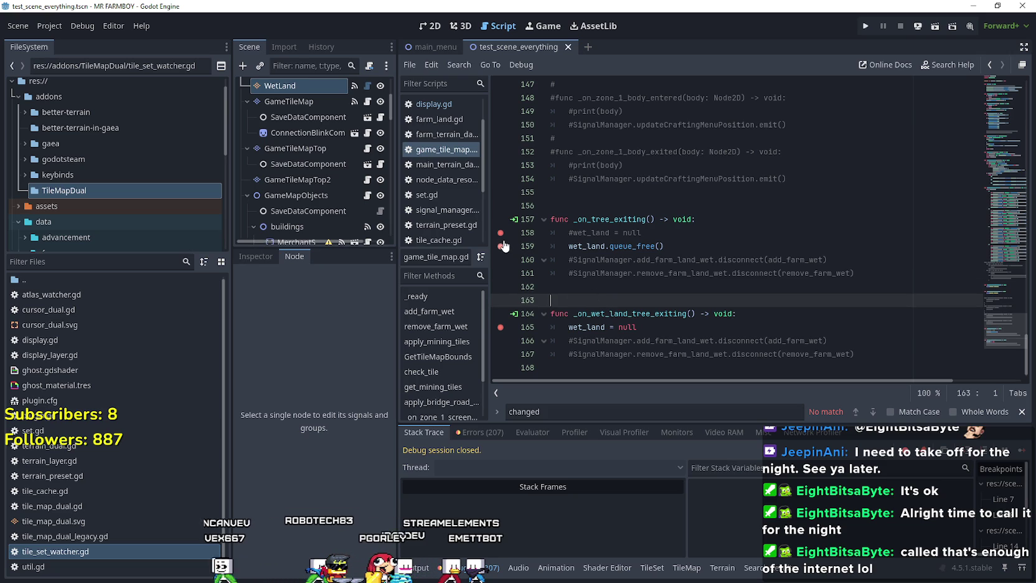
pyautogui.click(606, 286)
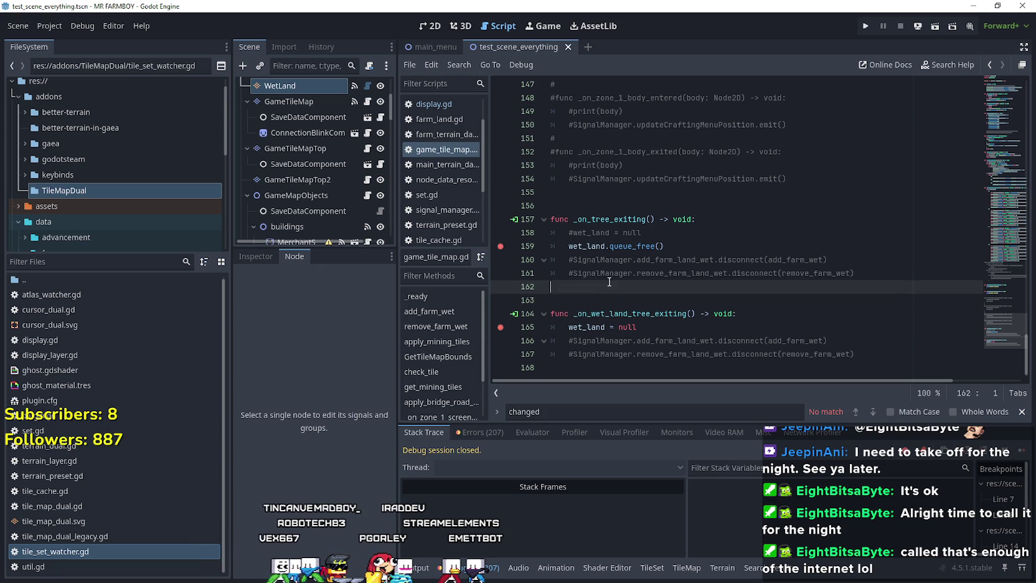
pyautogui.click(866, 27)
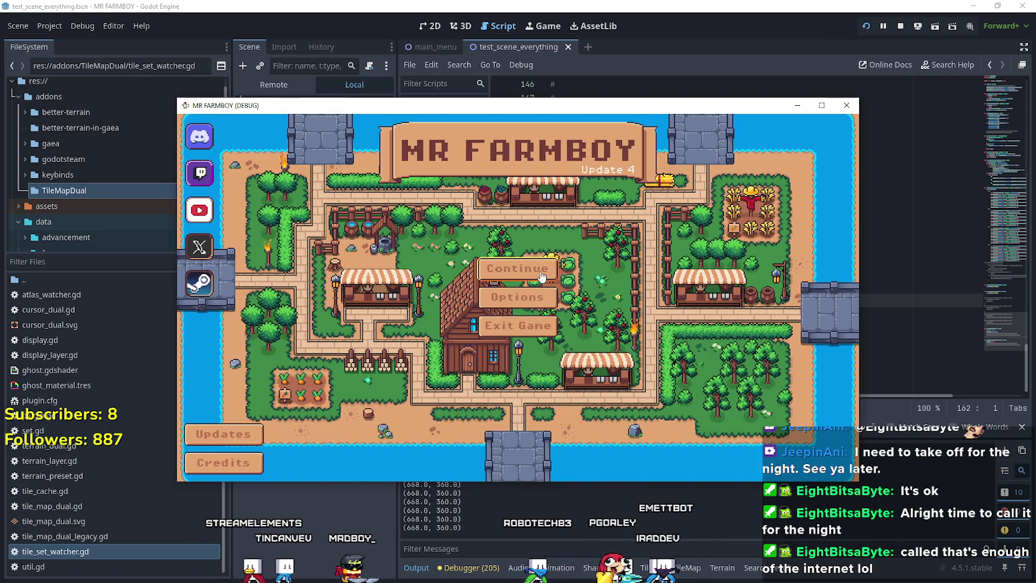
# Load Save 2 and walk the farmer around the tomato field
pyautogui.click(542, 269)
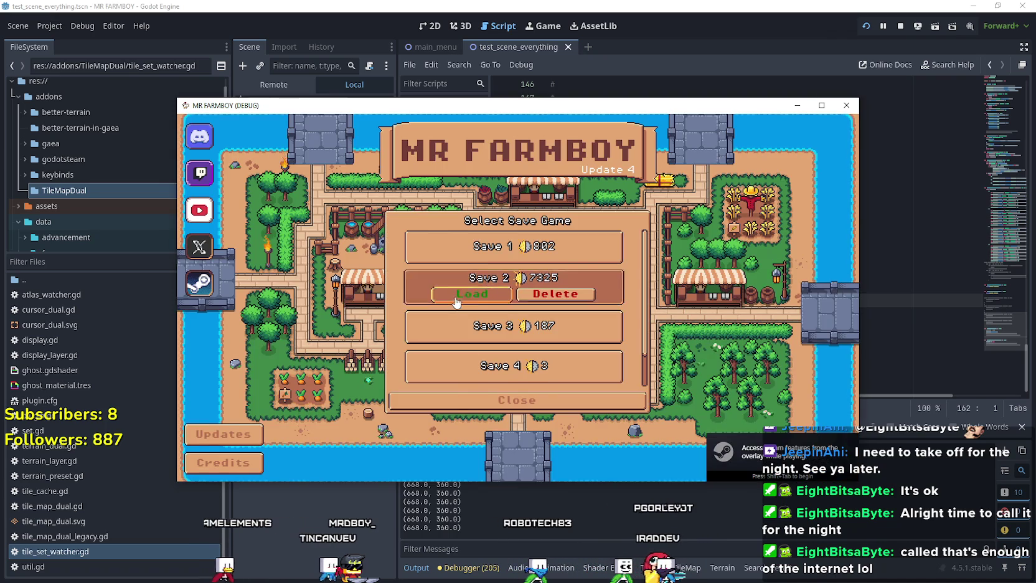
pyautogui.click(471, 291)
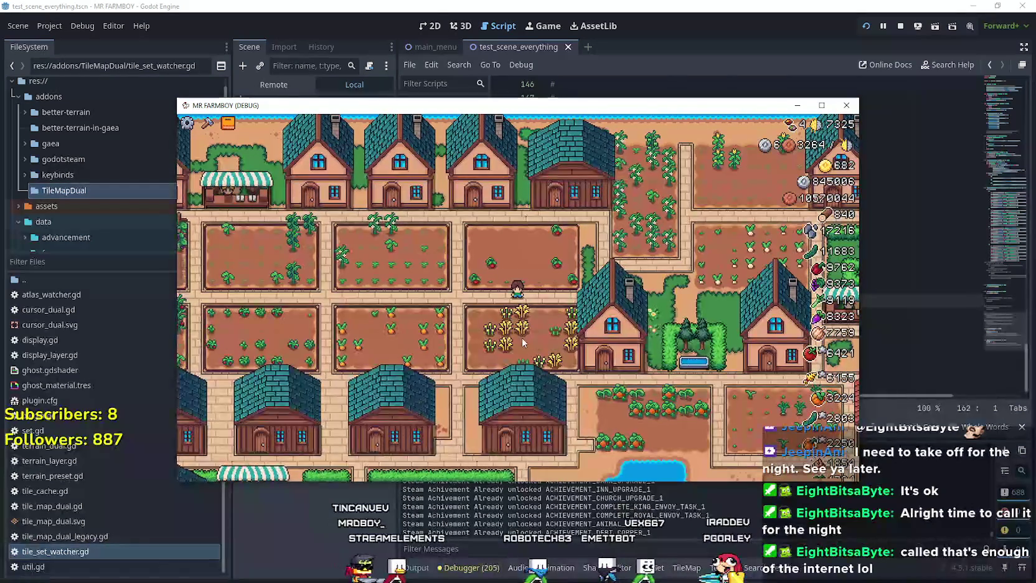
pyautogui.press('w')
pyautogui.press('d')
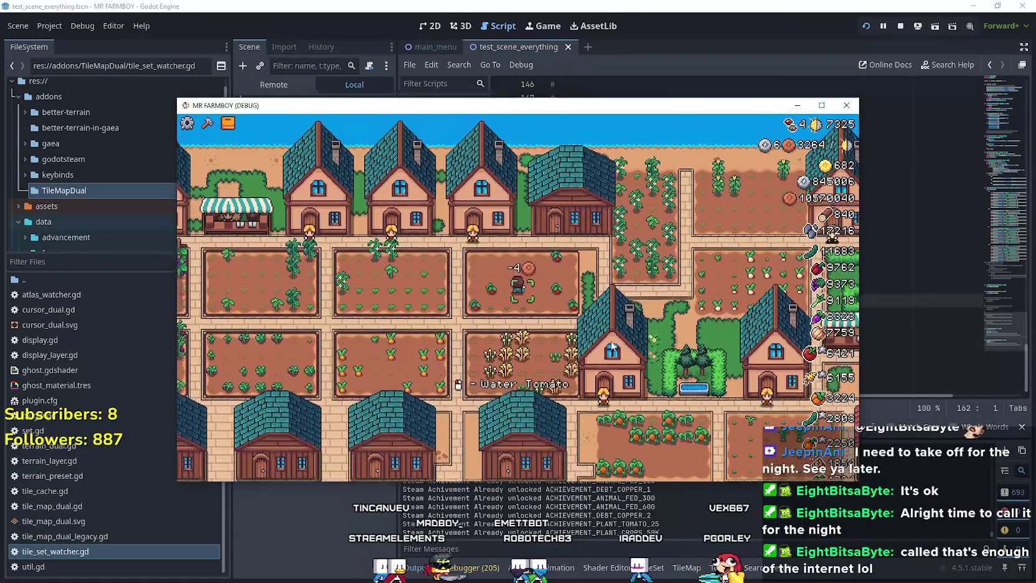
pyautogui.press('d')
pyautogui.press('s')
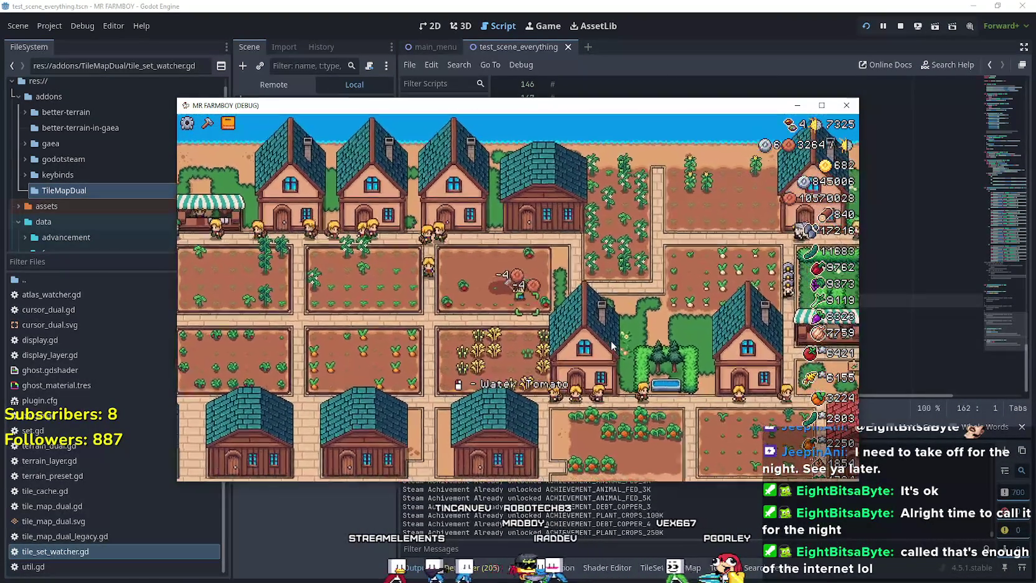
pyautogui.press('a')
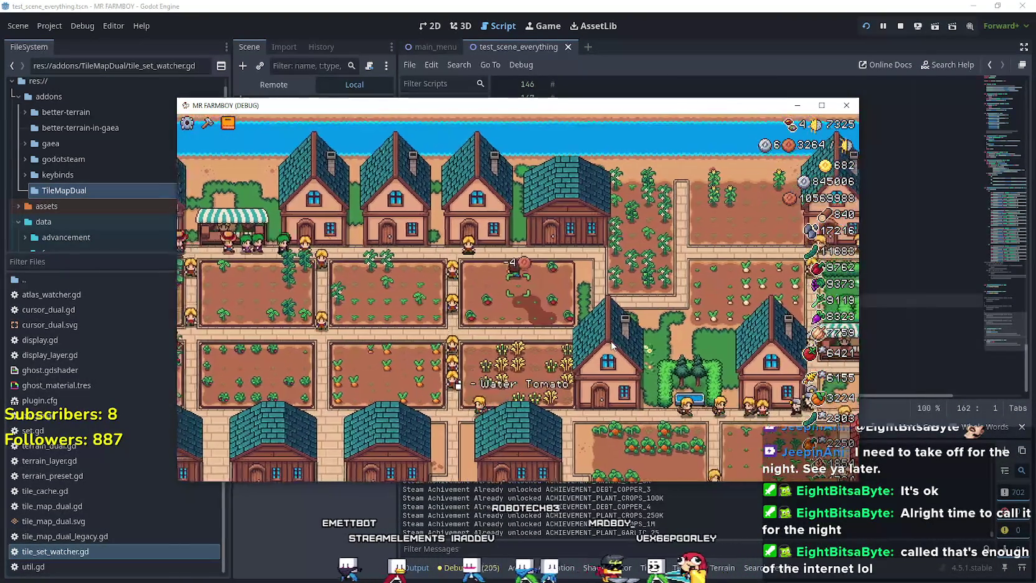
# Pause and resume the game, zoom the view, then close the game window
pyautogui.press('s')
pyautogui.press('Escape')
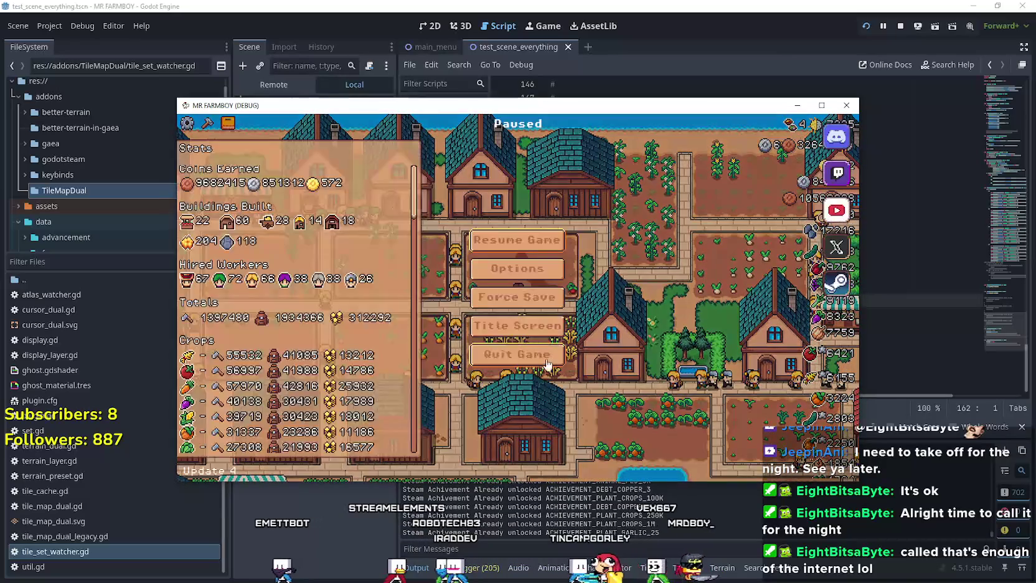
pyautogui.press('Escape')
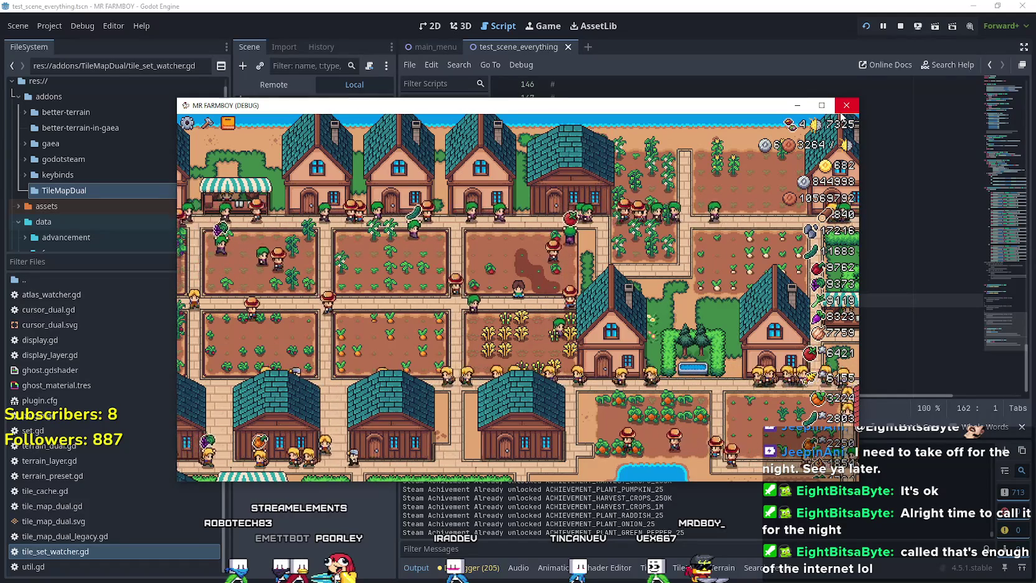
pyautogui.scroll(-1, 514, 304)
pyautogui.scroll(-3, 514, 303)
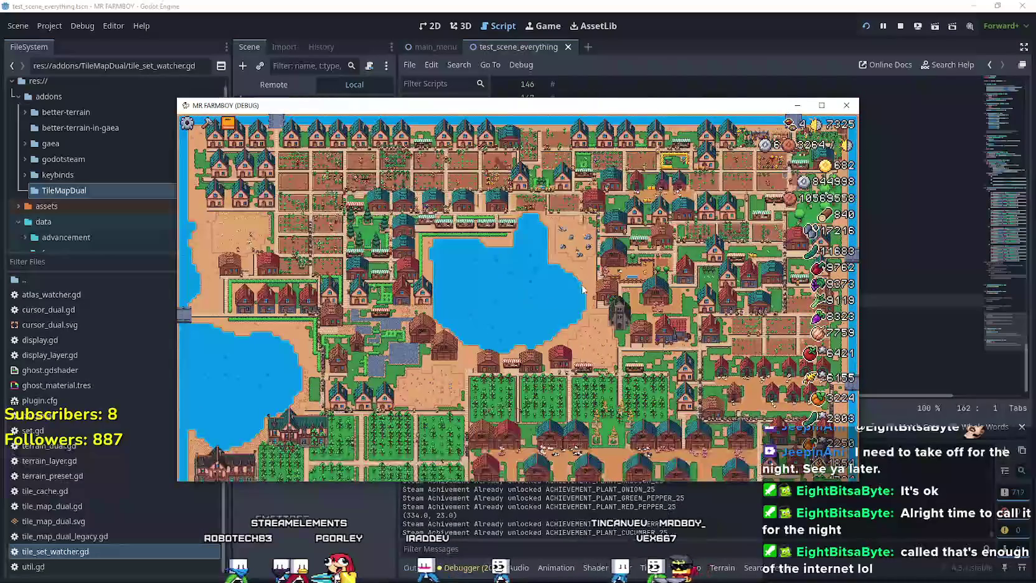
pyautogui.scroll(5, 623, 156)
pyautogui.click(846, 105)
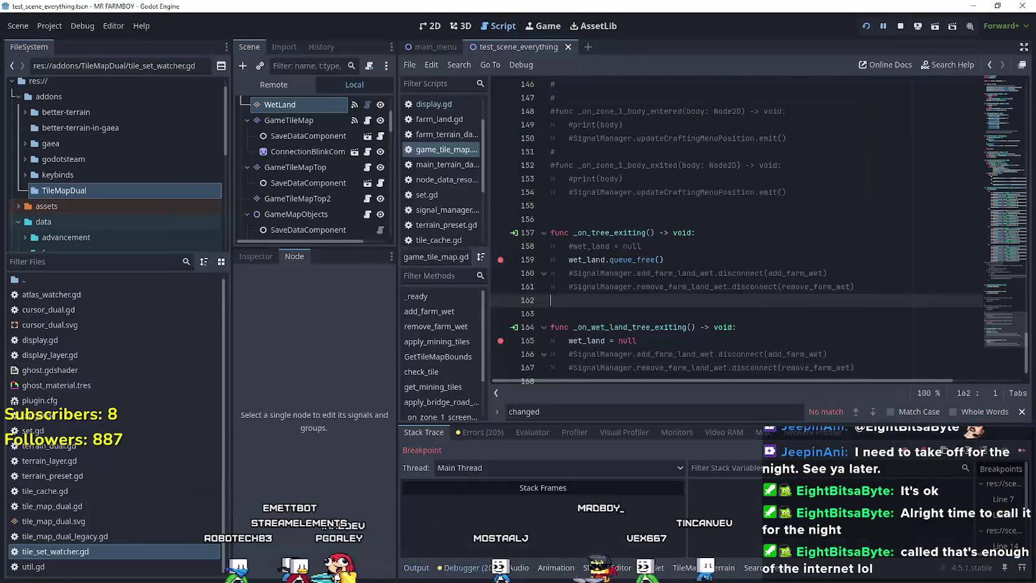
# Continue to the line 165 breakpoint, inspect wet_land's properties in the Inspector, then resume with F12
pyautogui.click(1023, 453)
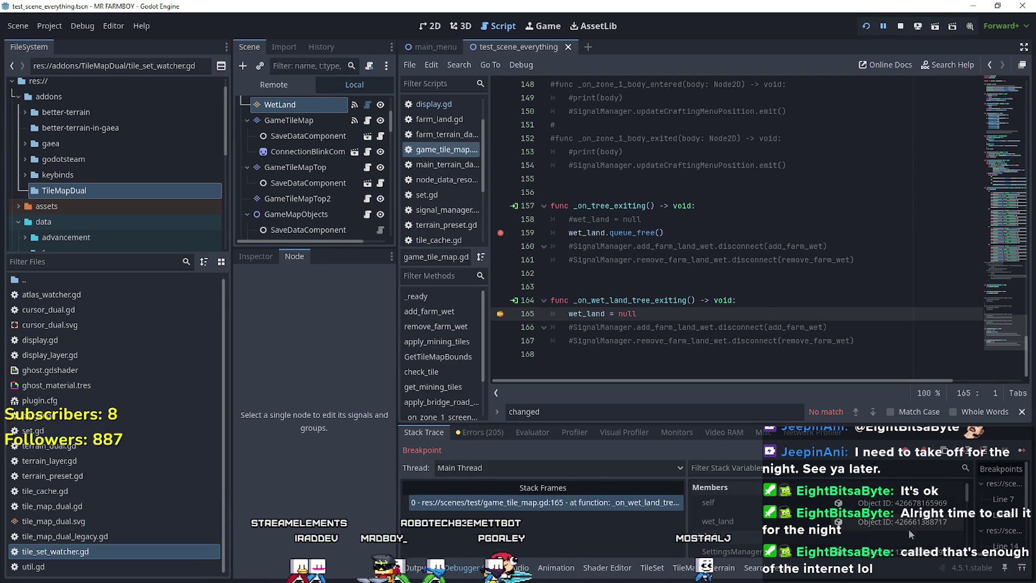
pyautogui.click(923, 525)
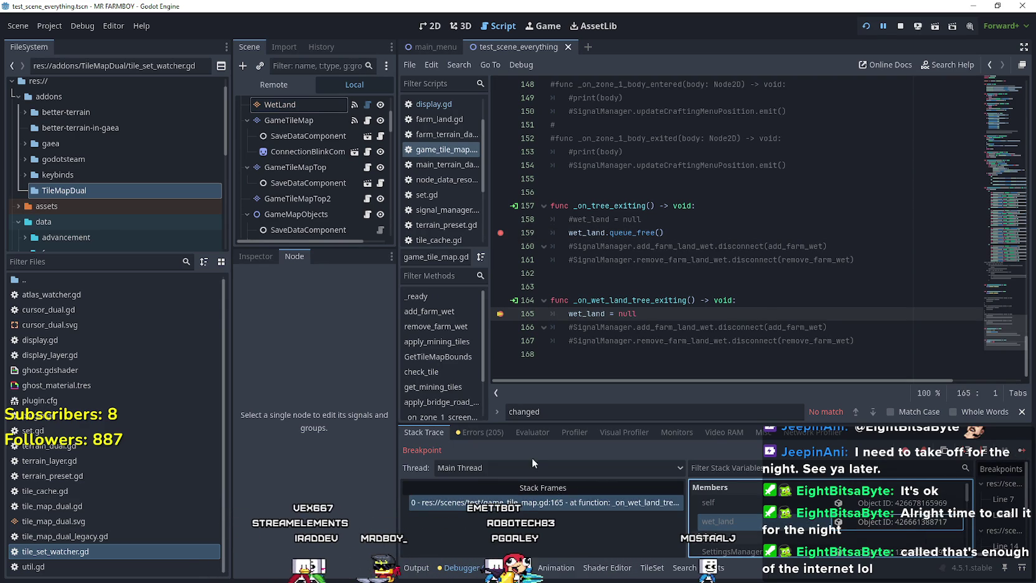
pyautogui.click(256, 258)
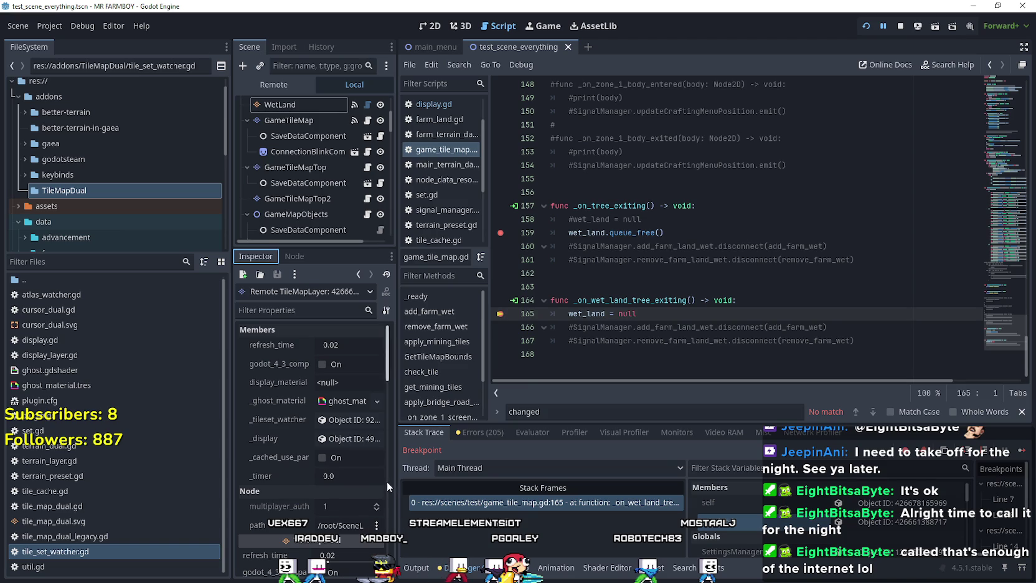
pyautogui.moveTo(398, 481); pyautogui.dragTo(500, 489)
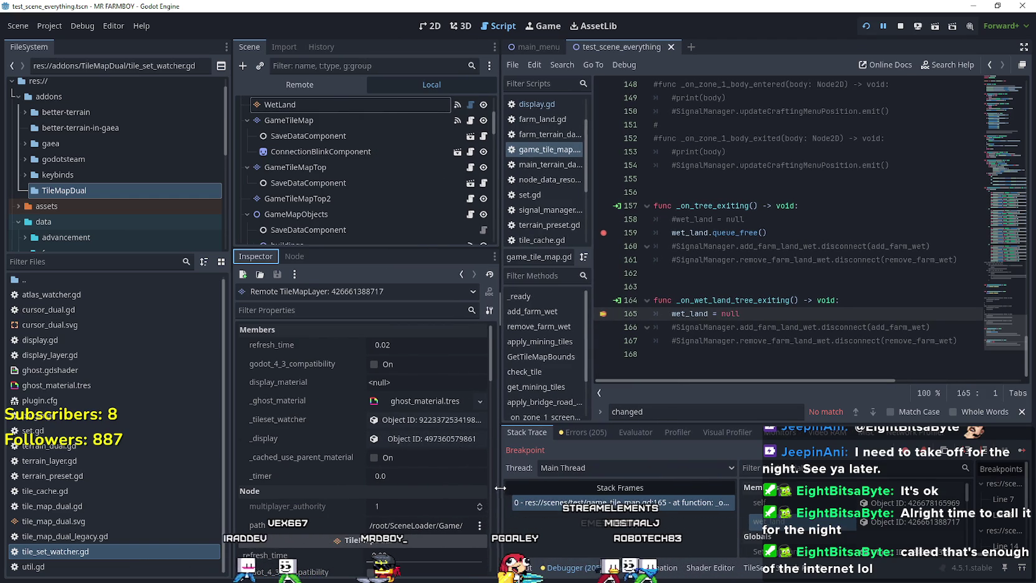
pyautogui.moveTo(500, 488)
pyautogui.mouseDown()
pyautogui.moveTo(416, 488)
pyautogui.moveTo(429, 489)
pyautogui.mouseUp()
pyautogui.press('F12')
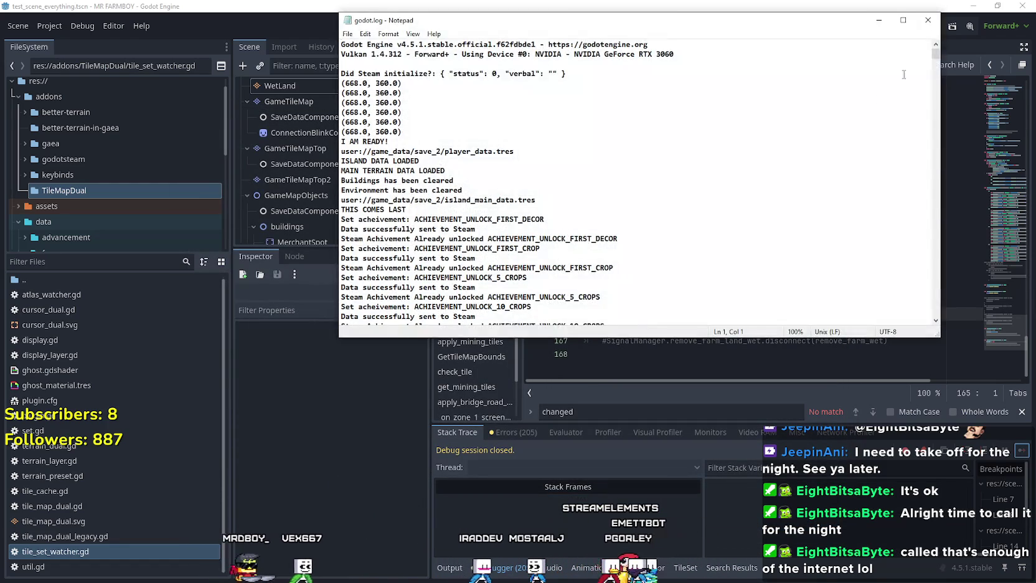
pyautogui.scroll(-10, 904, 232)
pyautogui.moveTo(934, 159)
pyautogui.mouseDown()
pyautogui.moveTo(933, 46)
pyautogui.moveTo(928, 318)
pyautogui.mouseUp()
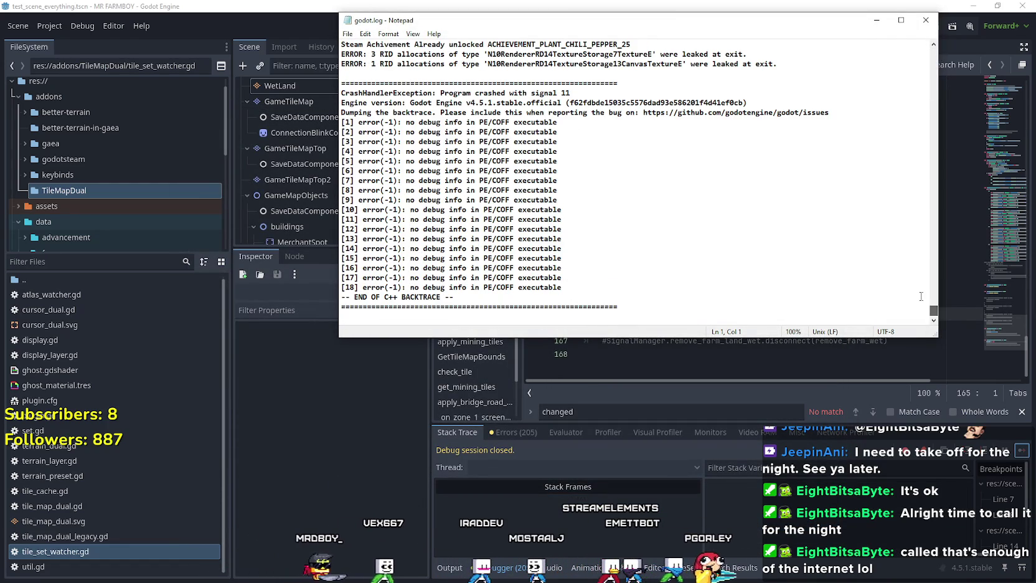
pyautogui.click(926, 20)
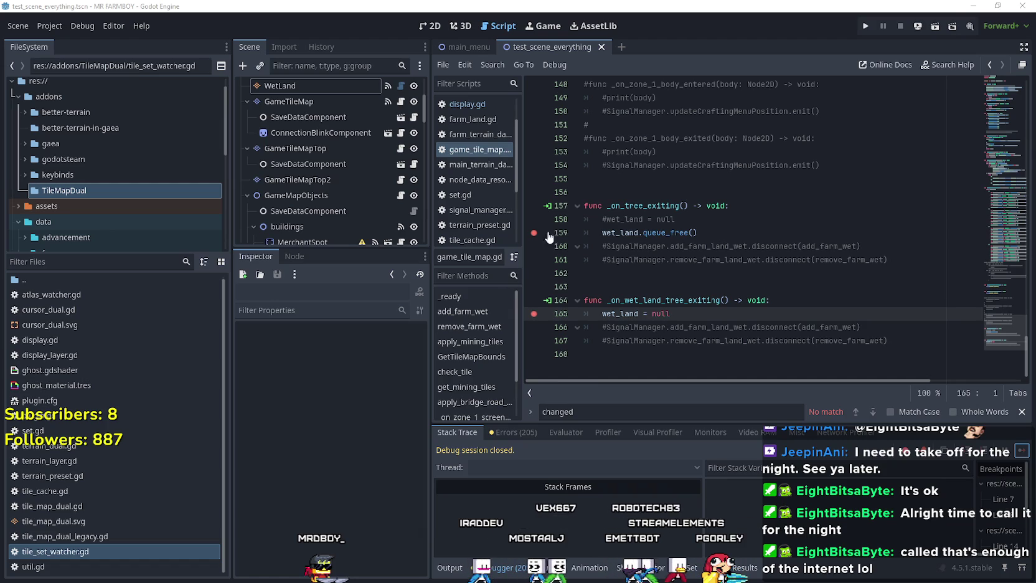
# Replace queue_free() on line 159 with wet_land._tileset_watcher = null, save, and run the game
pyautogui.click(637, 233)
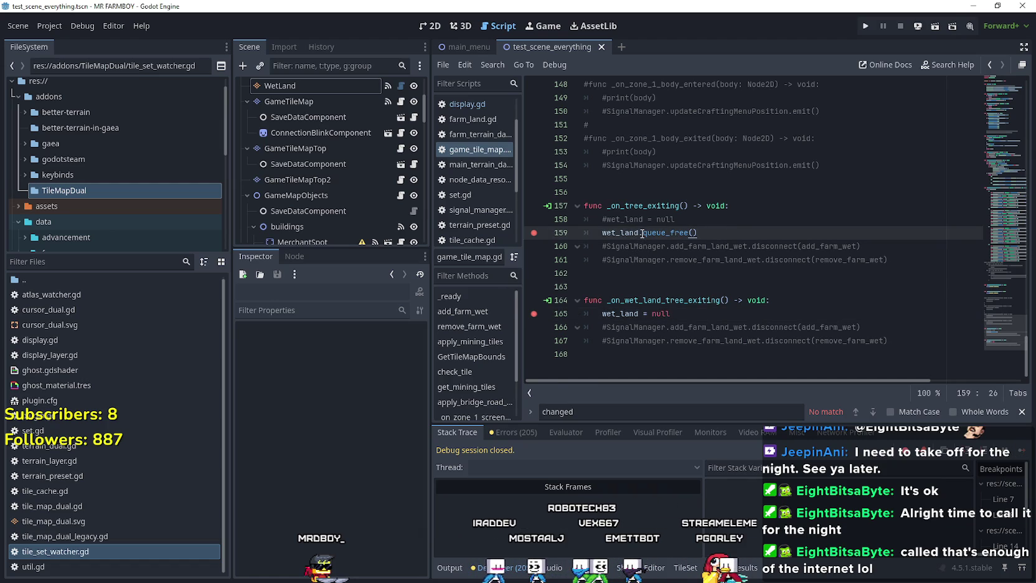
pyautogui.moveTo(698, 233); pyautogui.dragTo(640, 234)
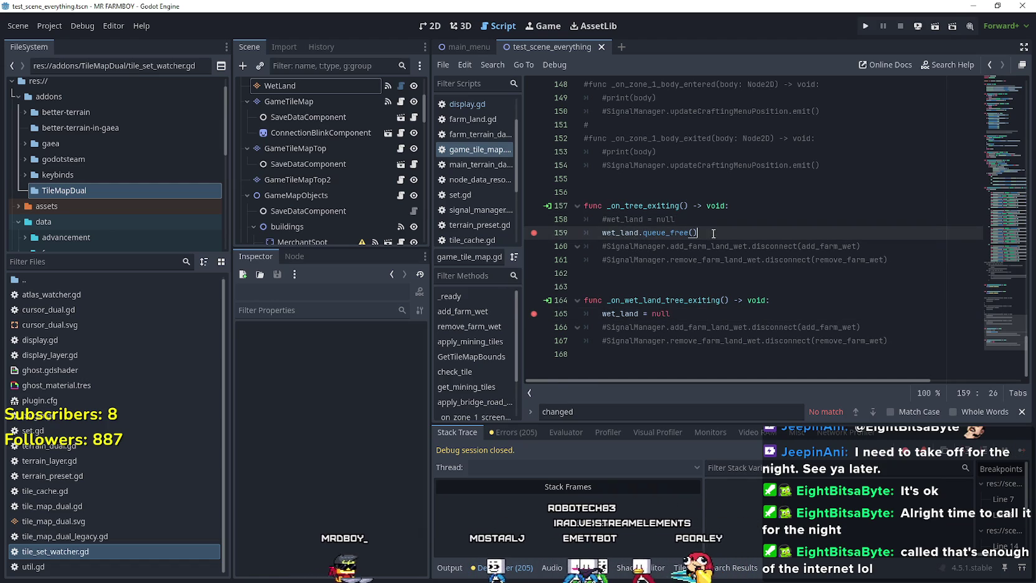
pyautogui.write('.watc')
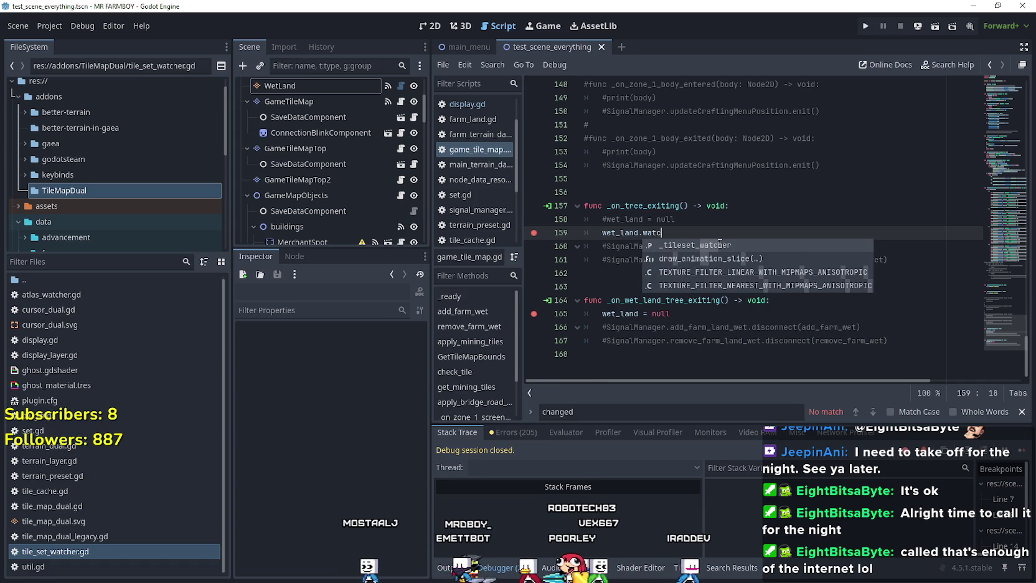
pyautogui.press('Return')
pyautogui.write('= null')
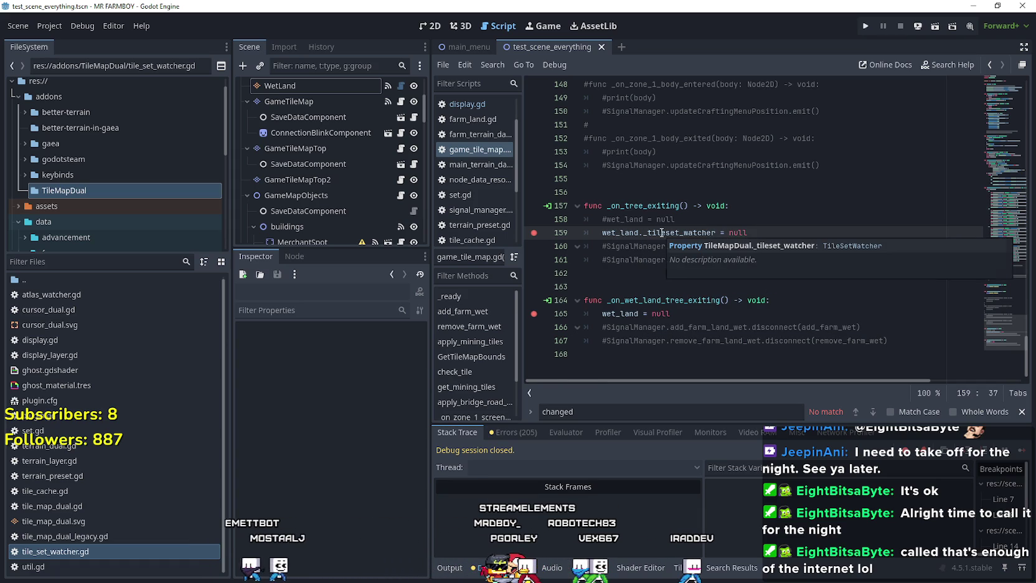
pyautogui.click(657, 272)
pyautogui.hotkey('ctrl', 's')
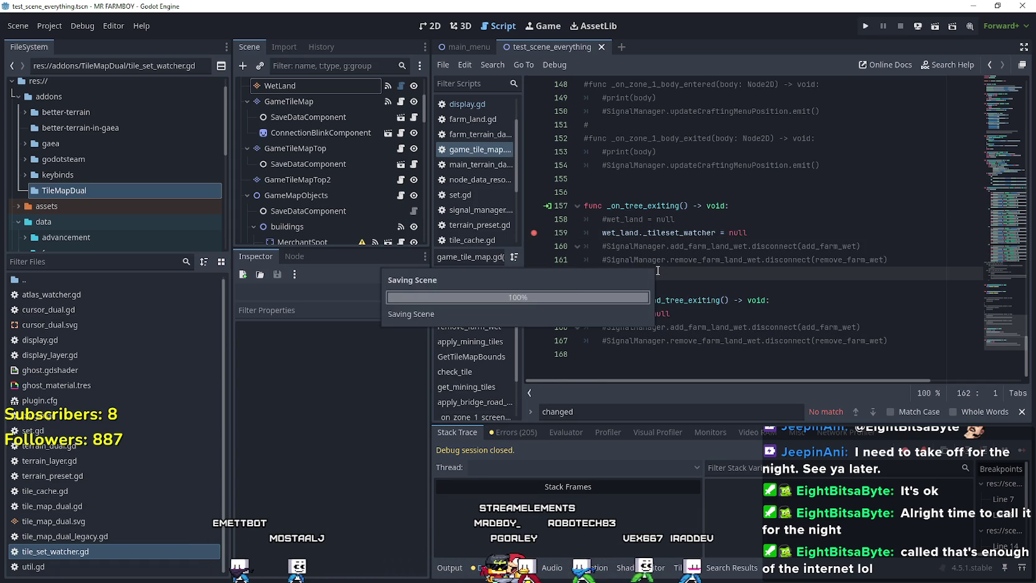
pyautogui.click(870, 25)
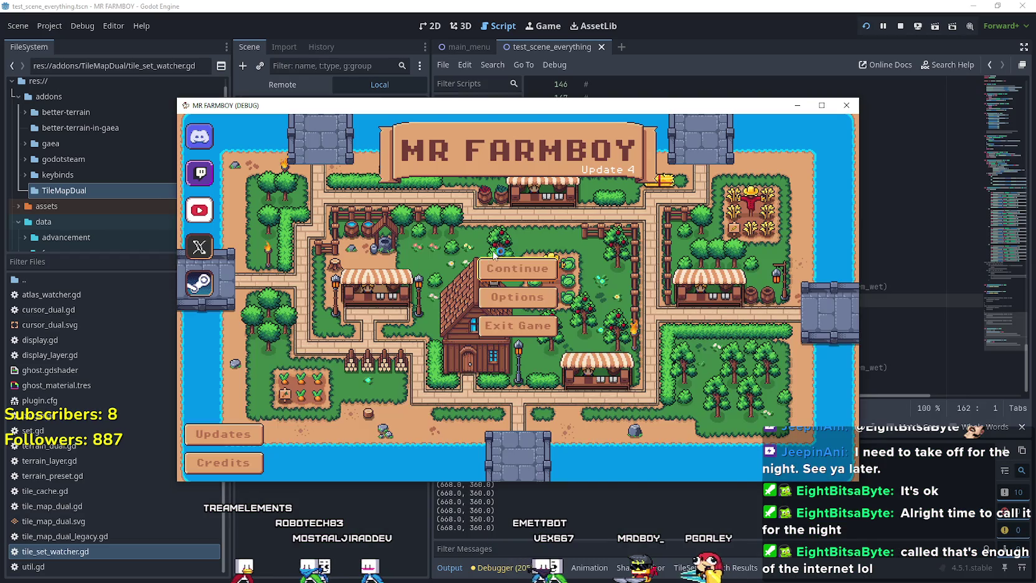
# Load Save 2 and water two tomato tiles while walking the farmer through the plot
pyautogui.click(523, 293)
pyautogui.click(523, 292)
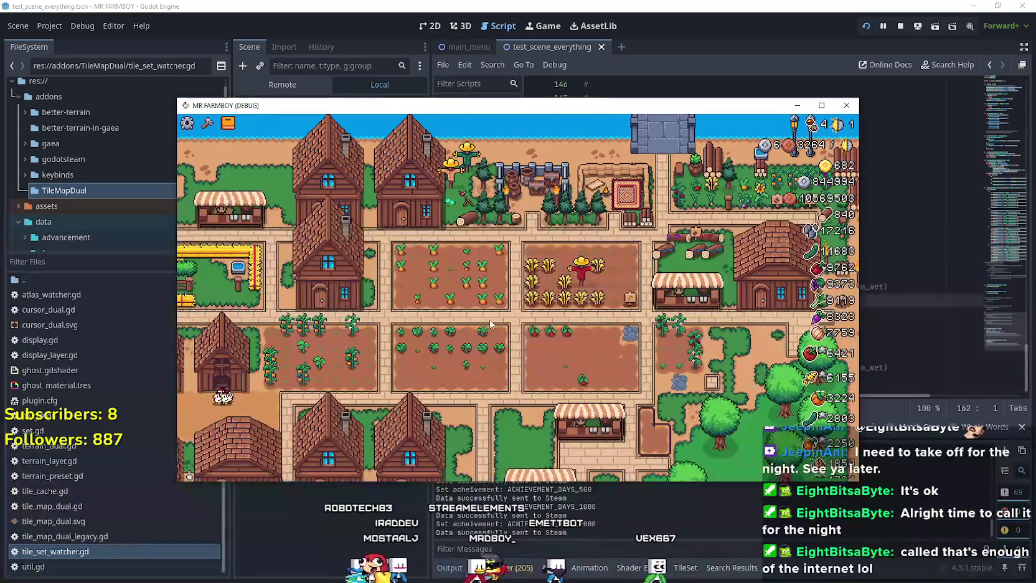
pyautogui.press('w')
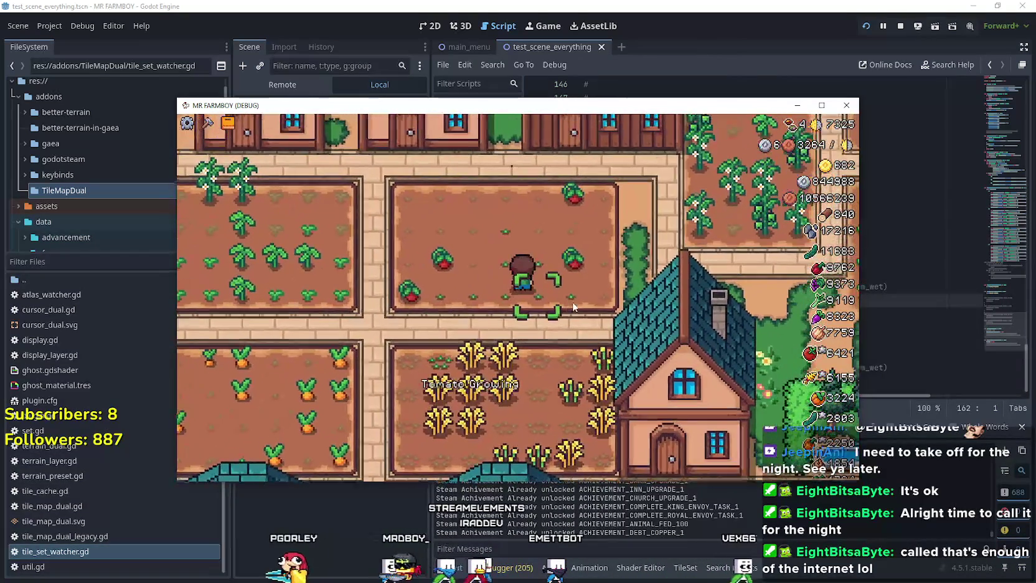
pyautogui.click(574, 307)
pyautogui.press('a')
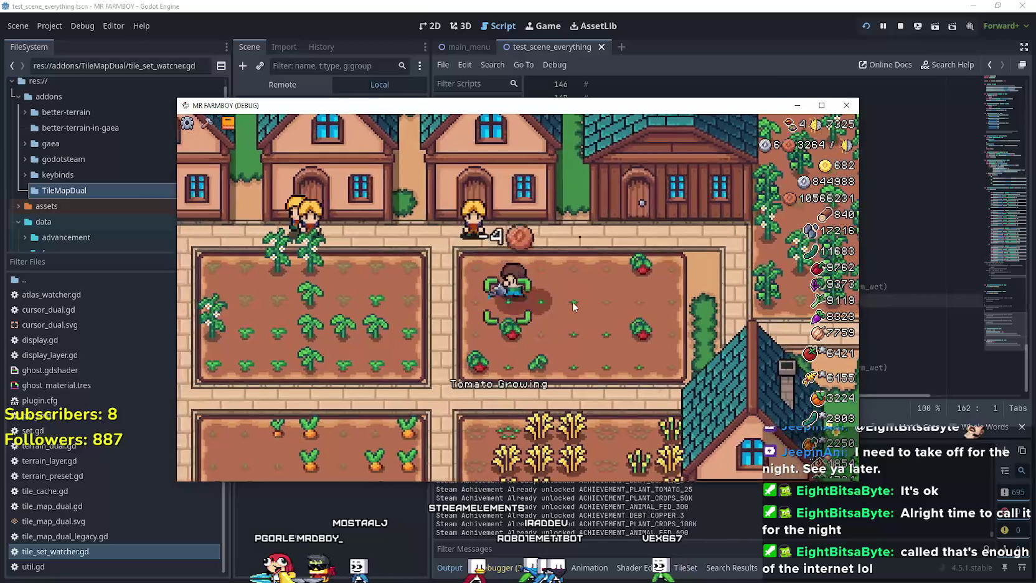
pyautogui.press('d')
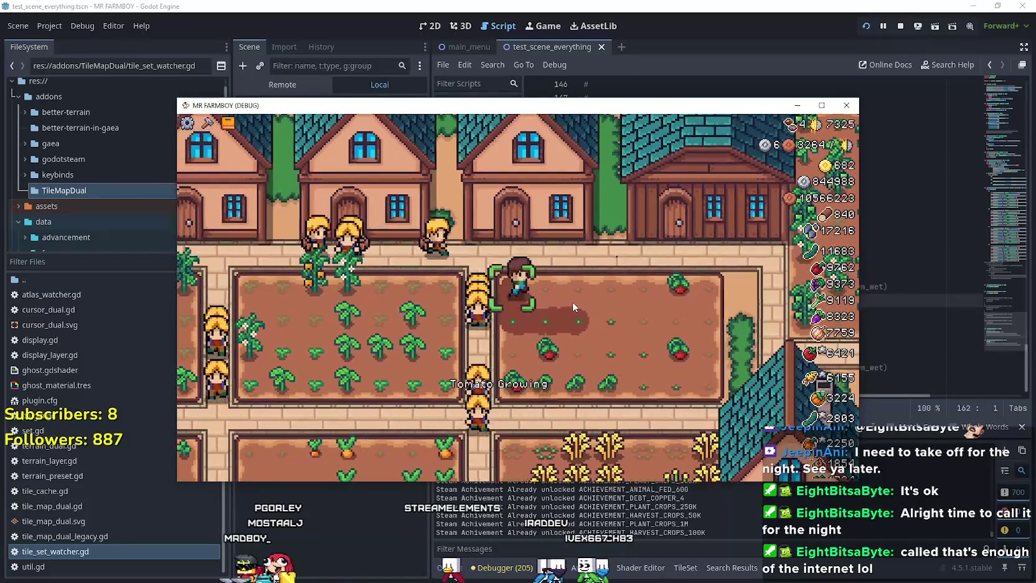
pyautogui.click(574, 306)
pyautogui.press('d')
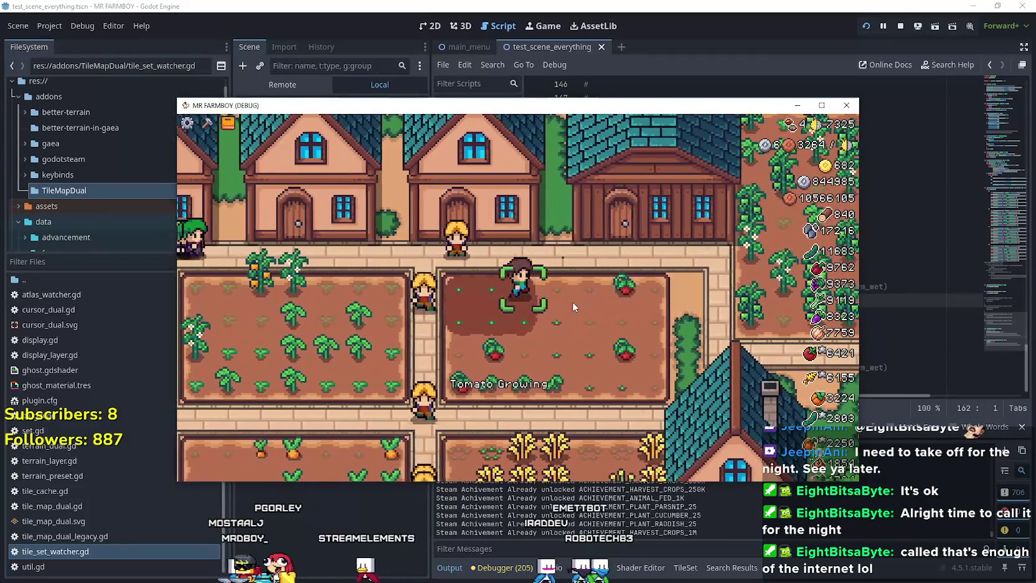
# Pause briefly, harvest a tomato, then close the game and inspect wet_land at the breakpoint
pyautogui.press('Escape')
pyautogui.press('Escape')
pyautogui.press('a')
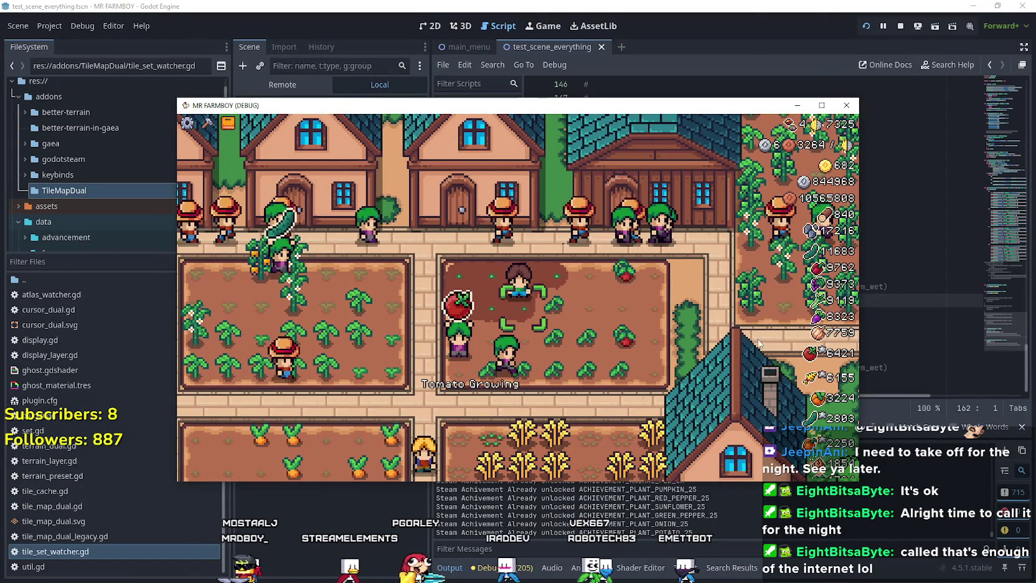
pyautogui.click(852, 111)
pyautogui.click(880, 519)
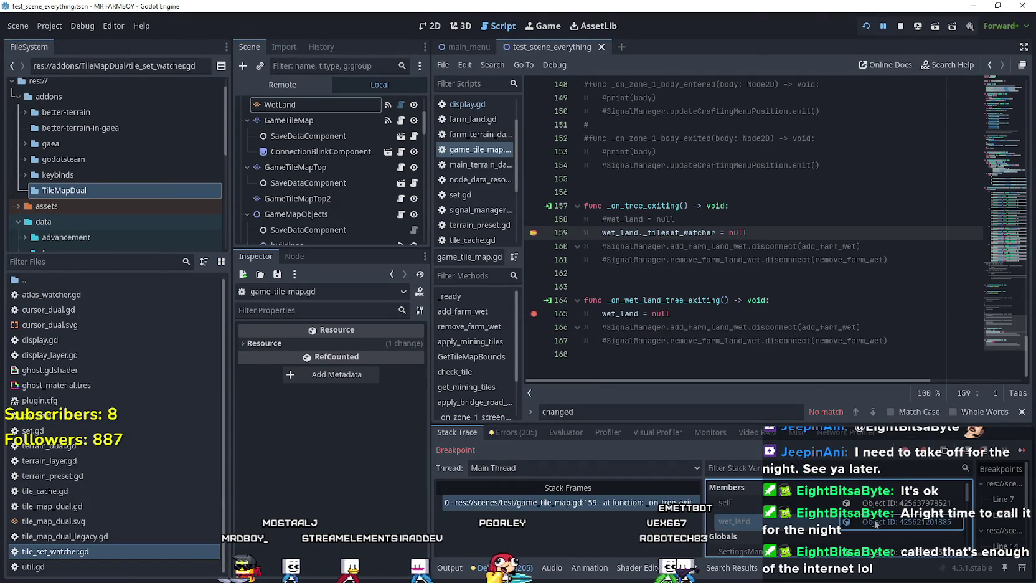
# Add the line wet_land._display = null below line 159
pyautogui.click(778, 232)
pyautogui.press('Return')
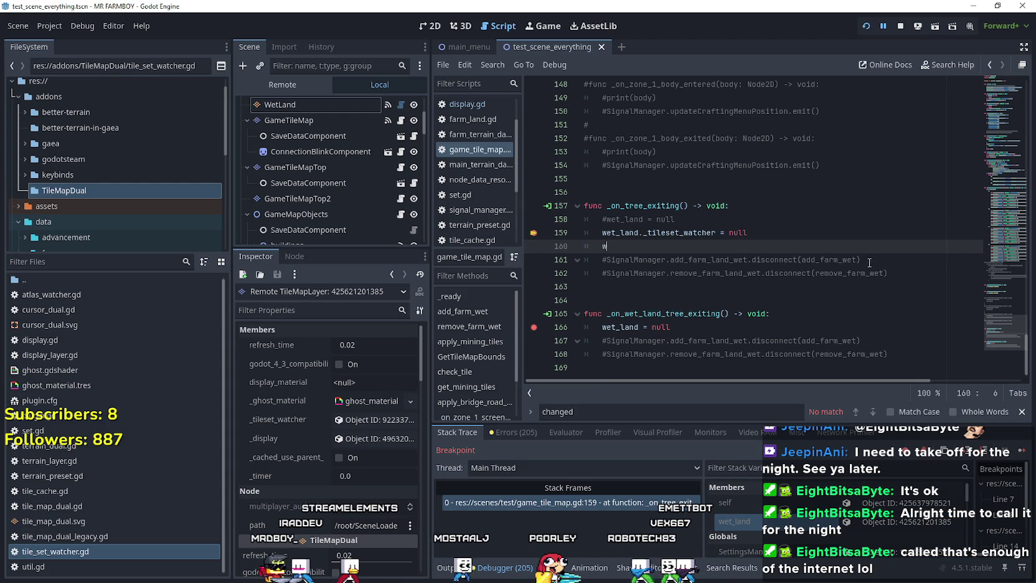
pyautogui.write('wet_land.disp')
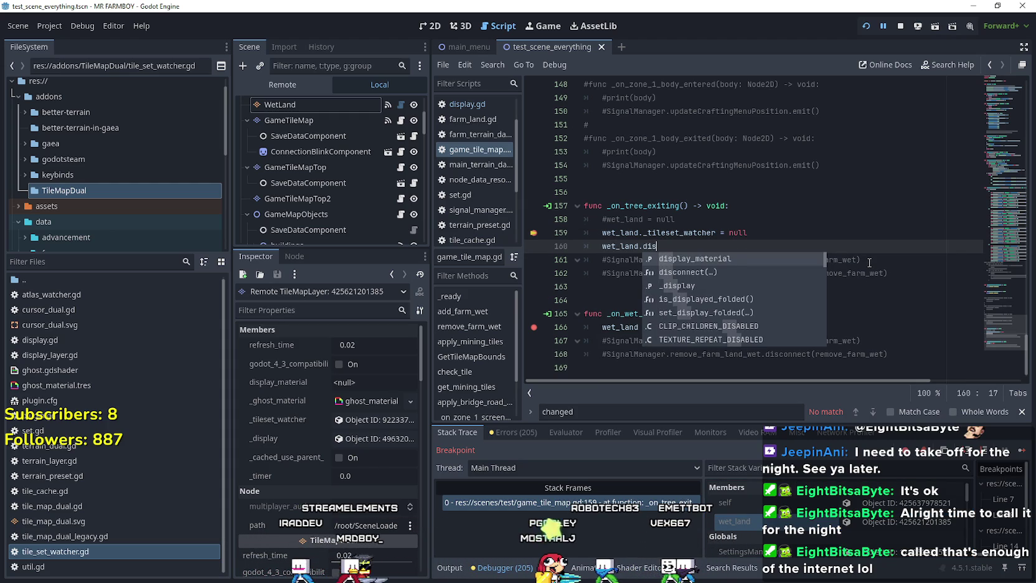
pyautogui.press('Down')
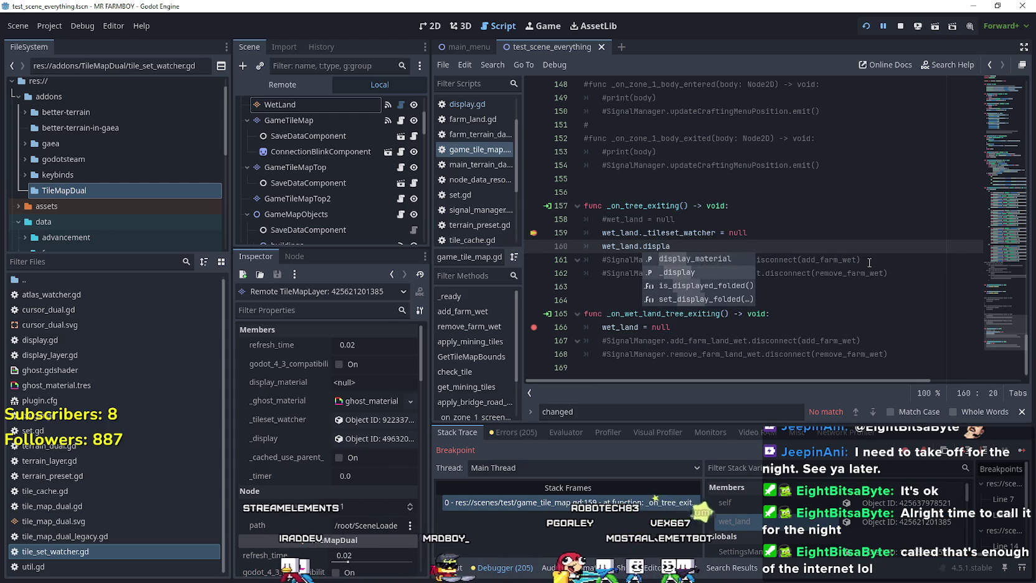
pyautogui.press('Return')
pyautogui.write('= null')
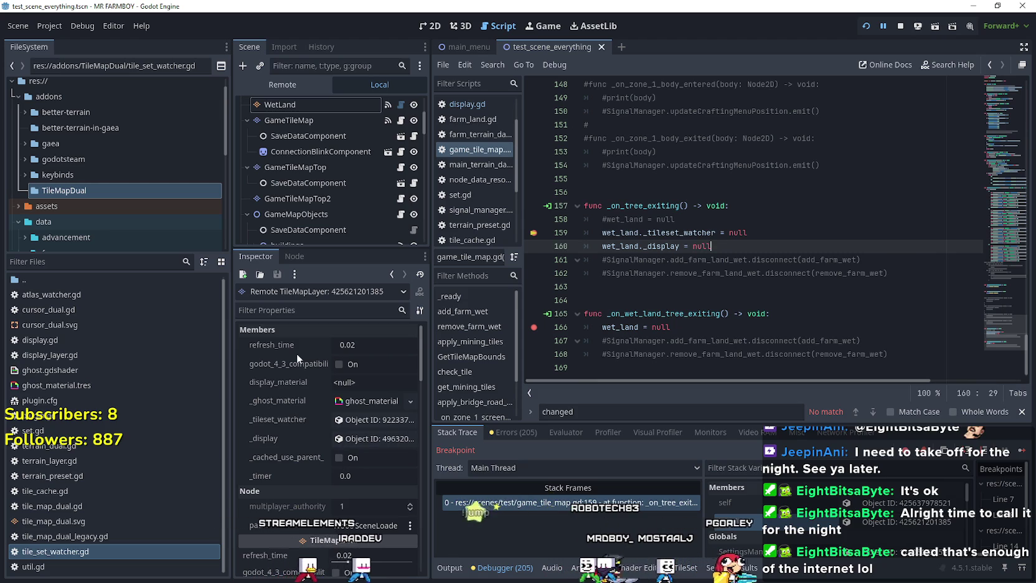
# Add the line wet_land.enabled = false on line 161 using autocomplete
pyautogui.scroll(-2, 297, 353)
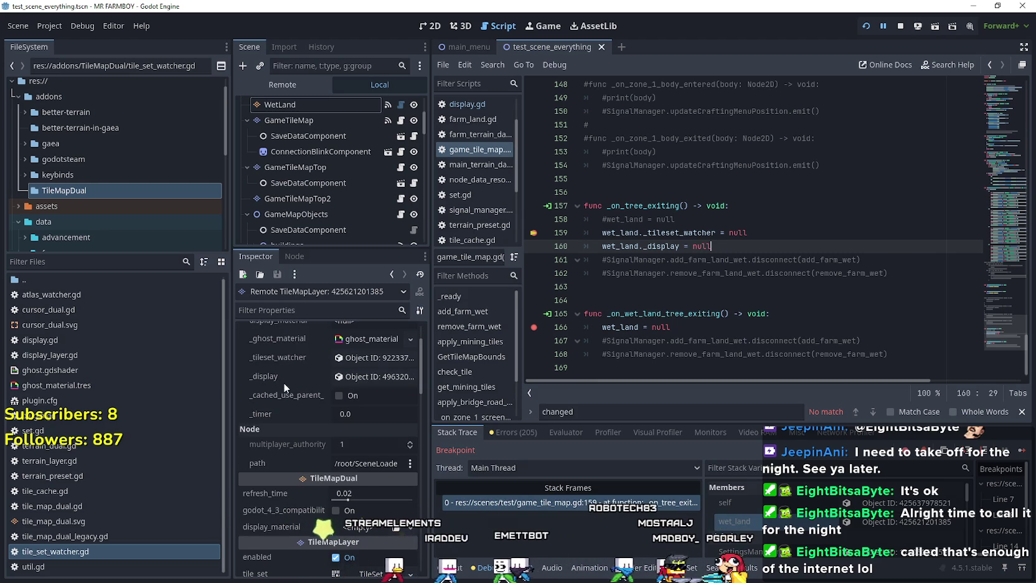
pyautogui.scroll(-3, 279, 423)
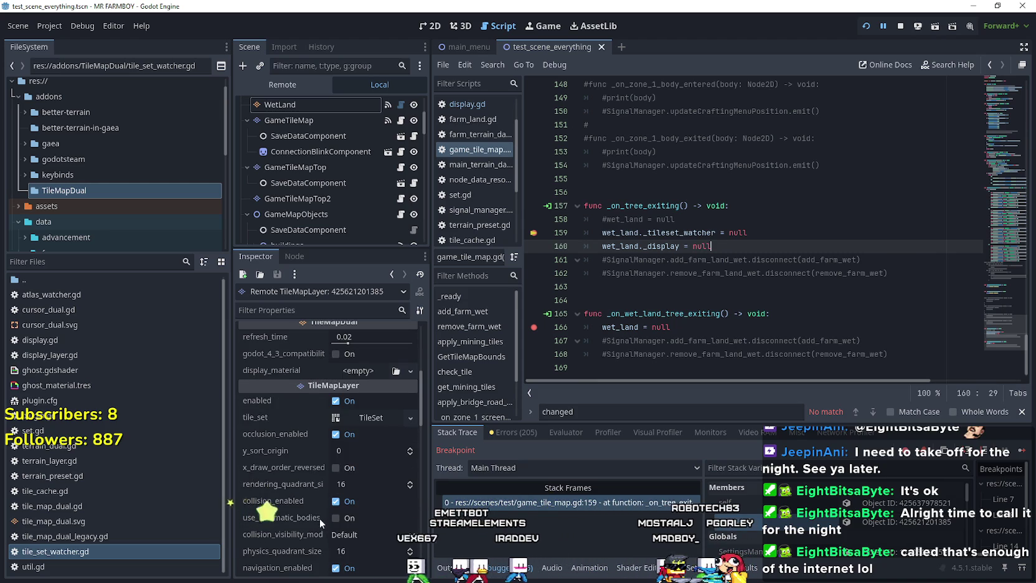
pyautogui.scroll(-4, 311, 502)
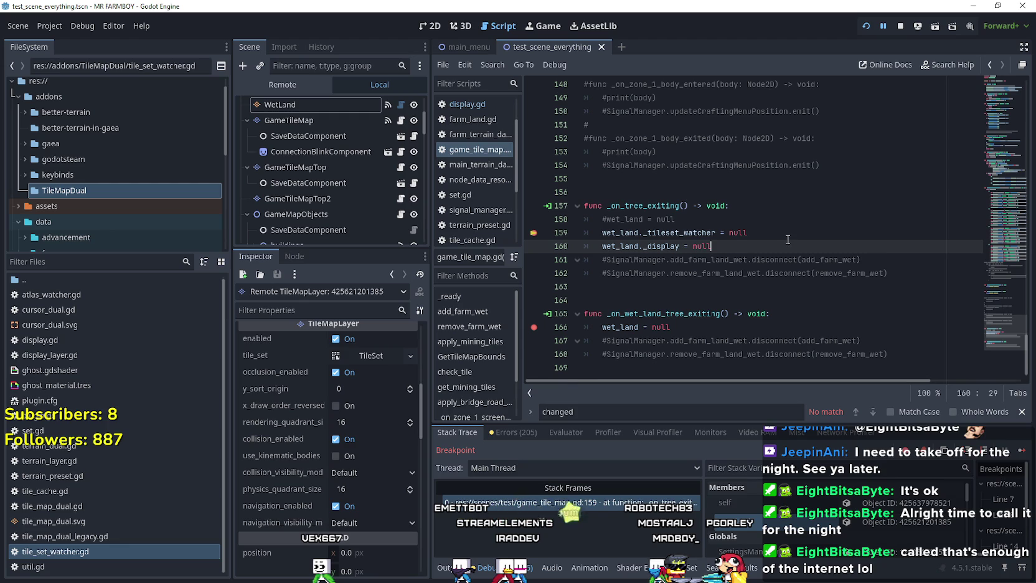
pyautogui.press('Return')
pyautogui.press('BackSpace')
pyautogui.write('wet_land.en')
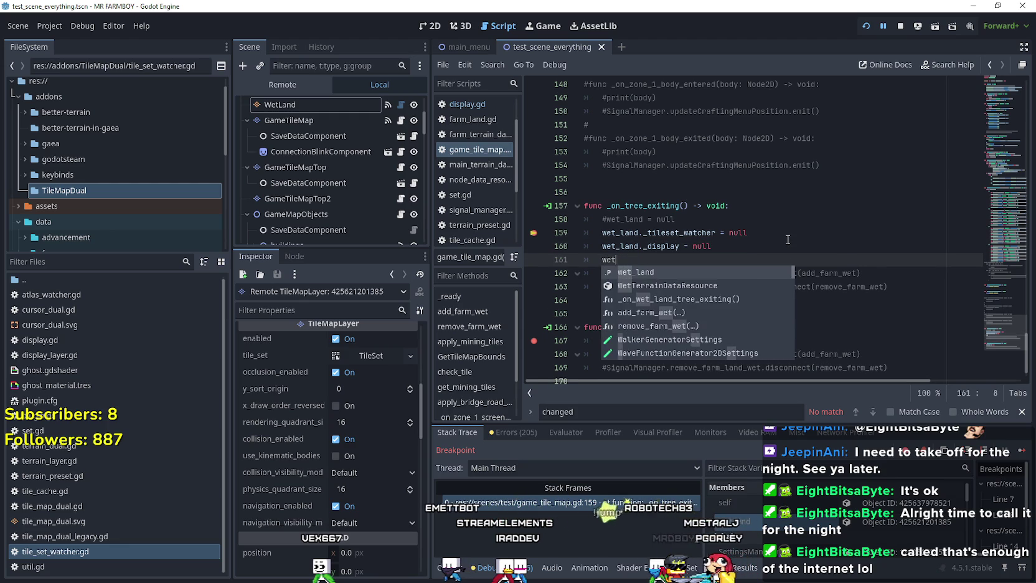
pyautogui.press('Return')
pyautogui.write('en')
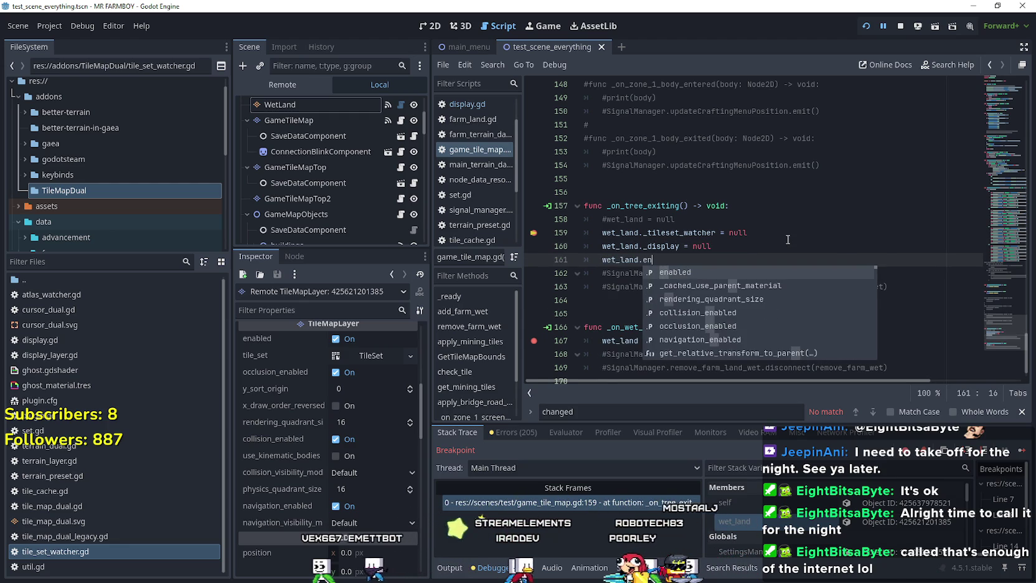
pyautogui.press('Return')
pyautogui.write('= fa')
pyautogui.press('Return')
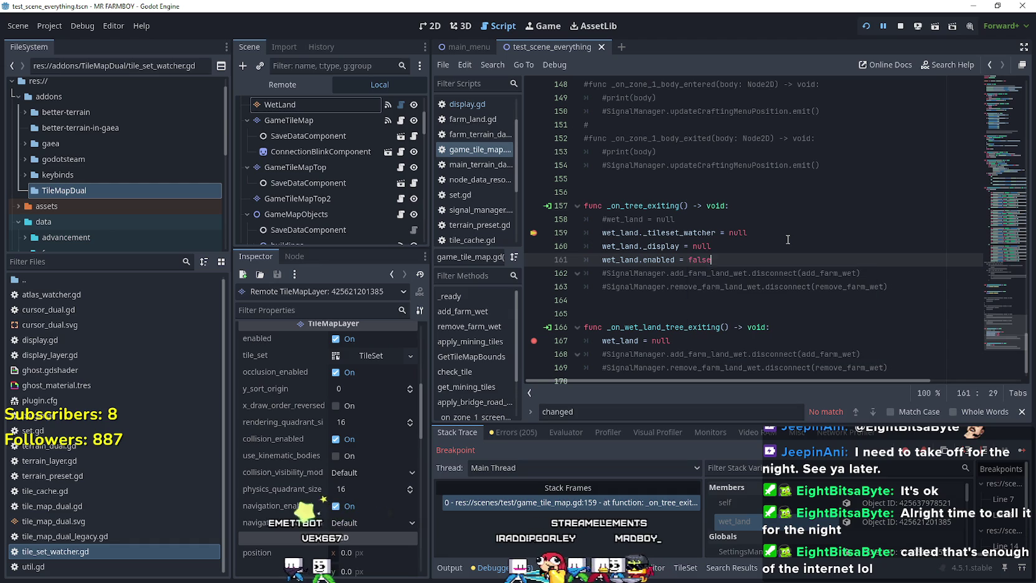
pyautogui.scroll(-8, 269, 547)
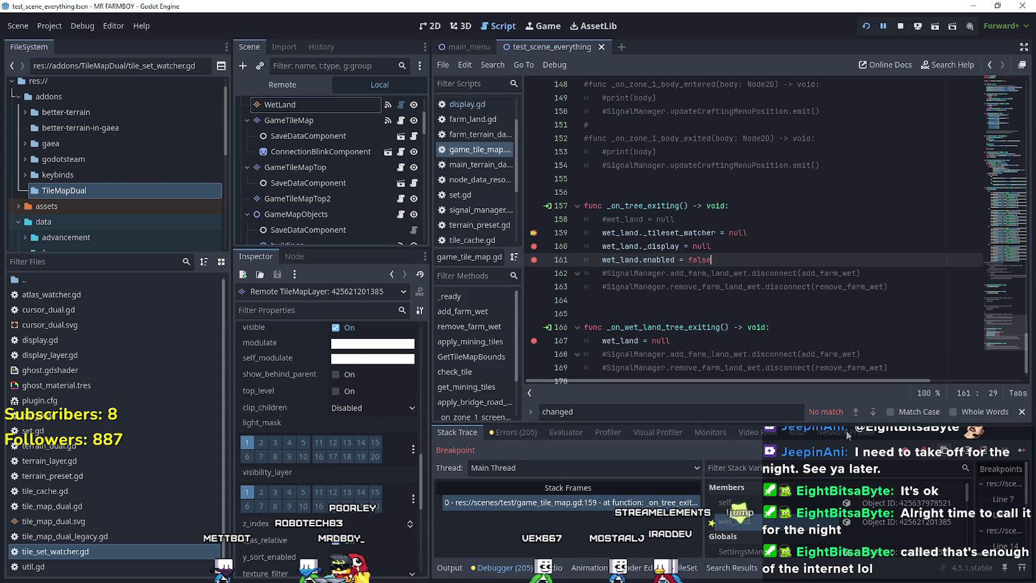
# Resume the paused game, review the signal 11 crash in godot.log, close it, and relaunch with F5
pyautogui.click(1023, 458)
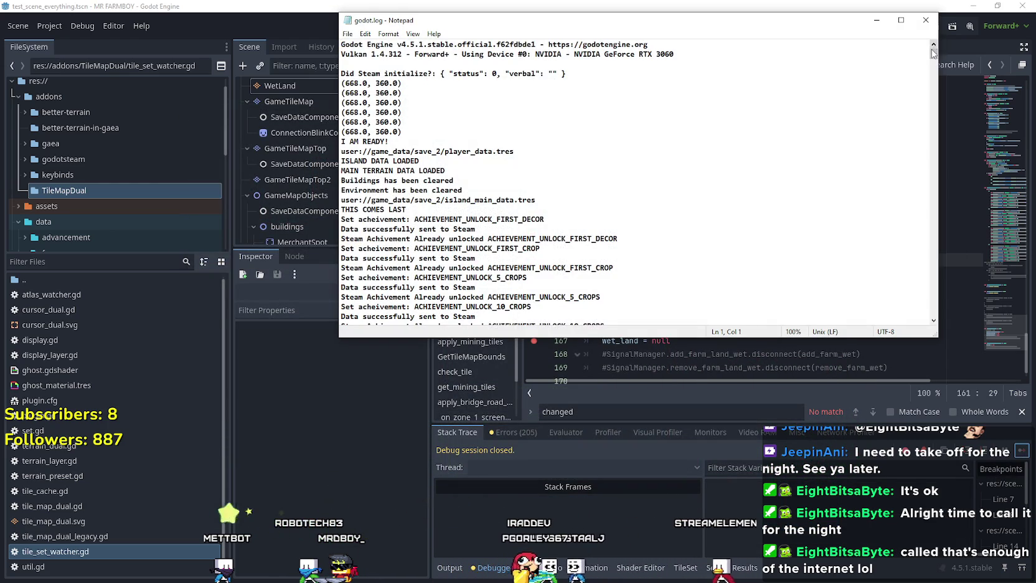
pyautogui.moveTo(934, 54); pyautogui.dragTo(932, 314)
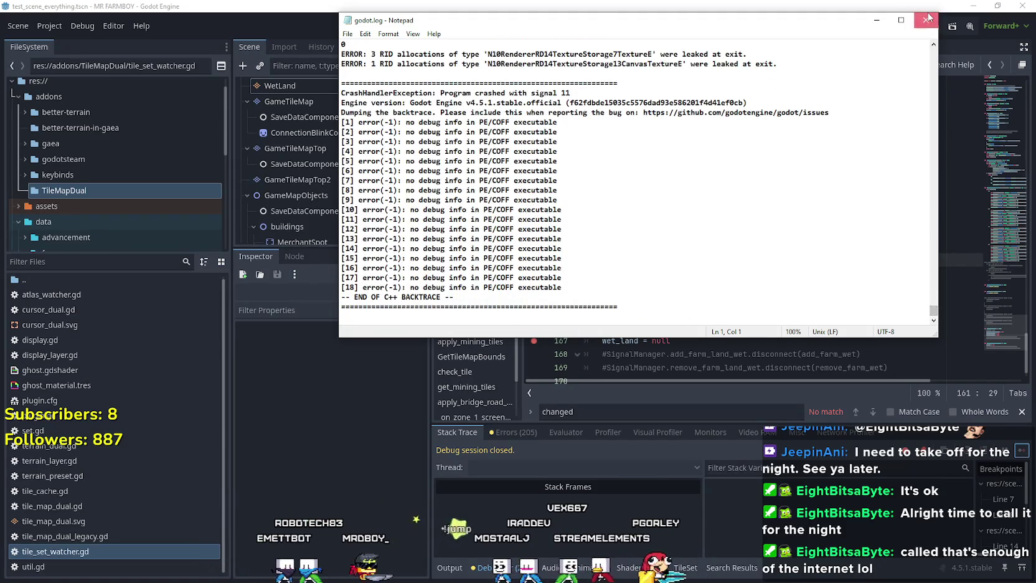
pyautogui.click(929, 17)
pyautogui.press('F5')
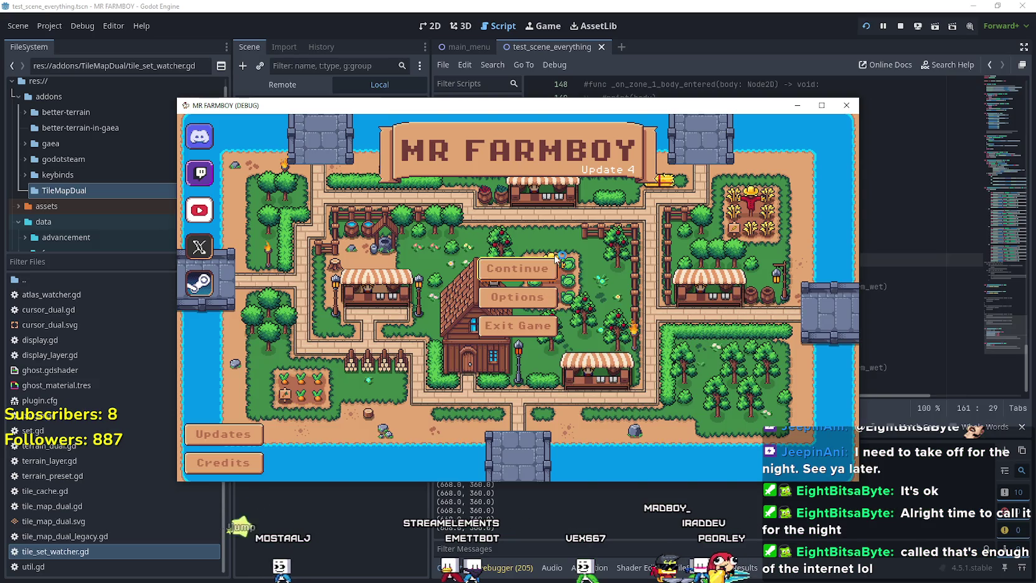
# From the main menu's Continue list, expand Save 2 and load it
pyautogui.click(517, 271)
pyautogui.click(501, 287)
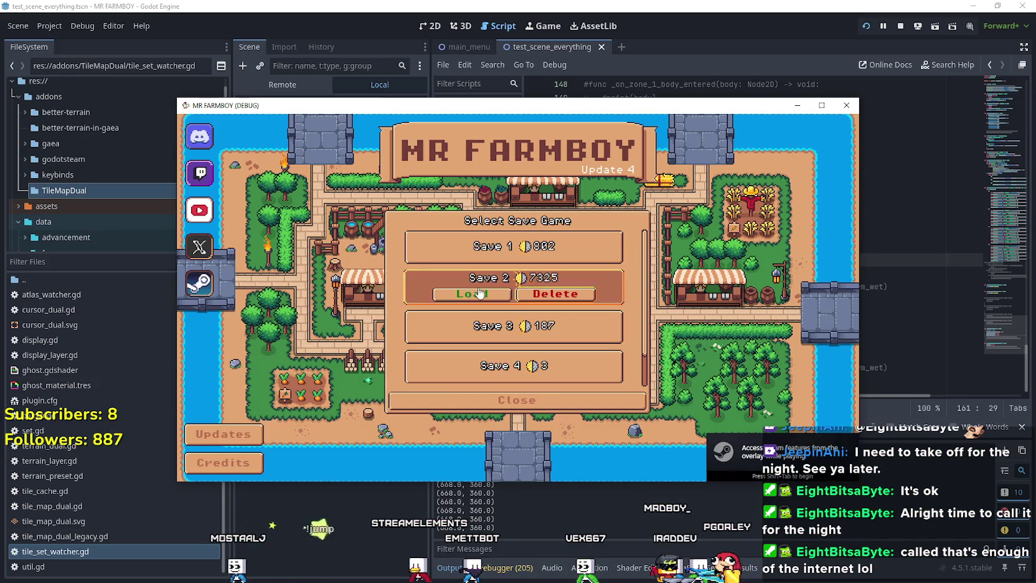
pyautogui.click(501, 293)
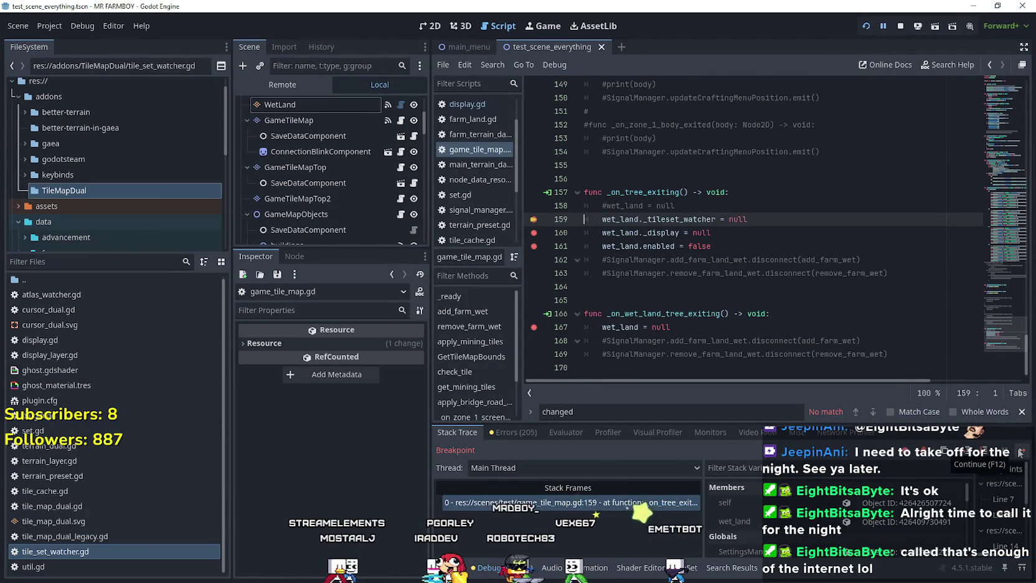
# Step through the line 160, 161 and 167 breakpoints, inspecting wet_land at each, then resume
pyautogui.click(1020, 452)
pyautogui.click(928, 528)
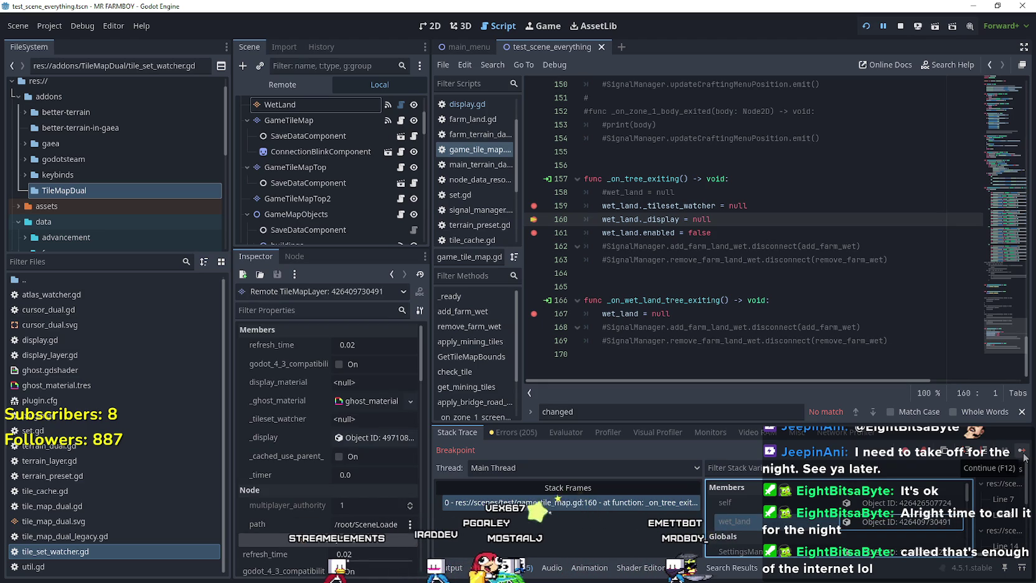
pyautogui.click(1023, 455)
pyautogui.click(889, 522)
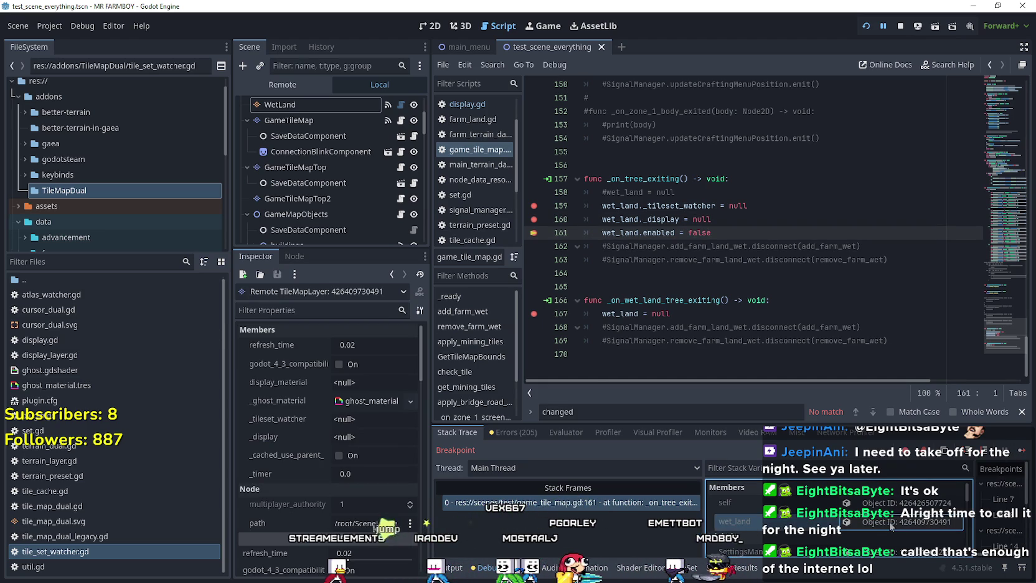
pyautogui.click(1025, 452)
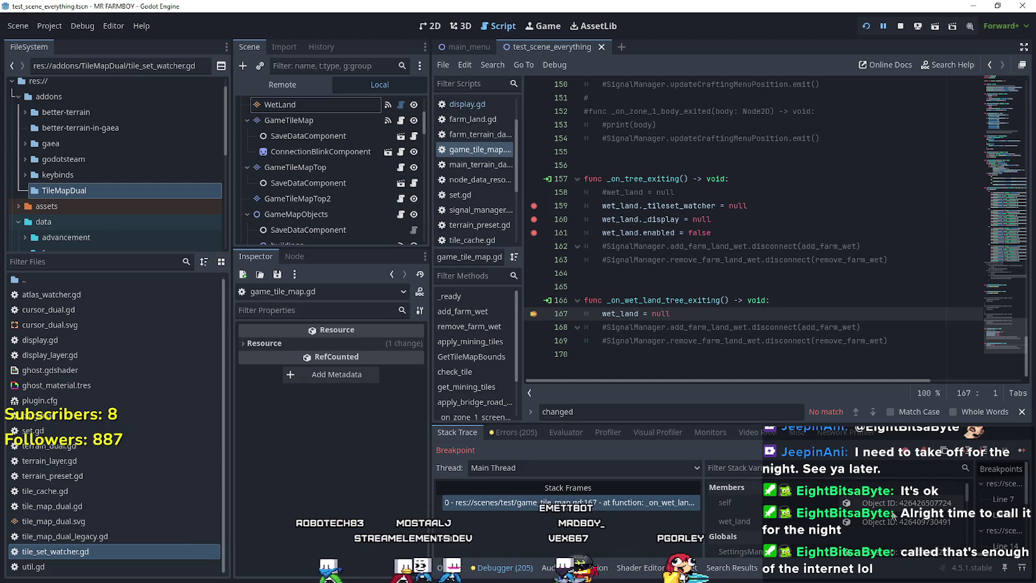
pyautogui.click(896, 518)
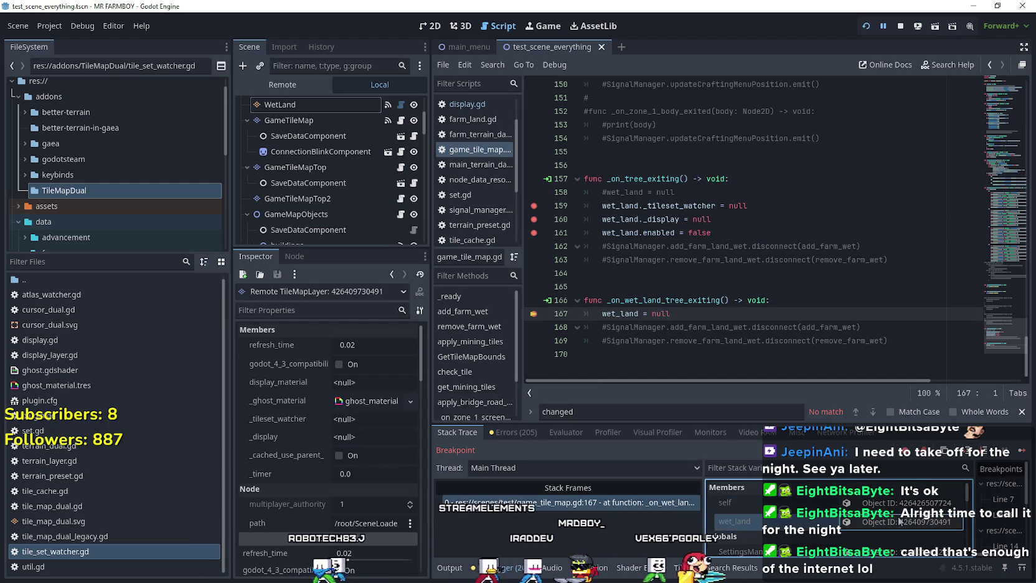
pyautogui.click(1022, 450)
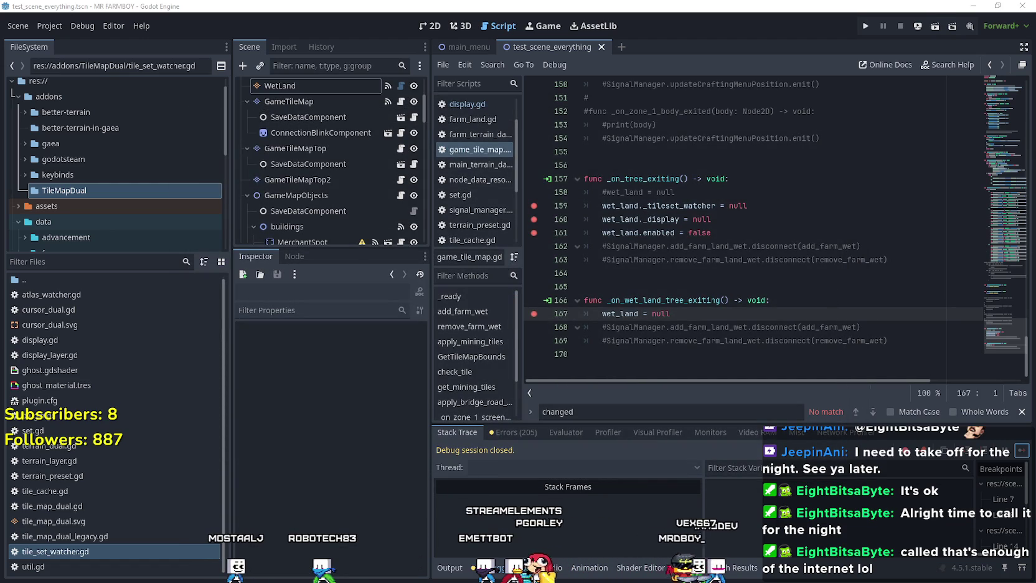
# Switch to godot.log in Notepad and scroll to the signal 11 crash backtrace at its end
pyautogui.hotkey('alt', 'Tab')
pyautogui.moveTo(933, 56)
pyautogui.mouseDown()
pyautogui.moveTo(934, 299)
pyautogui.moveTo(903, 314)
pyautogui.mouseUp()
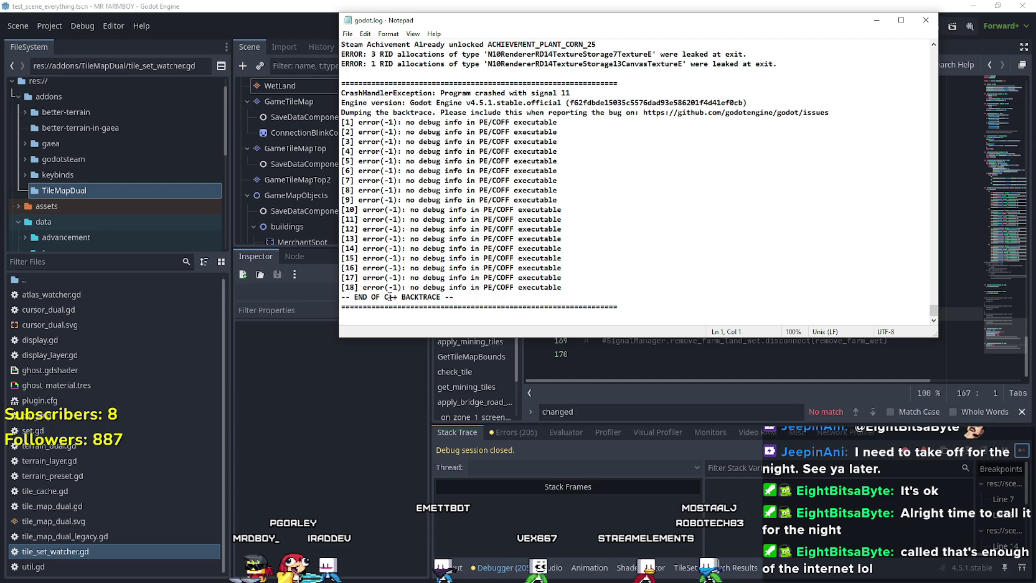
# Begin selecting the CrashHandlerException line in godot.log and close Godot's script find bar
pyautogui.moveTo(430, 299)
pyautogui.mouseDown()
pyautogui.moveTo(436, 269)
pyautogui.moveTo(399, 132)
pyautogui.mouseUp()
pyautogui.click(580, 132)
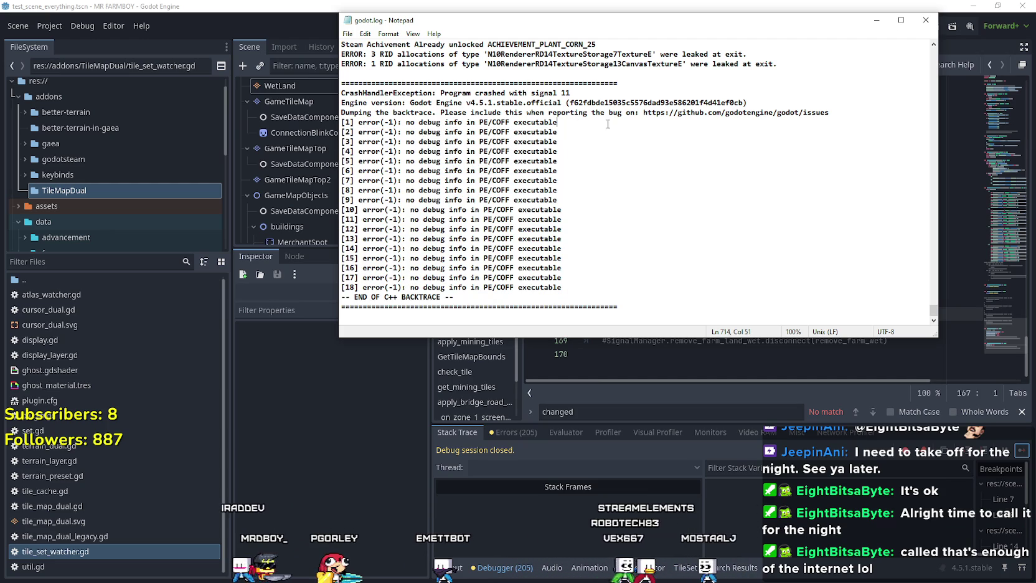
pyautogui.moveTo(342, 103)
pyautogui.mouseDown()
pyautogui.moveTo(353, 104)
pyautogui.moveTo(341, 93)
pyautogui.mouseUp()
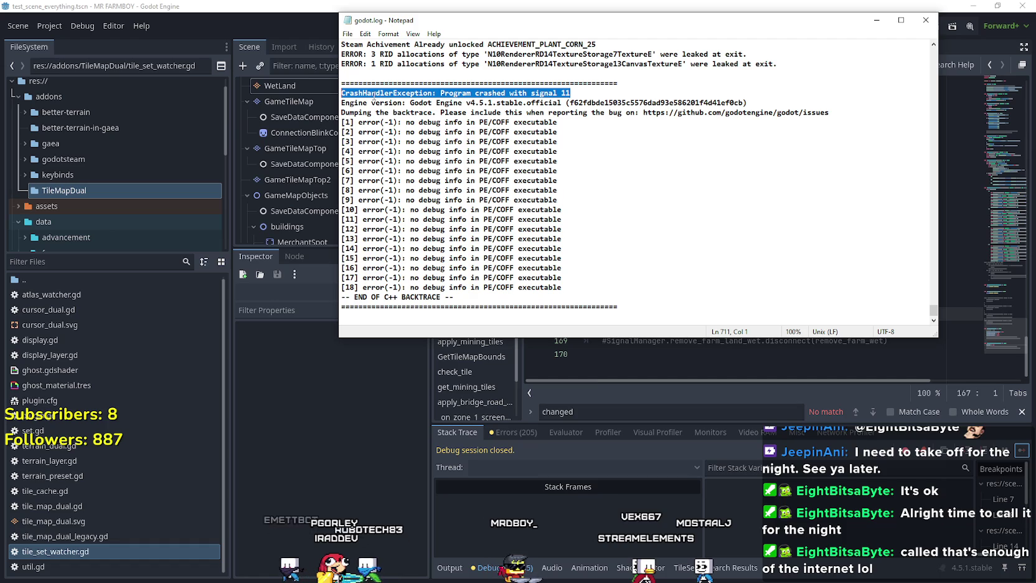
pyautogui.click(376, 7)
pyautogui.click(1023, 412)
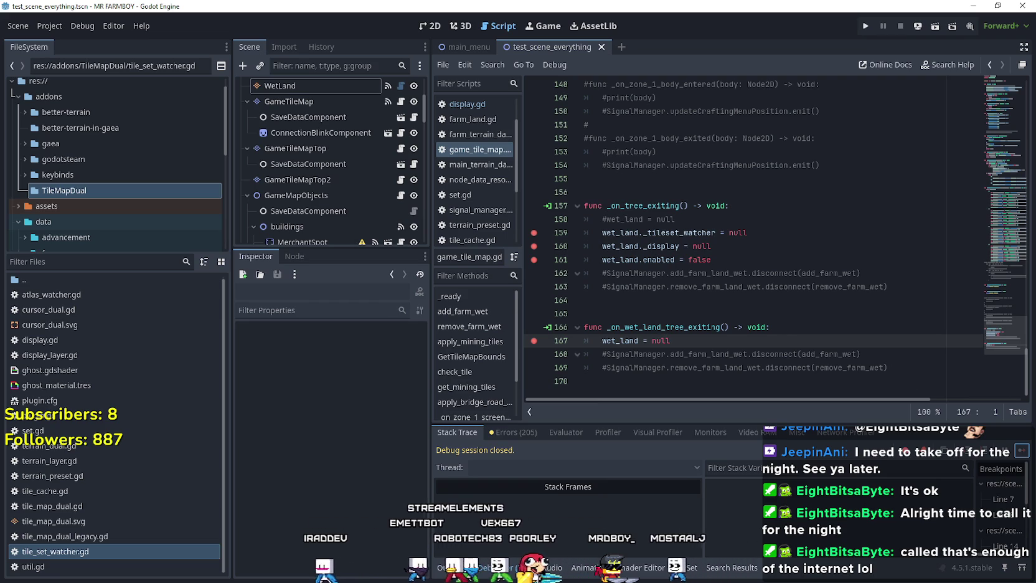
# Copy 'CrashHandlerException: Program crashed with signal 11' from Notepad, leaving Godot and Notepad minimized
pyautogui.click(971, 7)
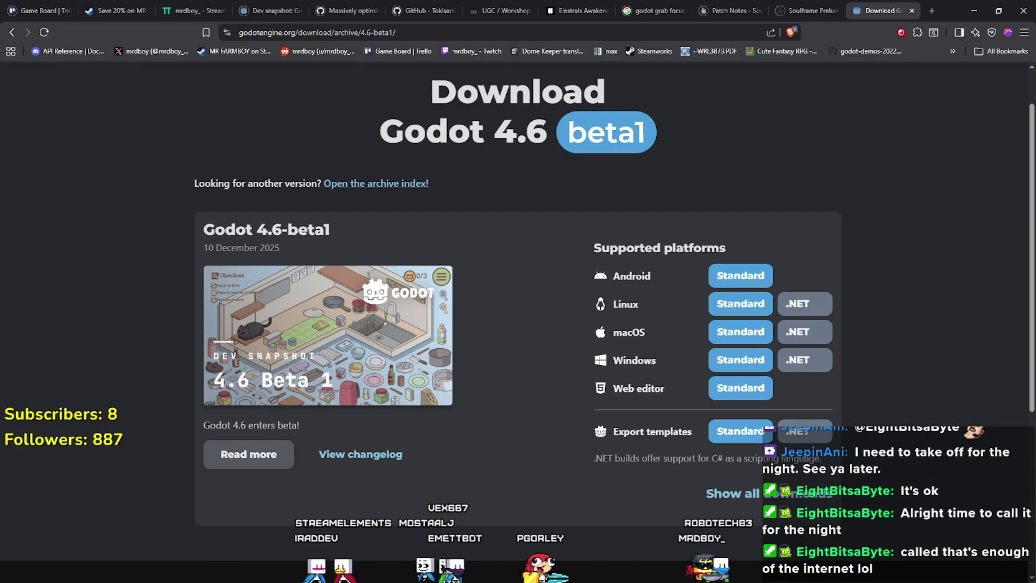
pyautogui.hotkey('alt', 'Tab')
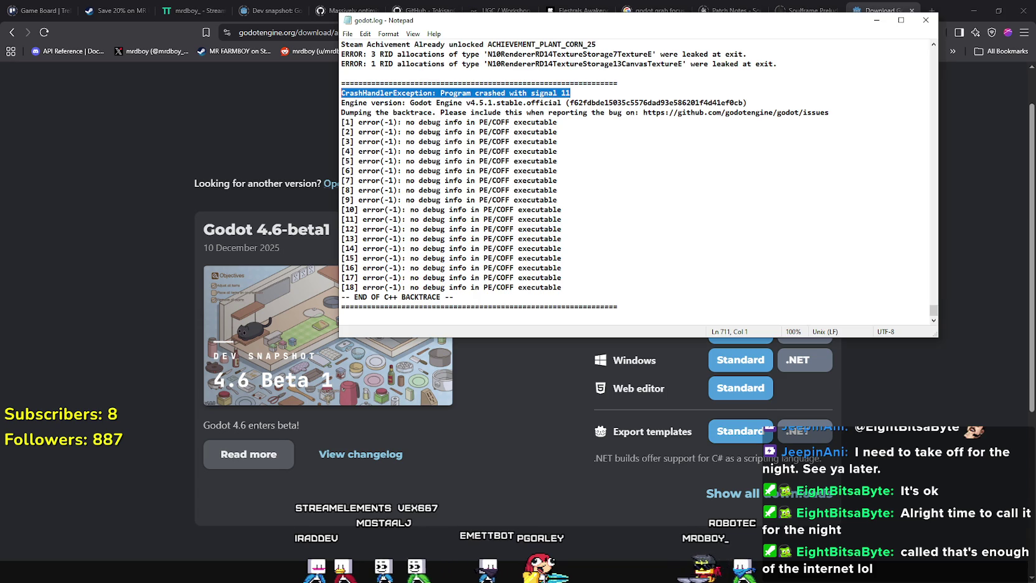
pyautogui.rightClick(532, 99)
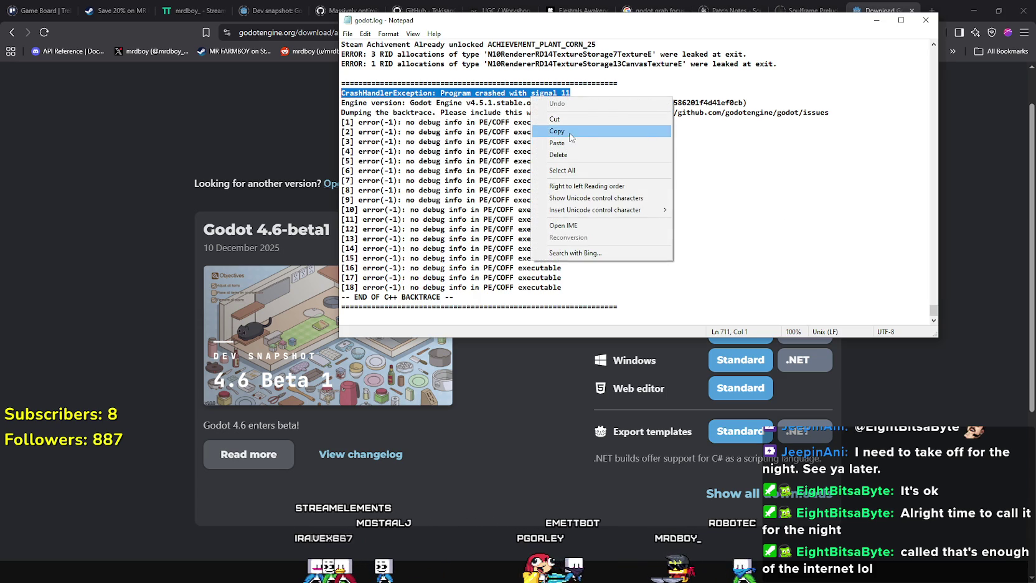
pyautogui.click(548, 132)
pyautogui.click(869, 25)
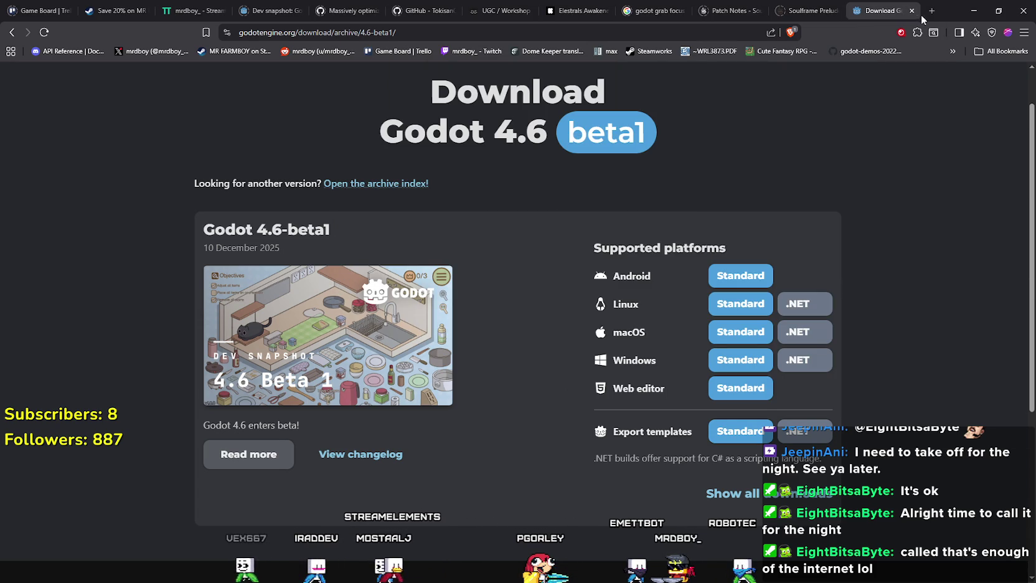
# Web-search the pasted crash line plus 'godot' and open the Godot Forum signal 11 thread
pyautogui.click(933, 11)
pyautogui.write('>')
pyautogui.press('BackSpace')
pyautogui.write('CrashHandlerException: Program crashed with signal 11')
pyautogui.write('godot')
pyautogui.press('Return')
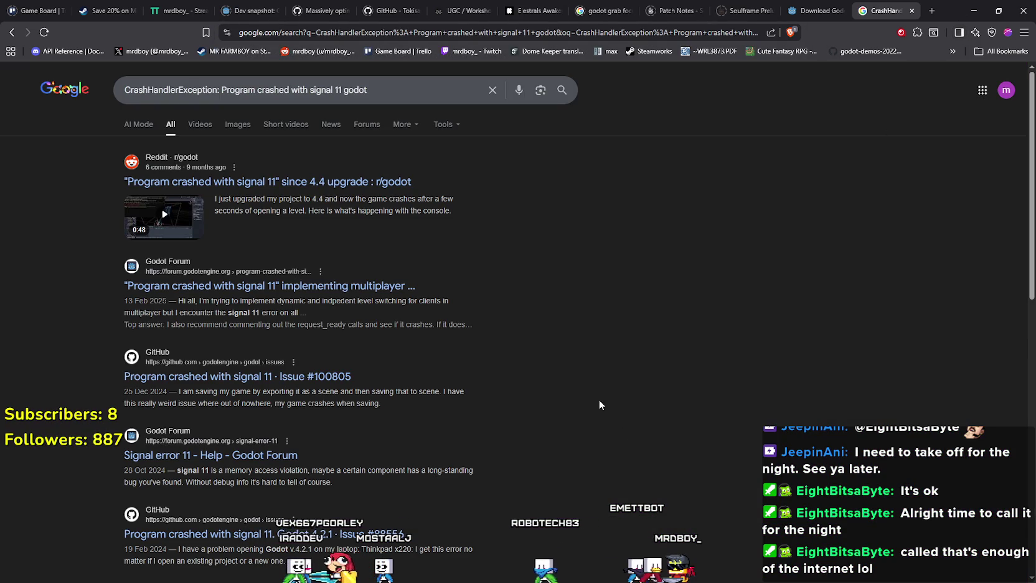
pyautogui.click(296, 286)
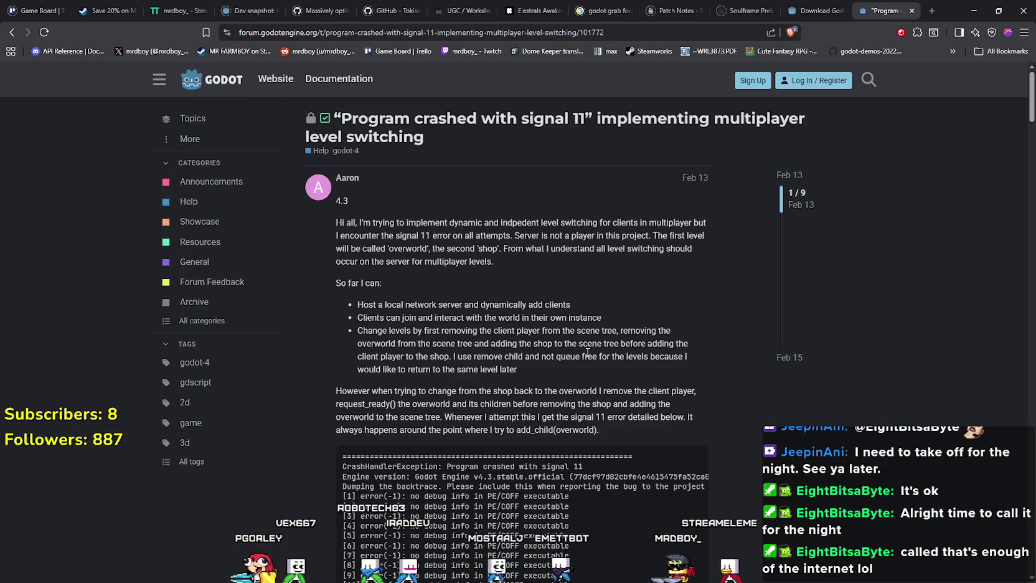
# Read the forum thread down to the verbose stdout suggestion, then return to a Godot window
pyautogui.scroll(-4, 579, 341)
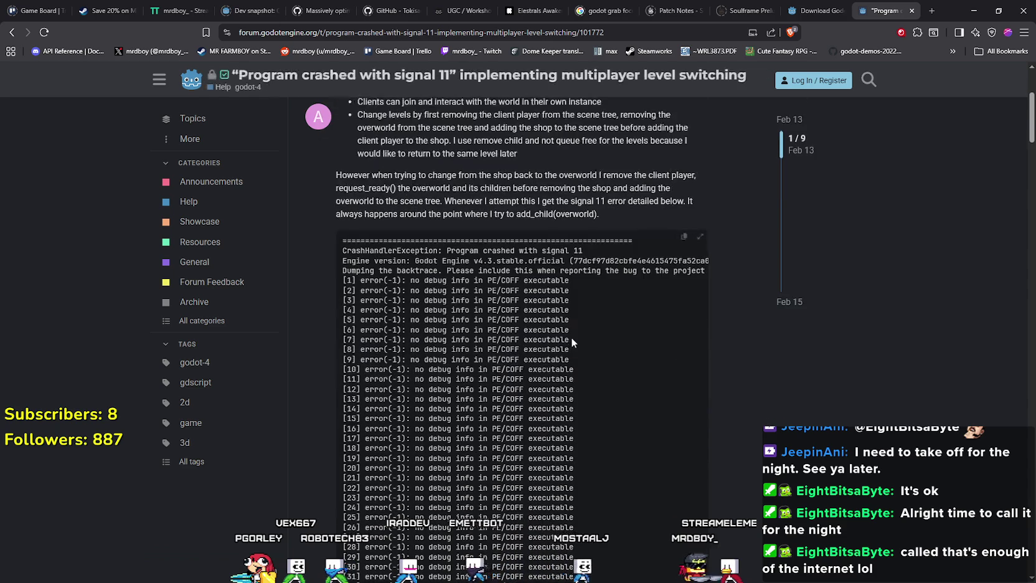
pyautogui.scroll(-3, 572, 339)
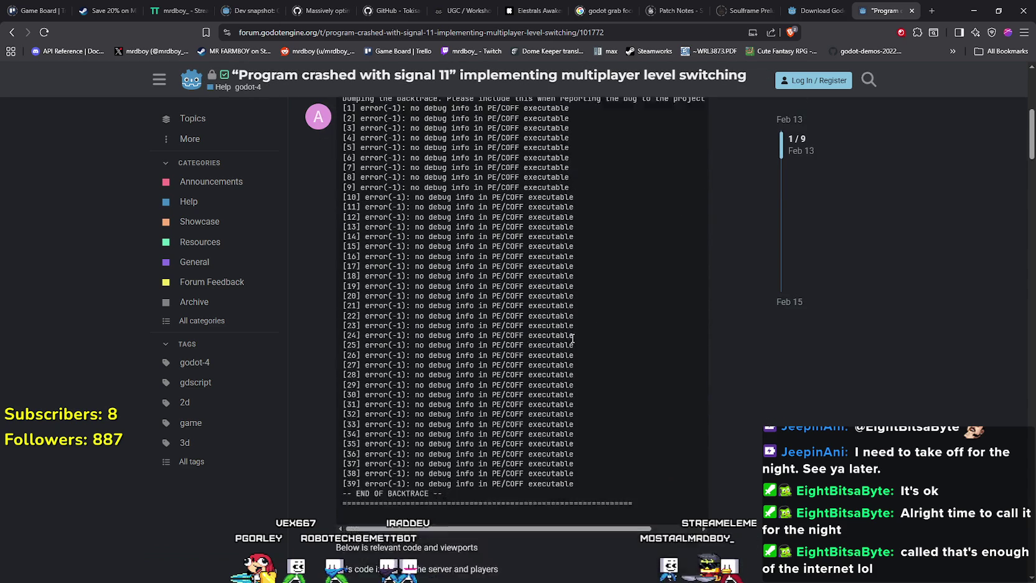
pyautogui.scroll(-2, 364, 339)
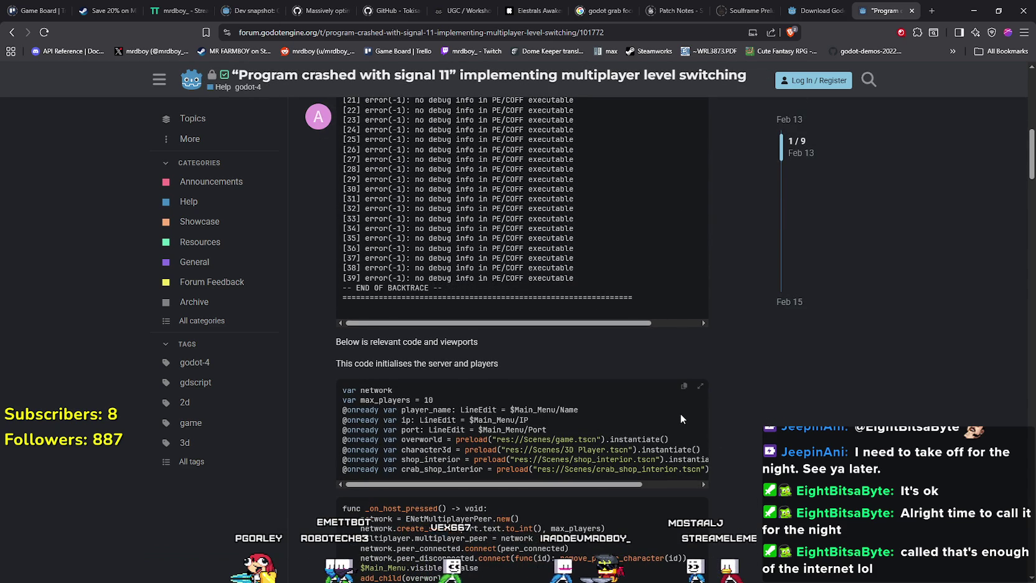
pyautogui.scroll(-5, 680, 413)
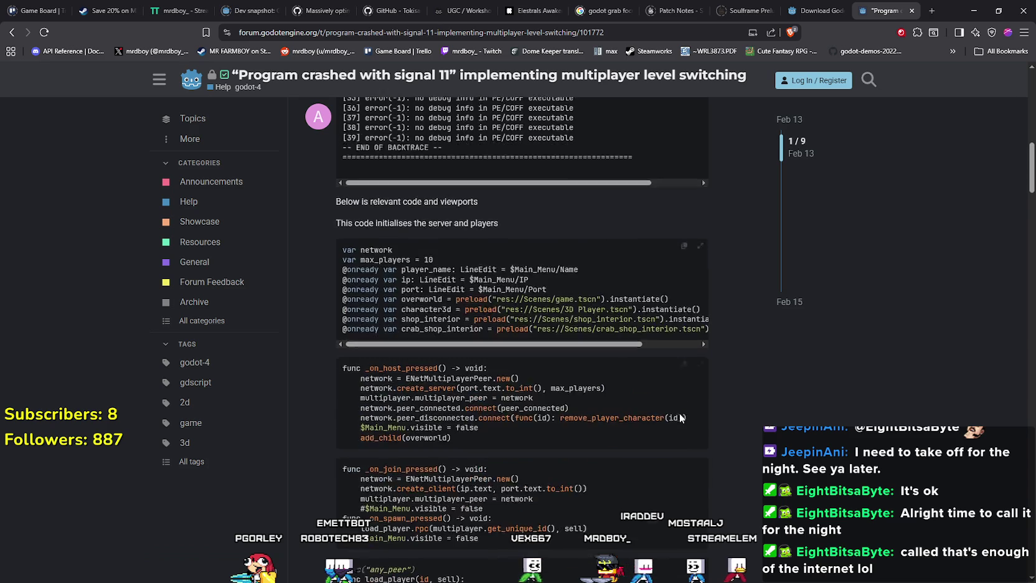
pyautogui.scroll(-12, 680, 412)
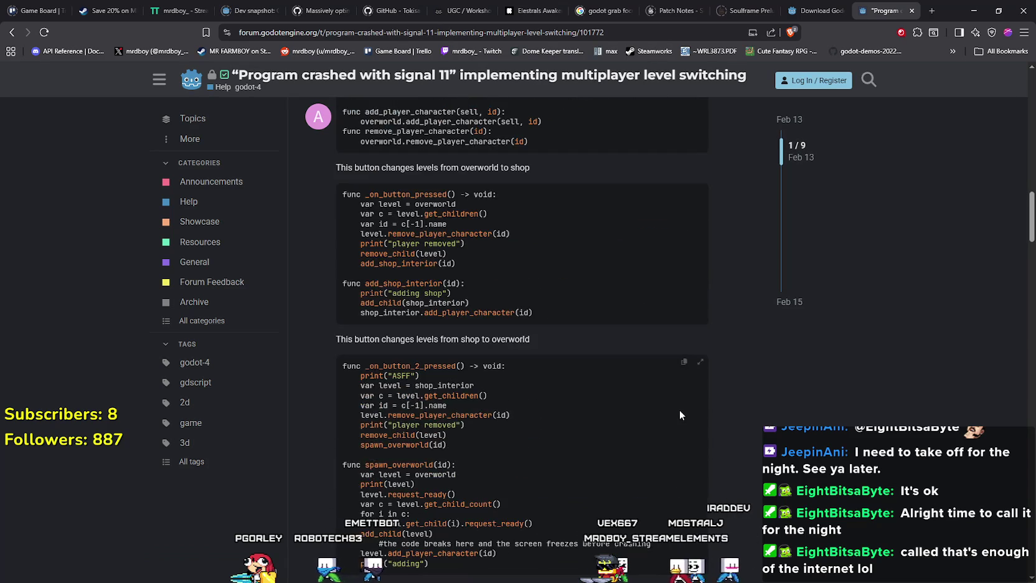
pyautogui.scroll(-2, 680, 413)
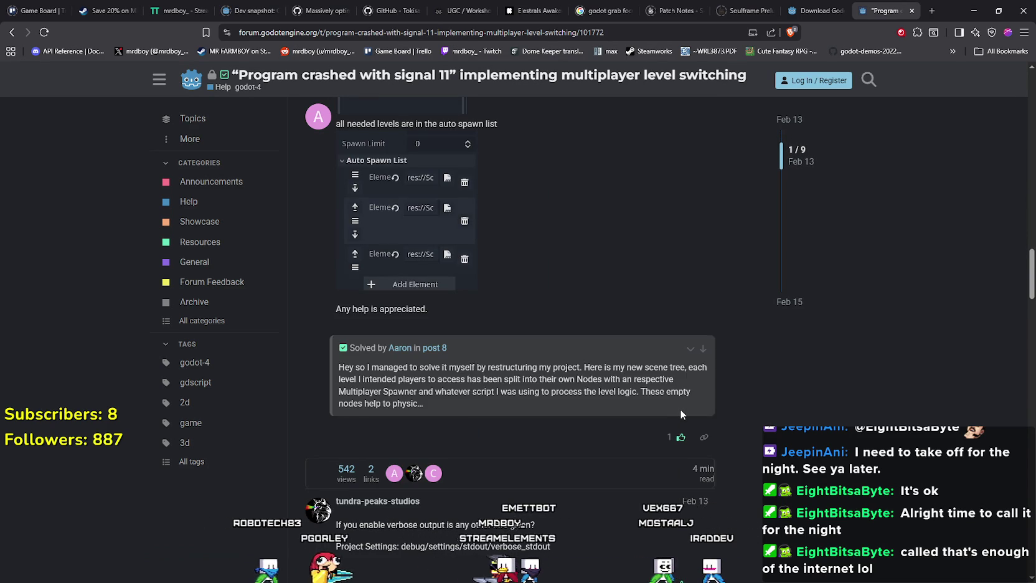
pyautogui.scroll(-2, 681, 412)
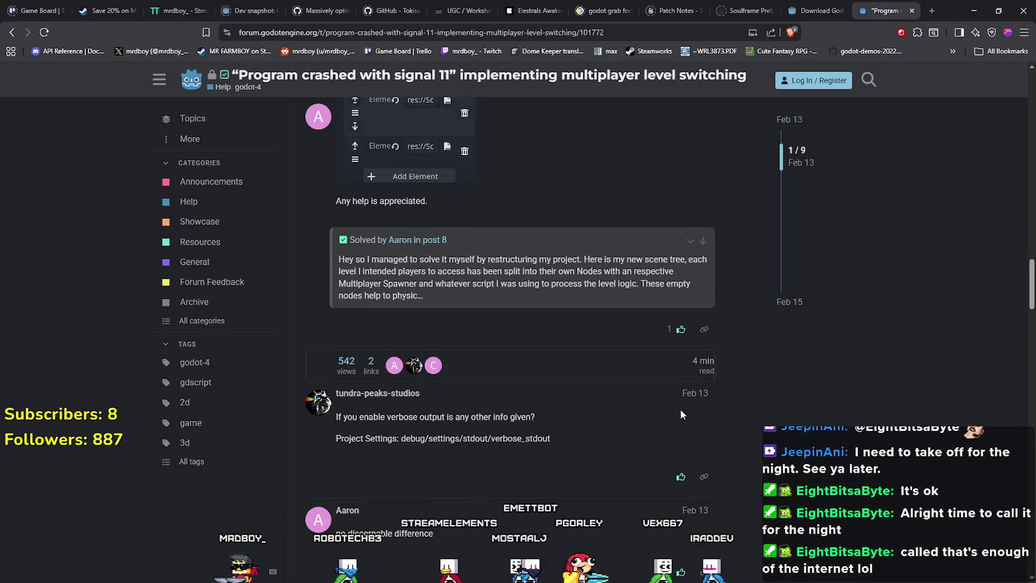
pyautogui.scroll(-2, 681, 412)
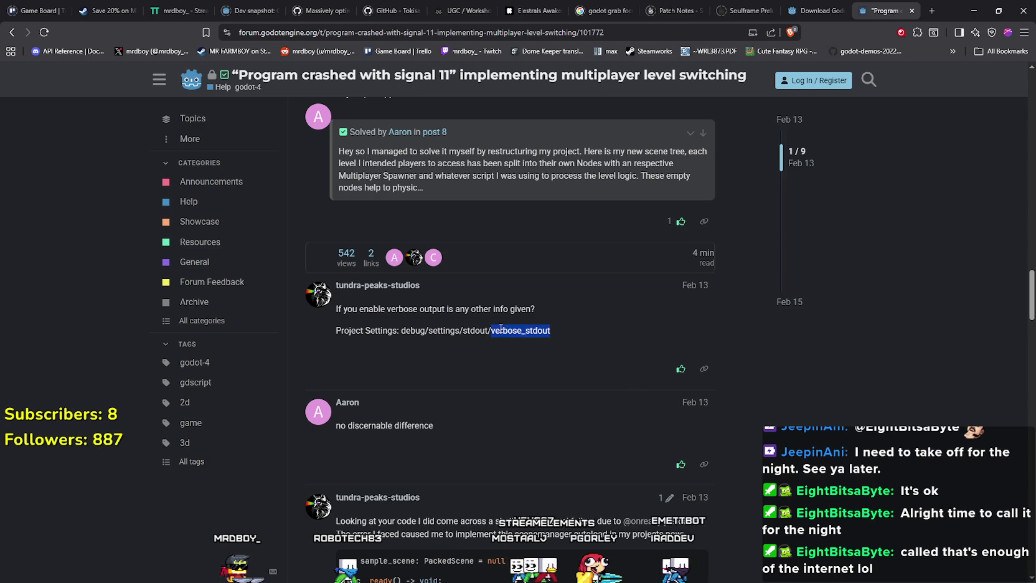
pyautogui.hotkey('alt', 'Tab')
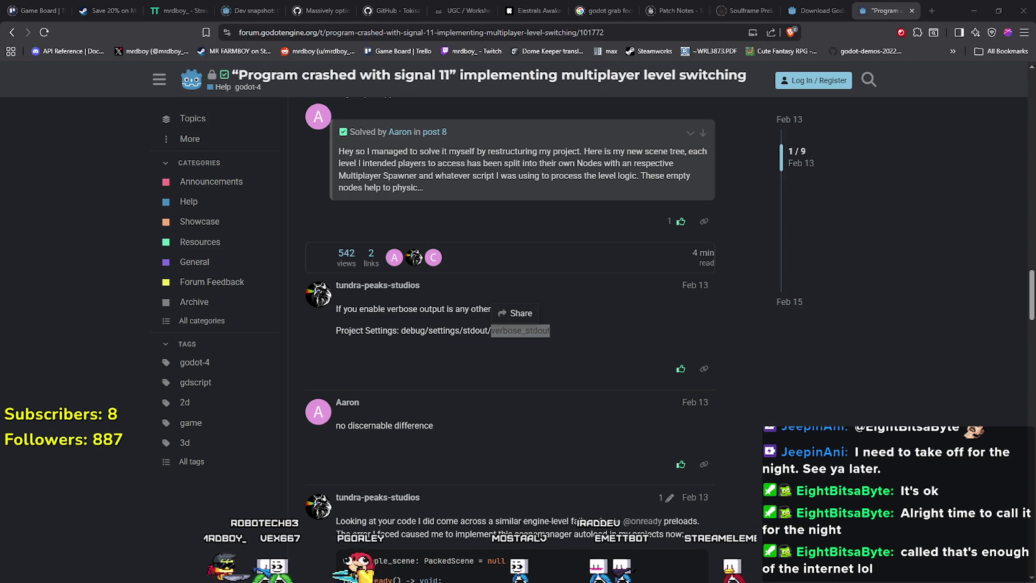
pyautogui.click(975, 11)
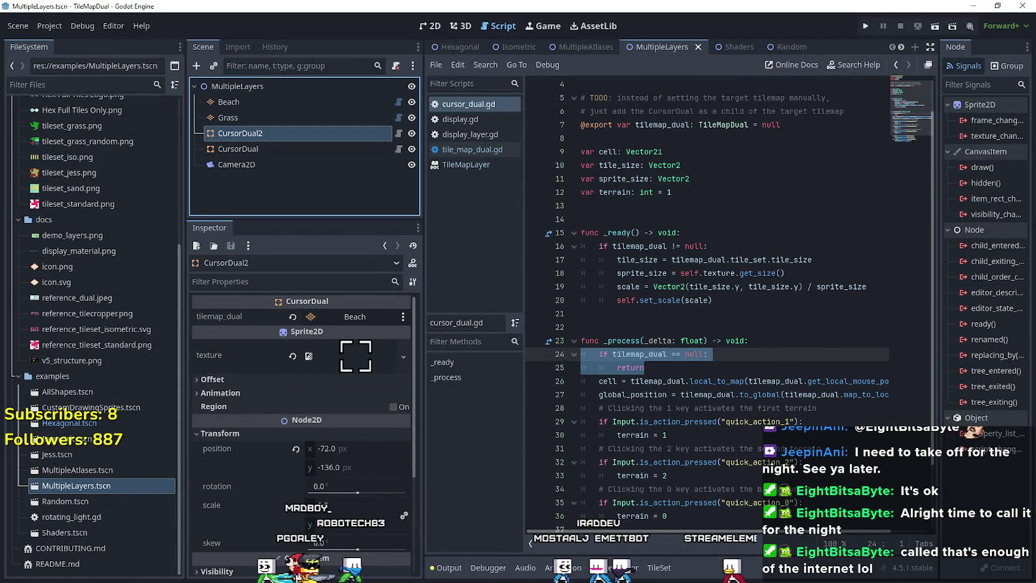
# Switch to the MR FARMBOY editor and open Project Settings at the Debug > Settings section
pyautogui.click(973, 7)
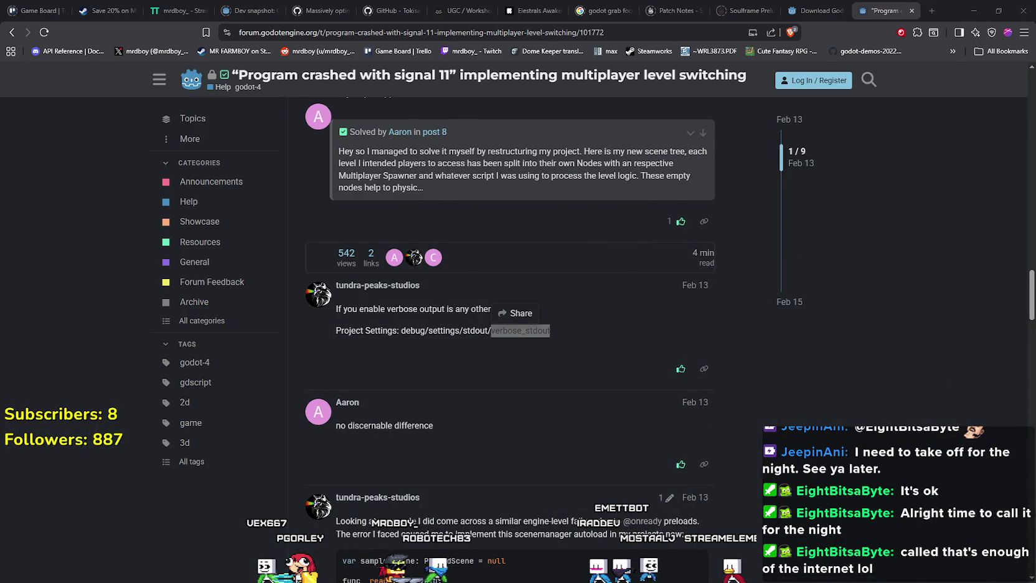
pyautogui.hotkey('alt', 'Tab')
pyautogui.click(82, 27)
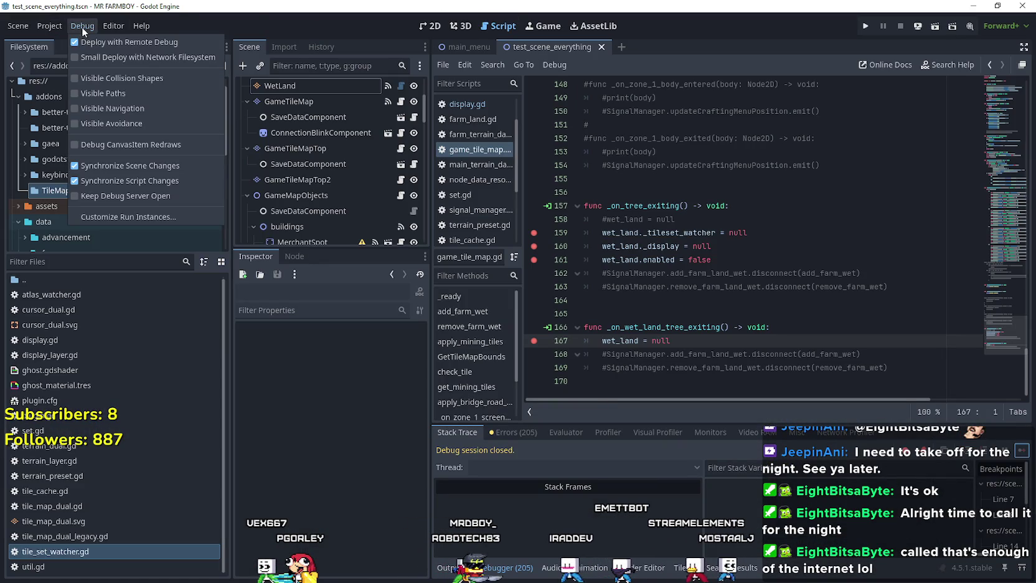
pyautogui.moveTo(112, 26)
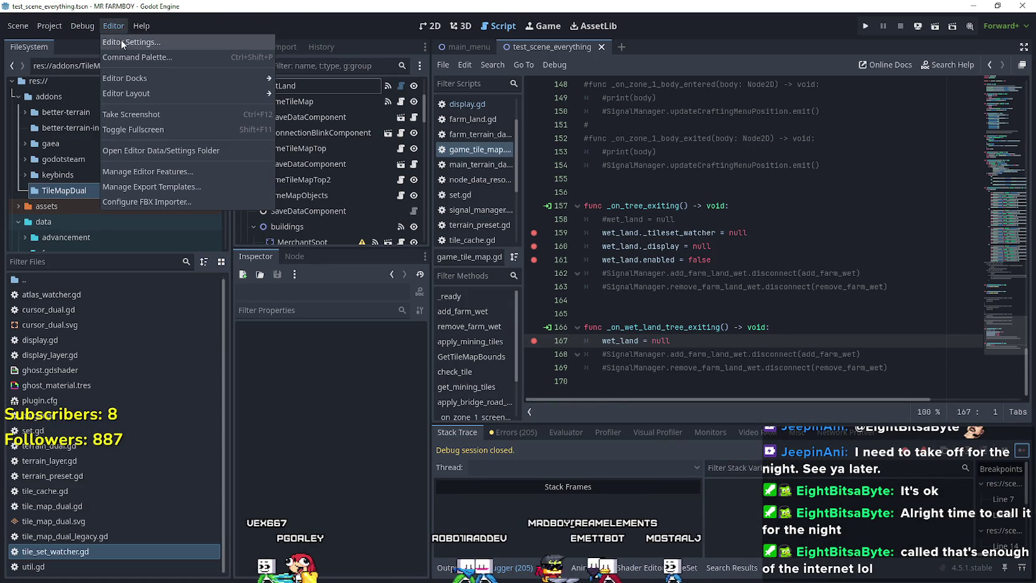
pyautogui.moveTo(628, 13)
pyautogui.mouseDown()
pyautogui.moveTo(881, 114)
pyautogui.moveTo(901, 140)
pyautogui.moveTo(580, 128)
pyautogui.mouseUp()
pyautogui.click(319, 142)
pyautogui.click(340, 157)
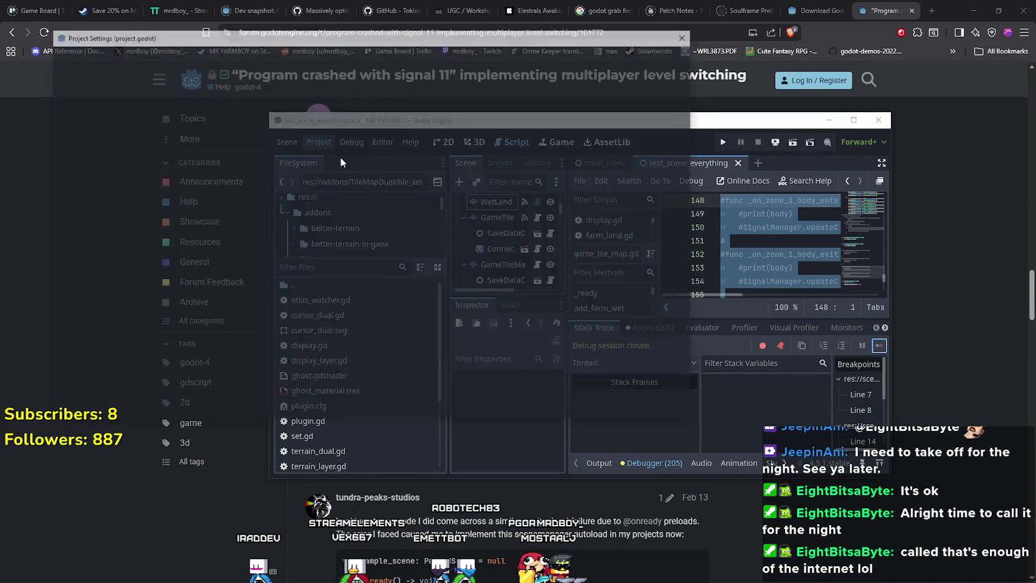
pyautogui.scroll(-2, 129, 327)
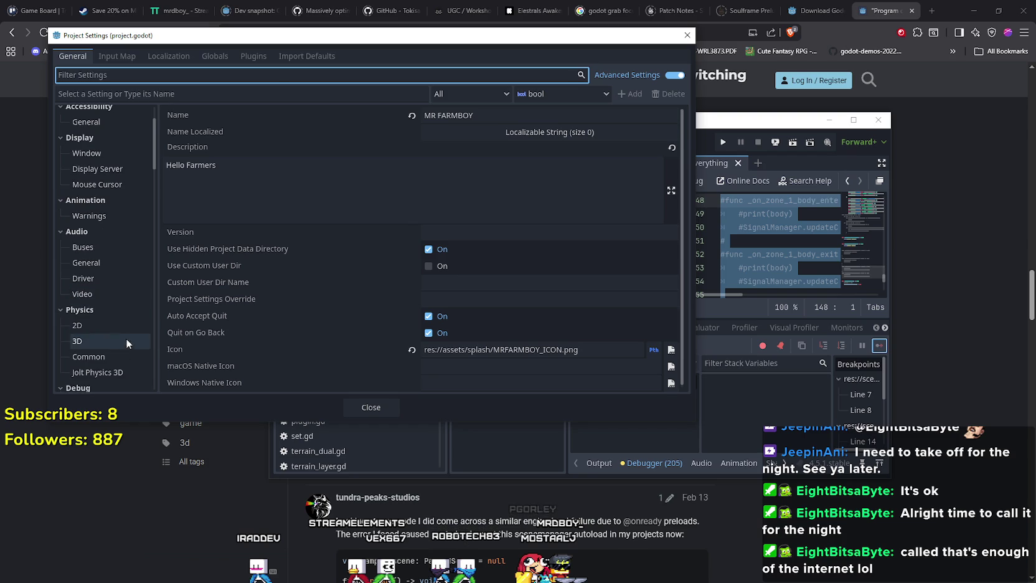
pyautogui.scroll(-12, 118, 333)
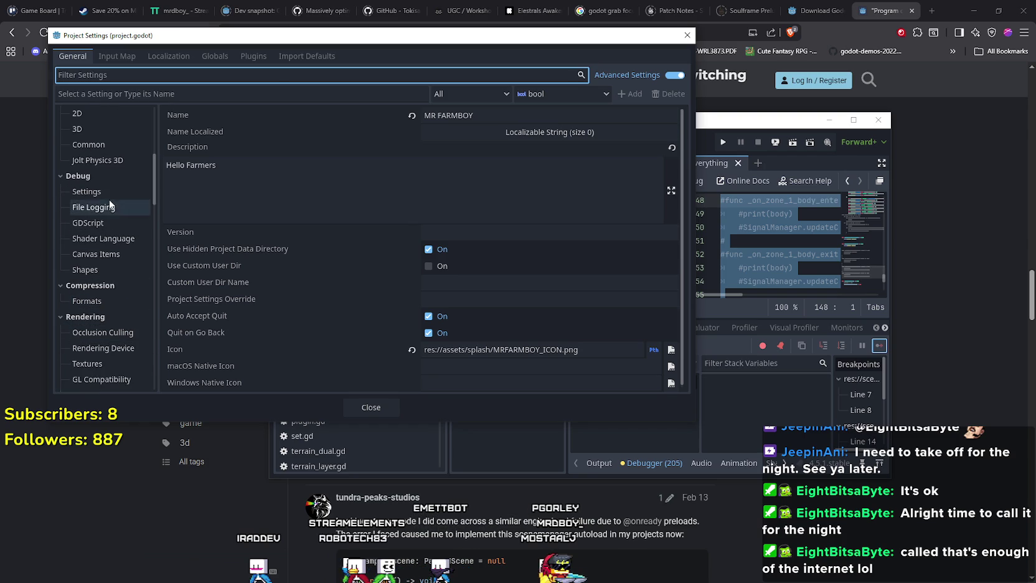
pyautogui.click(110, 206)
pyautogui.click(109, 190)
# Place Project Settings beside the forum thread and compare its verbose stdout advice
pyautogui.moveTo(204, 42); pyautogui.dragTo(752, 116)
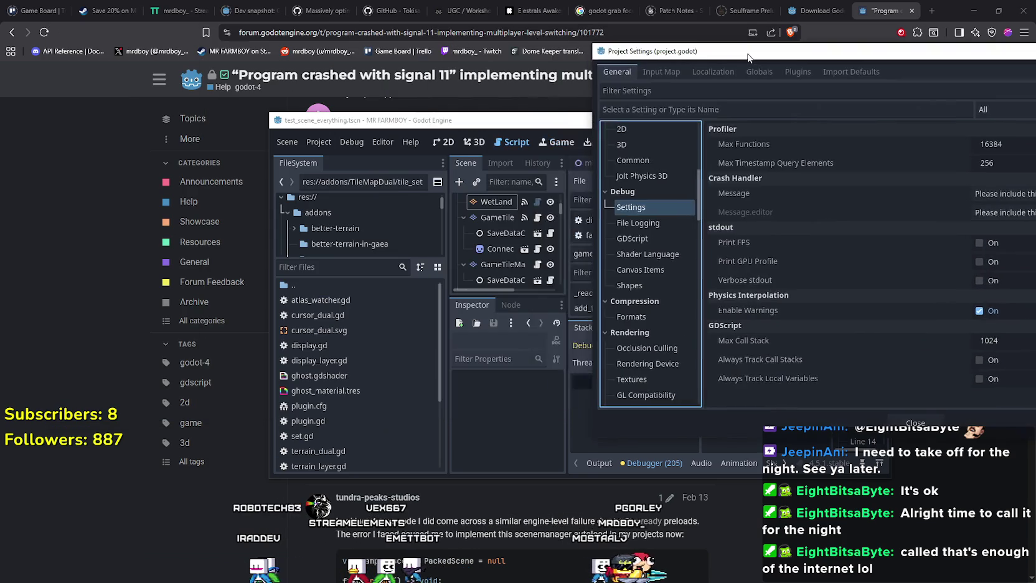
pyautogui.click(119, 269)
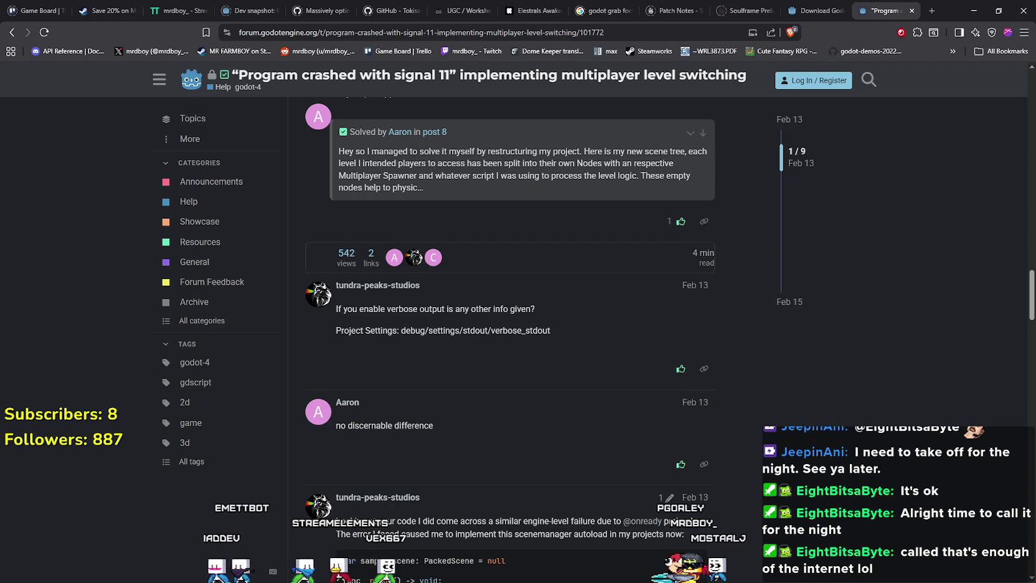
pyautogui.hotkey('alt', 'Tab')
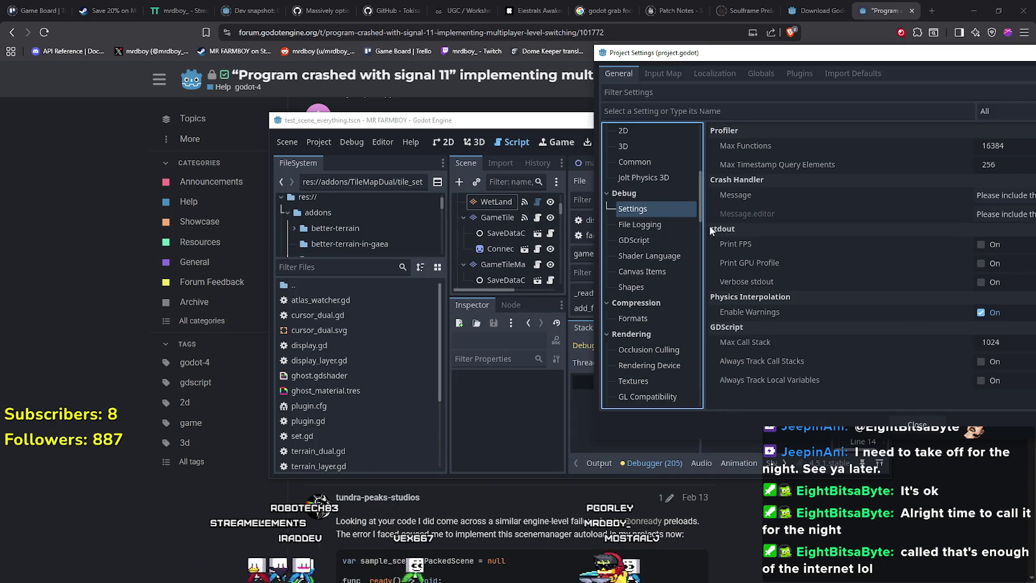
pyautogui.scroll(2, 651, 270)
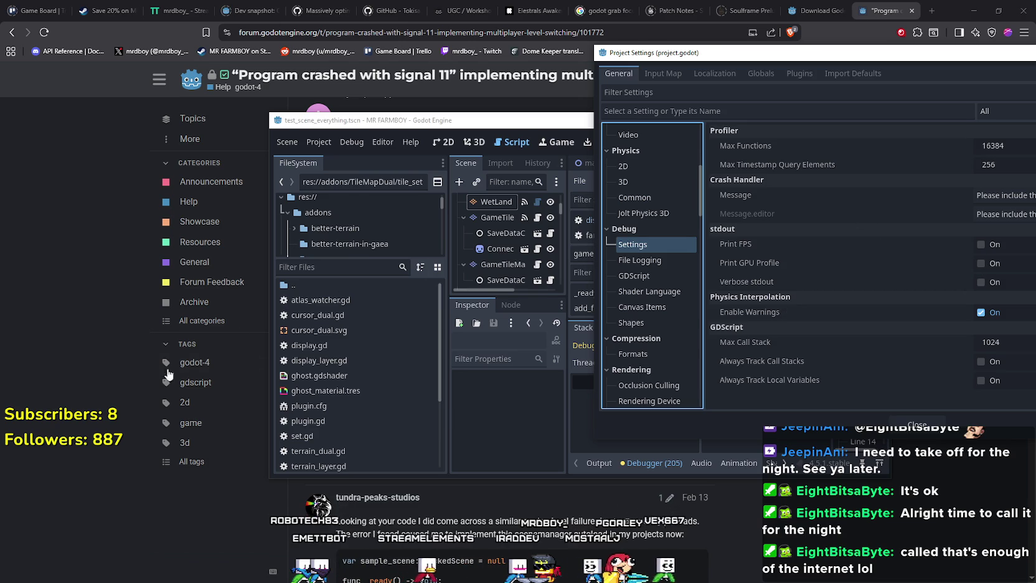
pyautogui.hotkey('alt', 'Tab')
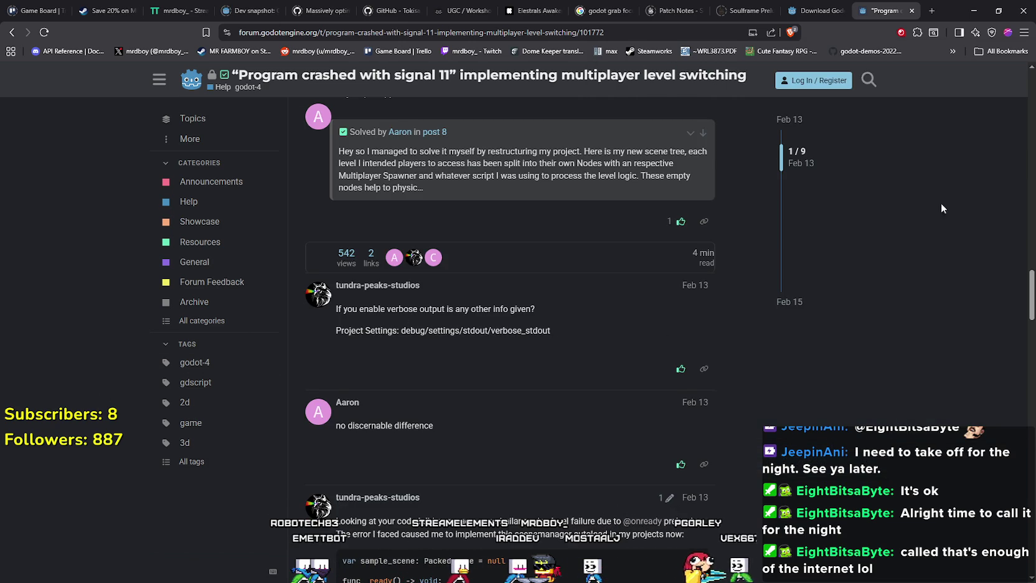
pyautogui.hotkey('alt', 'Tab')
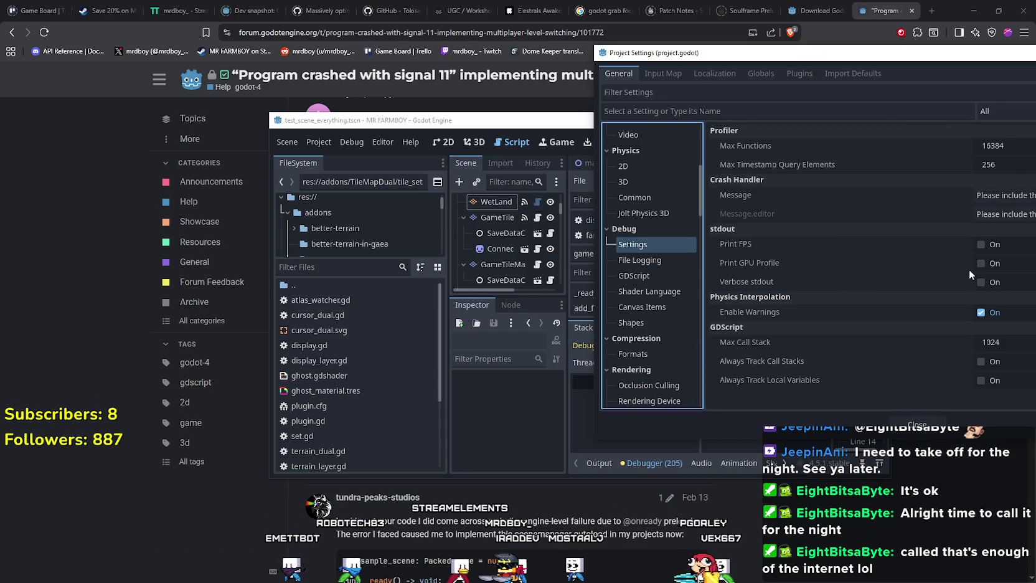
# Enable Print FPS, Print GPU Profile and Verbose stdout, close settings and maximize the editor
pyautogui.click(986, 266)
pyautogui.click(987, 282)
pyautogui.click(992, 246)
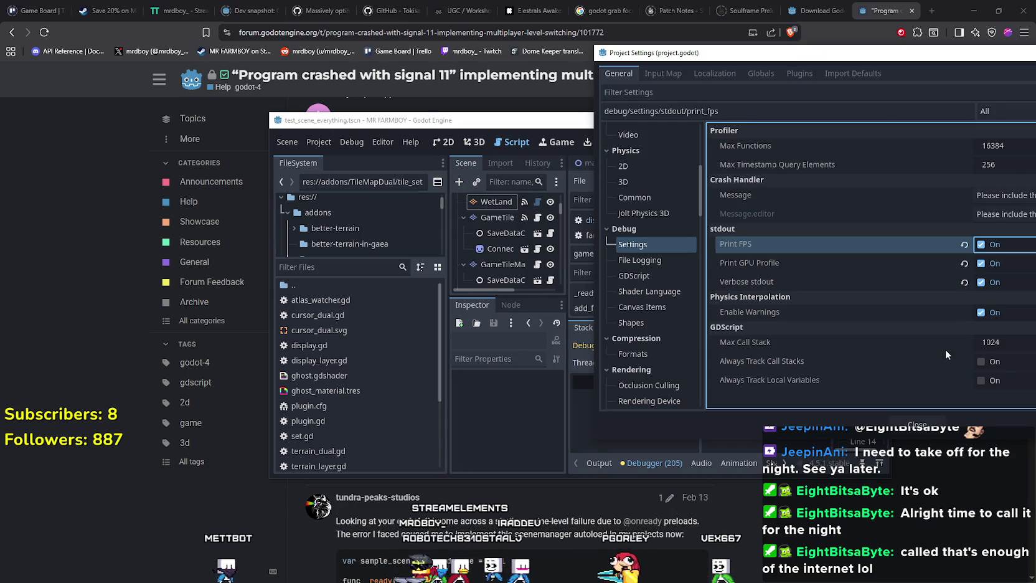
pyautogui.click(920, 424)
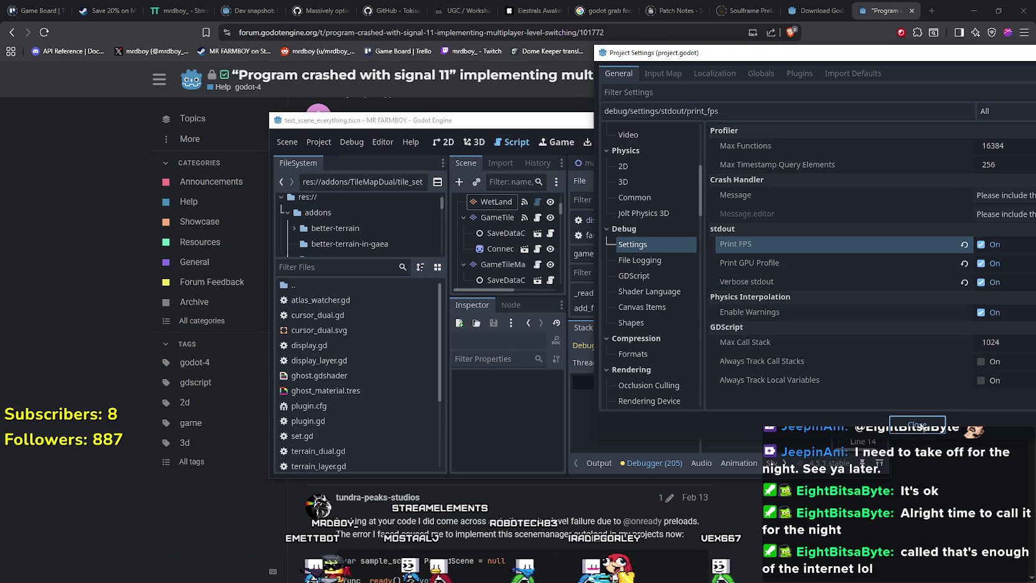
pyautogui.click(918, 424)
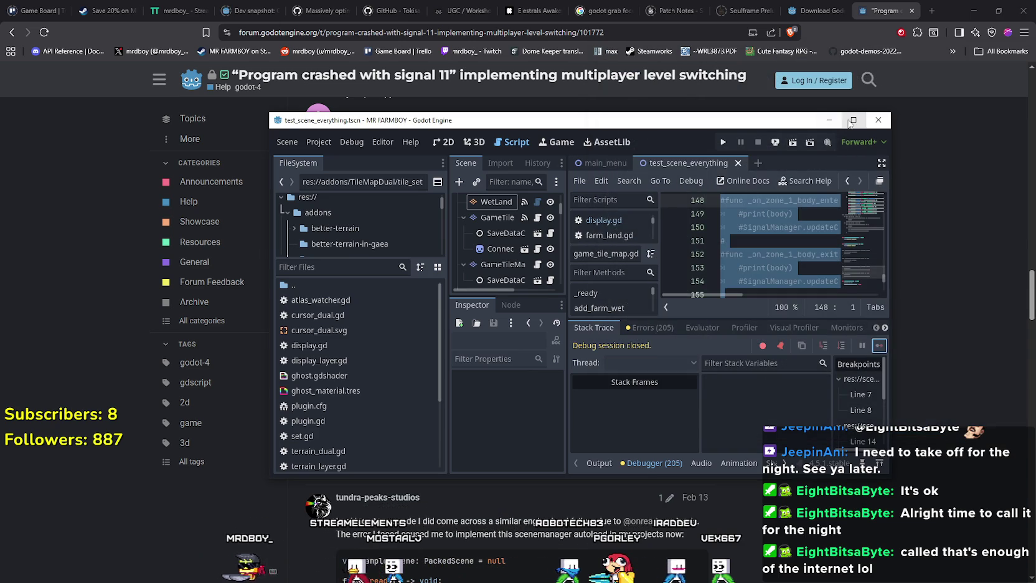
pyautogui.click(853, 120)
pyautogui.click(848, 138)
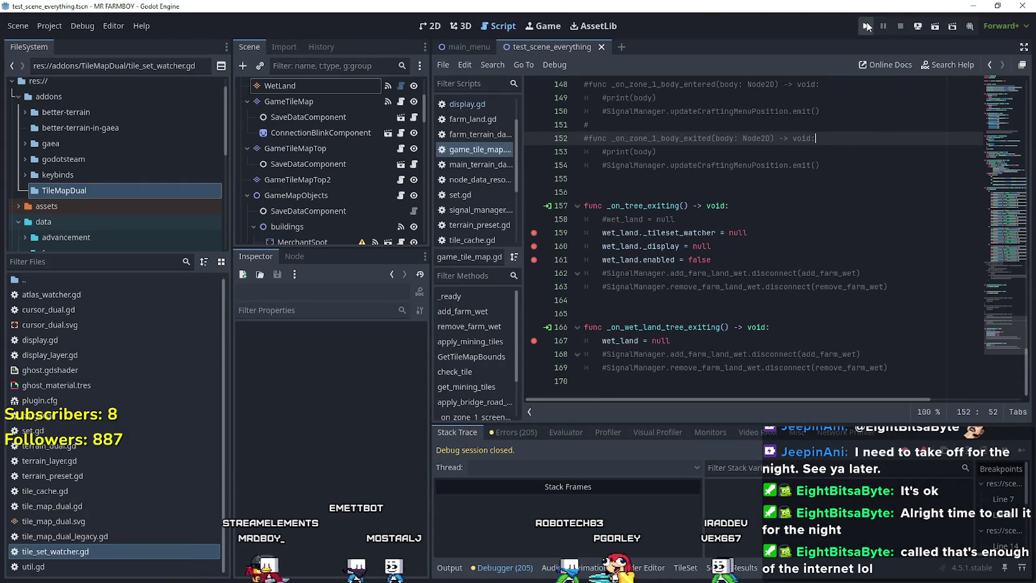
# Run MR FARMBOY, load Save 2 and pan around the farm
pyautogui.click(868, 27)
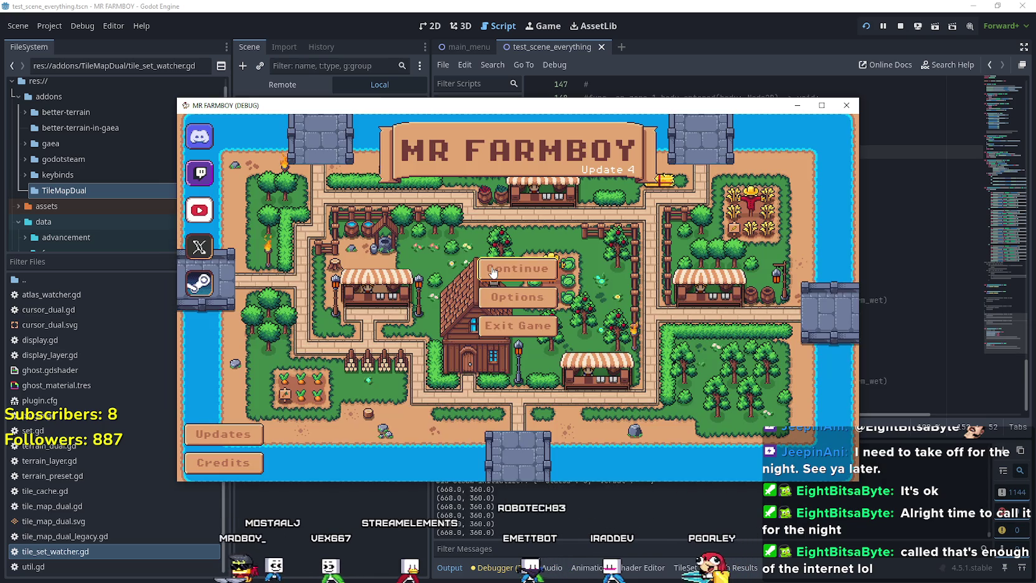
pyautogui.click(486, 307)
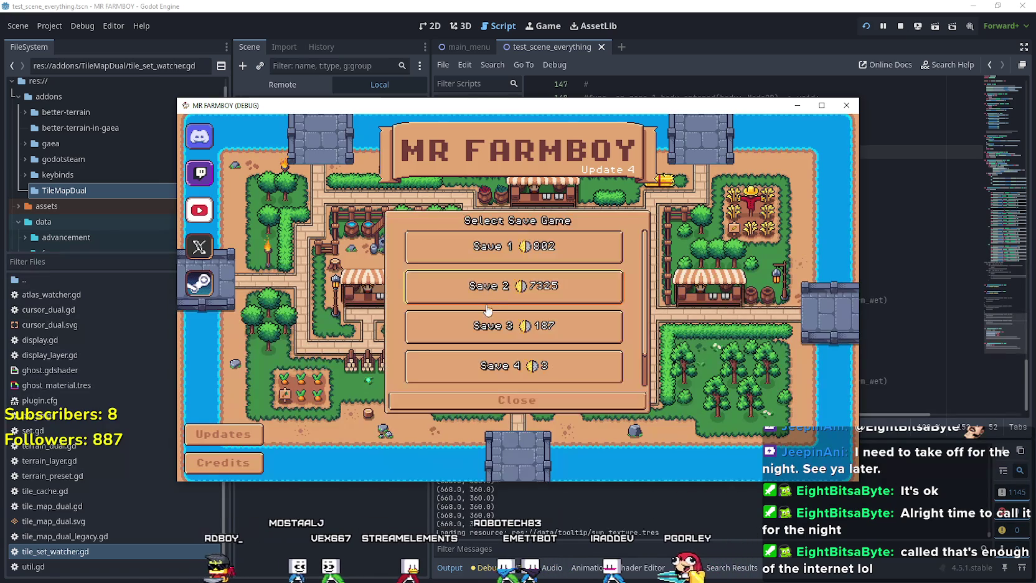
pyautogui.click(486, 308)
pyautogui.click(464, 292)
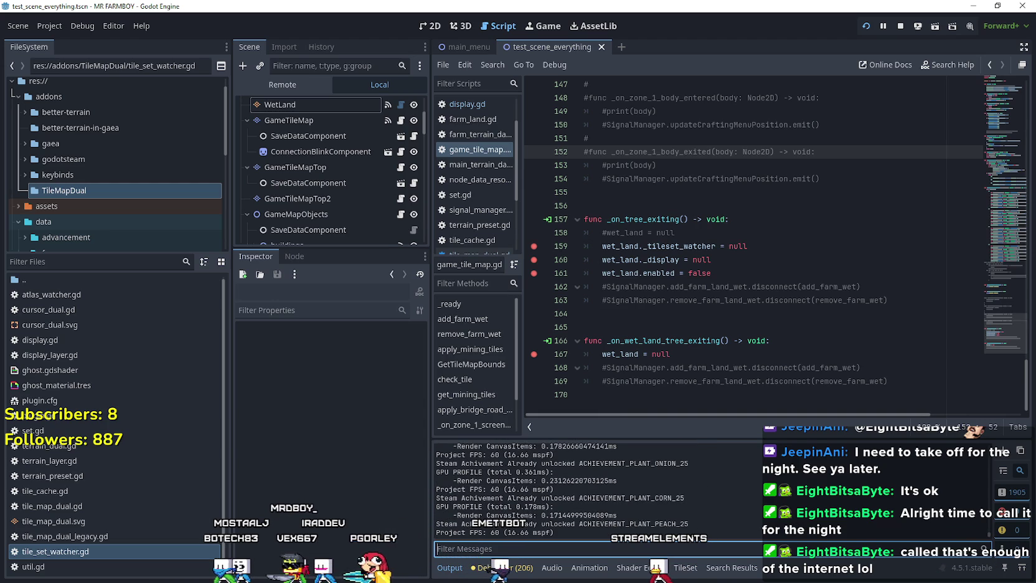
pyautogui.hotkey('alt', 'Tab')
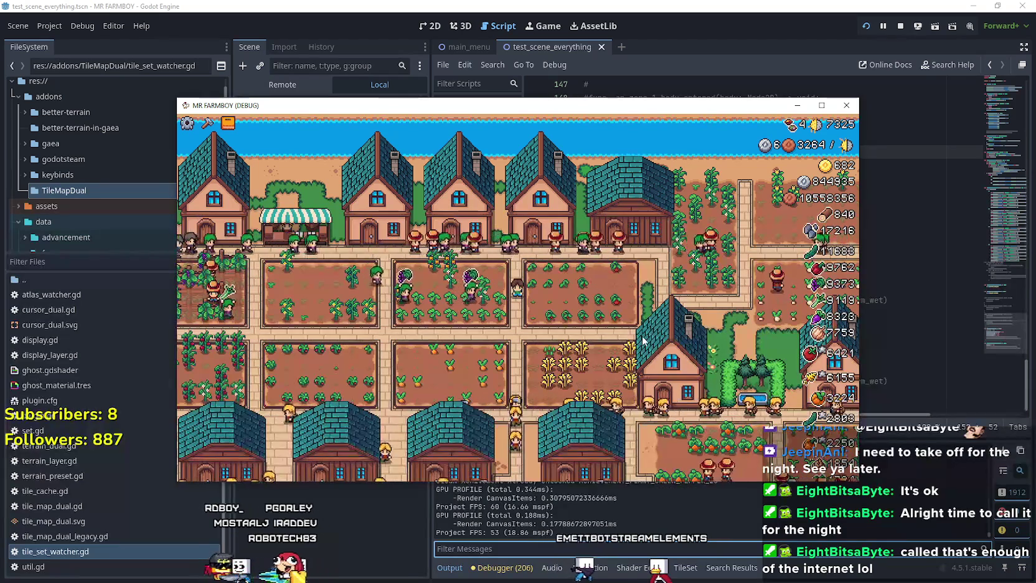
pyautogui.press('a')
pyautogui.press('a')
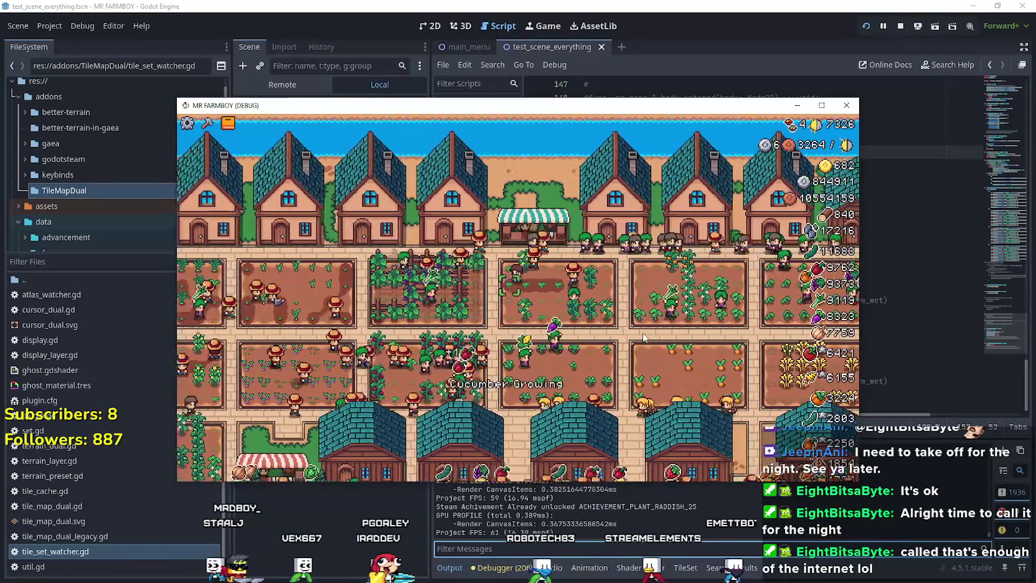
pyautogui.press('s')
# Close the game and step through the tree-exiting cleanup breakpoints into the wet land handler
pyautogui.click(848, 107)
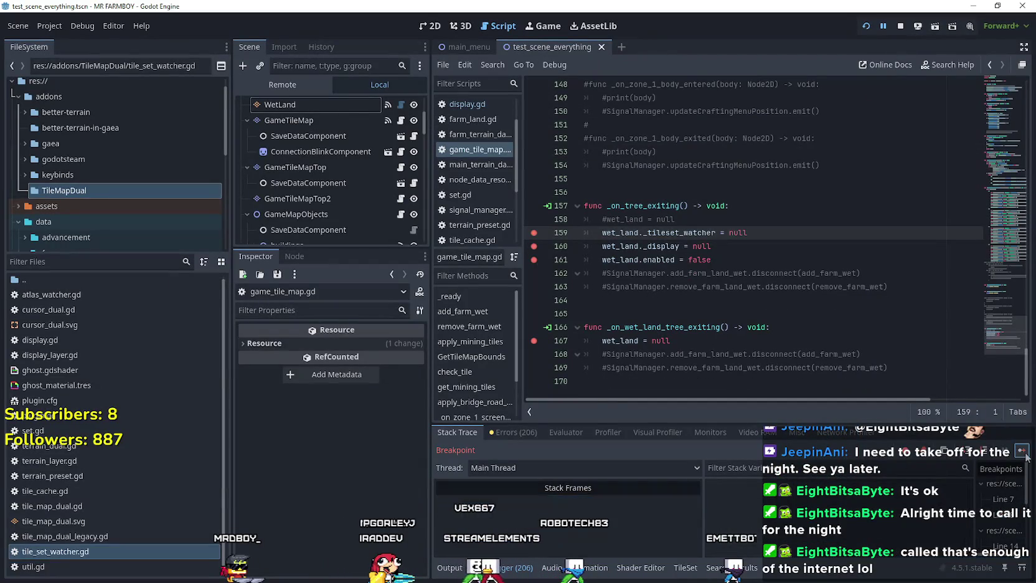
pyautogui.click(1004, 449)
pyautogui.click(1004, 450)
pyautogui.click(1004, 450)
pyautogui.click(1024, 451)
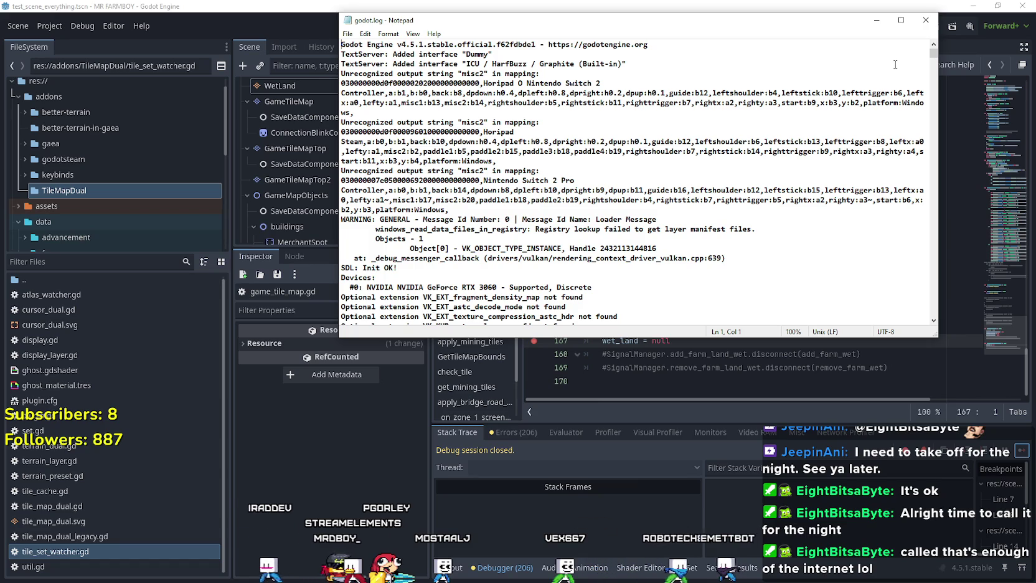
pyautogui.click(618, 86)
pyautogui.moveTo(617, 86)
pyautogui.mouseDown()
pyautogui.moveTo(323, 82)
pyautogui.moveTo(530, 84)
pyautogui.mouseUp()
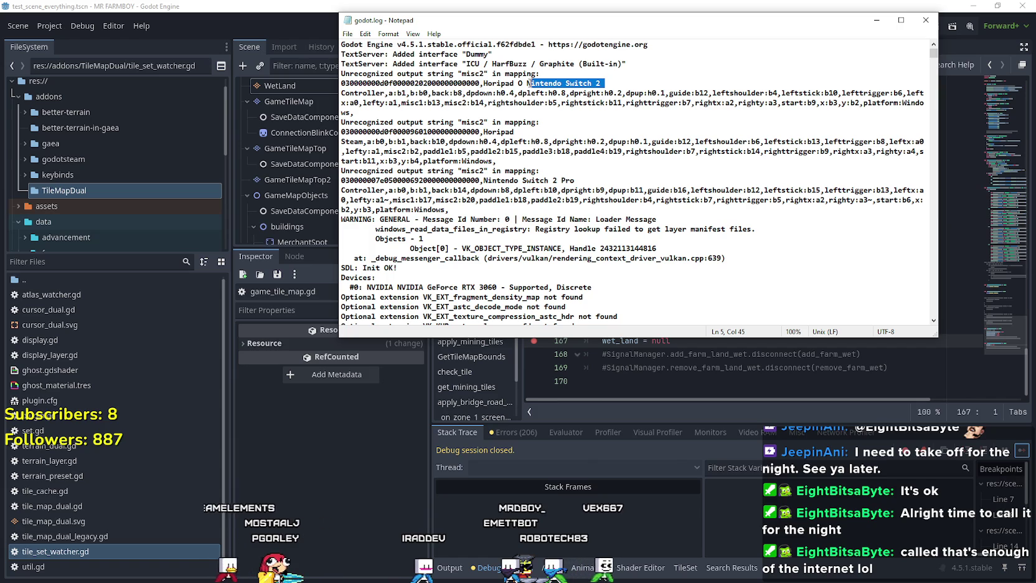
pyautogui.scroll(-1, 584, 189)
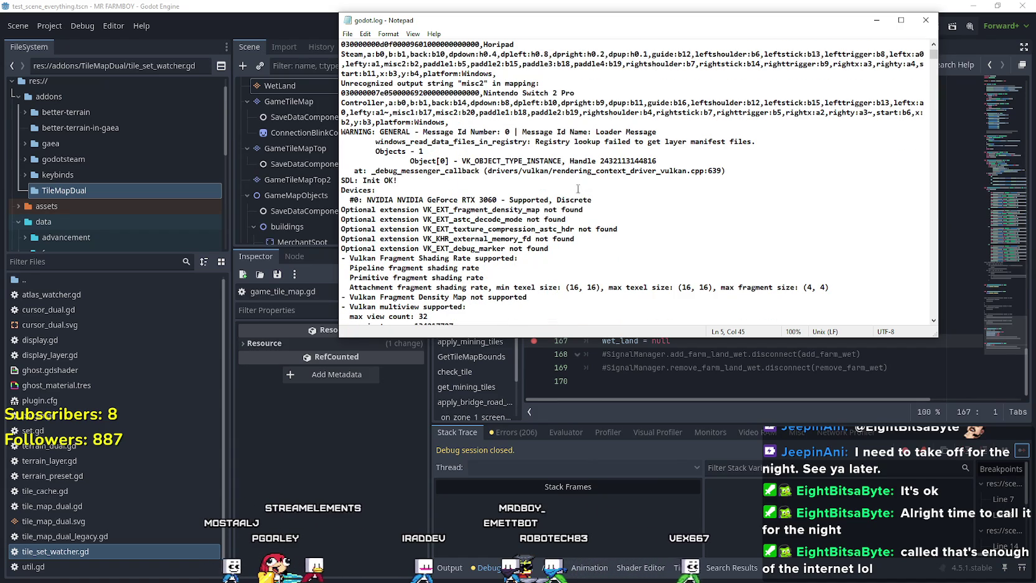
pyautogui.scroll(-1, 585, 188)
pyautogui.scroll(1, 584, 188)
pyautogui.moveTo(934, 61); pyautogui.dragTo(933, 65)
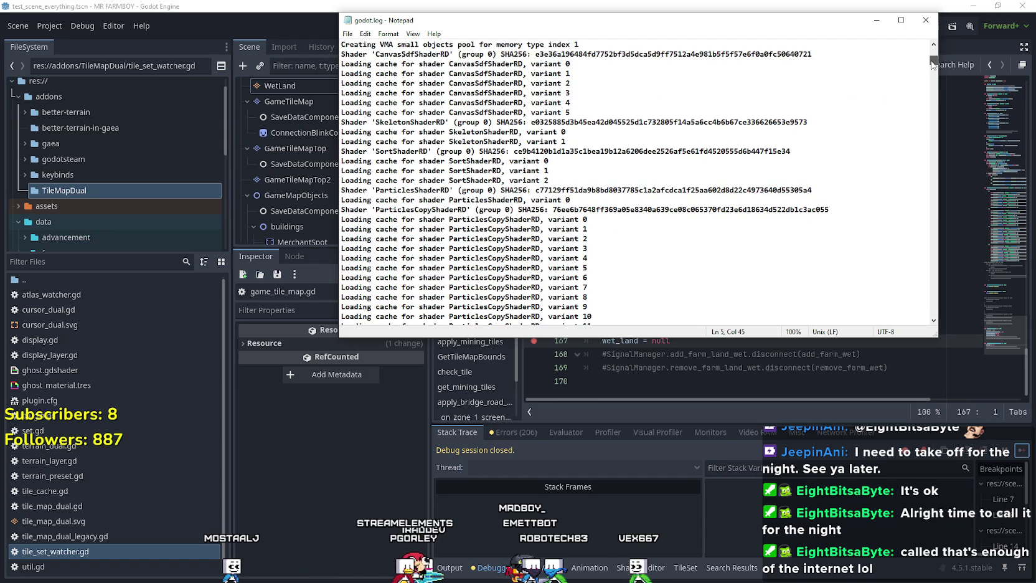
pyautogui.moveTo(933, 64); pyautogui.dragTo(935, 66)
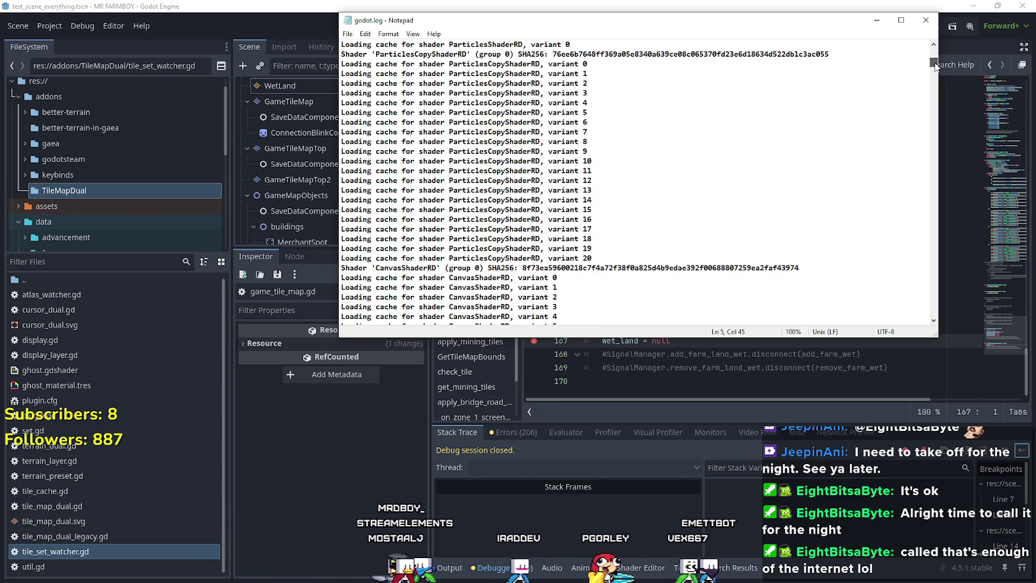
pyautogui.moveTo(583, 253)
pyautogui.mouseDown()
pyautogui.moveTo(374, 132)
pyautogui.moveTo(349, 41)
pyautogui.moveTo(349, 103)
pyautogui.mouseUp()
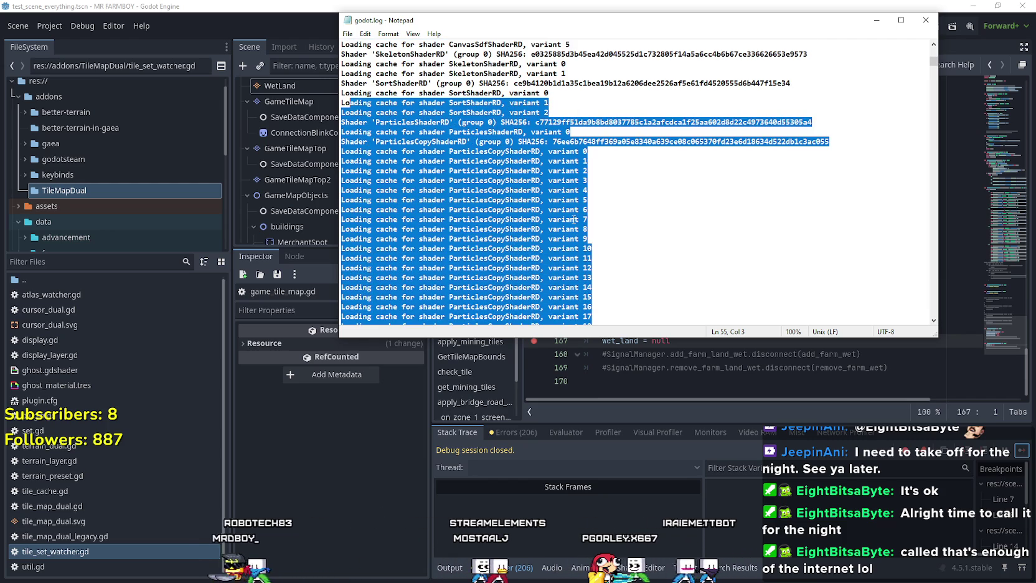
pyautogui.click(684, 112)
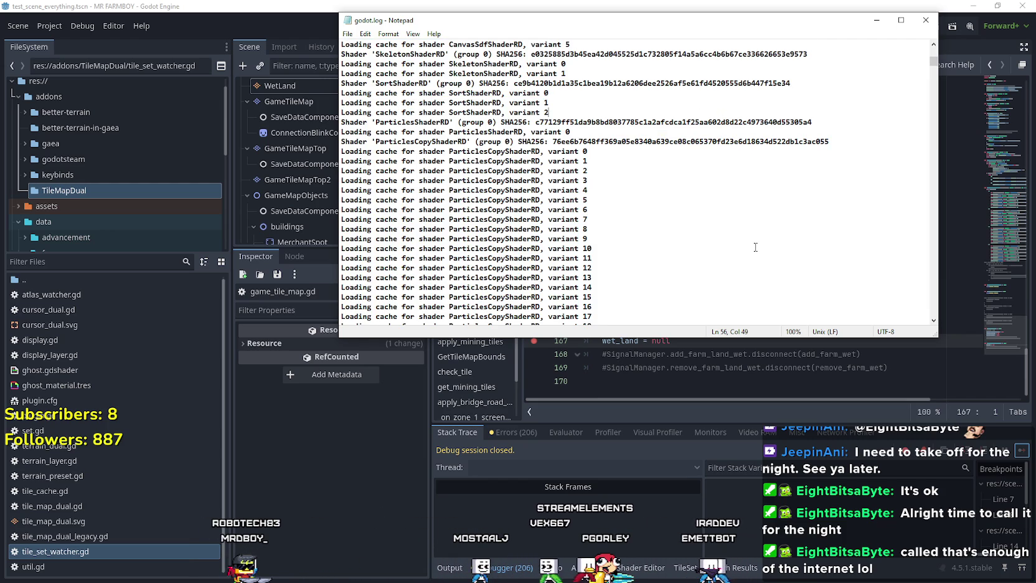
pyautogui.scroll(3, 756, 244)
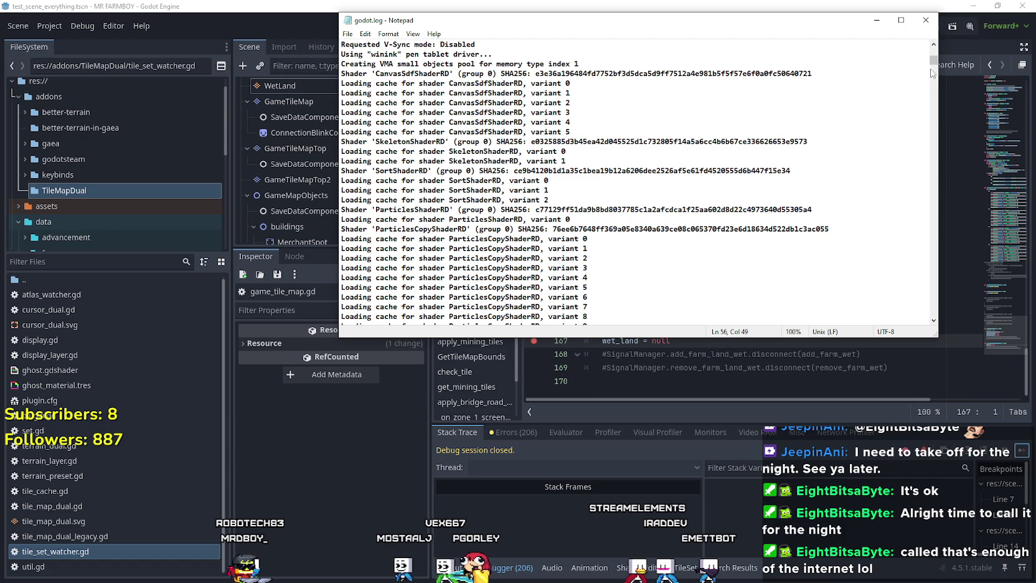
pyautogui.moveTo(933, 66); pyautogui.dragTo(931, 72)
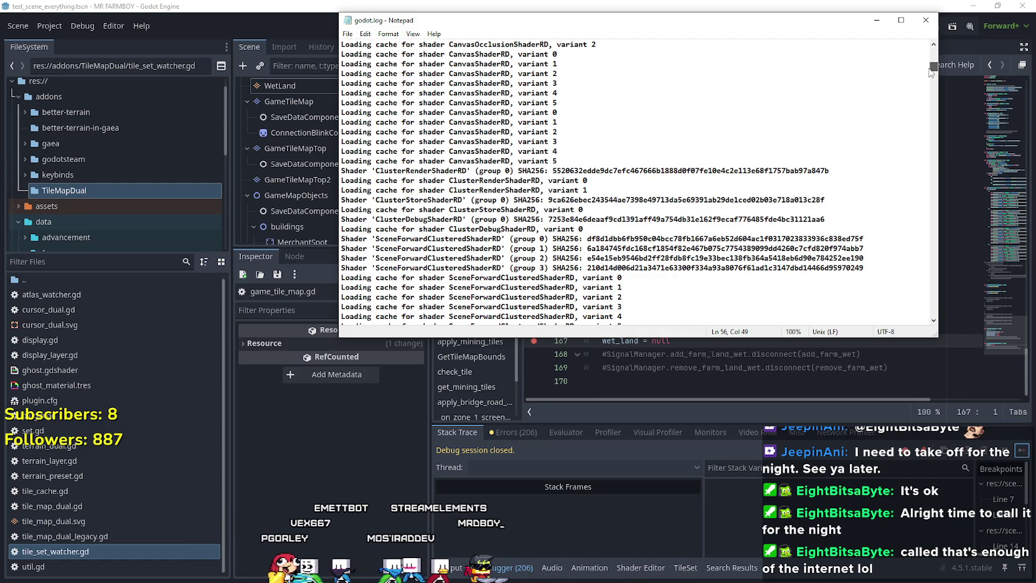
pyautogui.moveTo(930, 73)
pyautogui.mouseDown()
pyautogui.moveTo(900, 208)
pyautogui.moveTo(899, 318)
pyautogui.mouseUp()
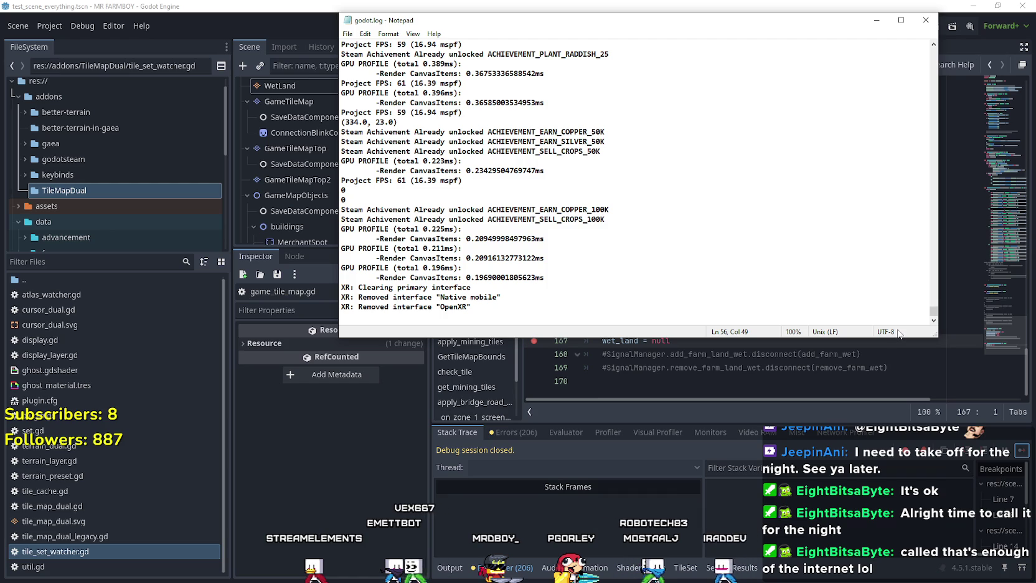
# Scroll through the rest of godot.log to its end, then close Notepad
pyautogui.scroll(7, 934, 316)
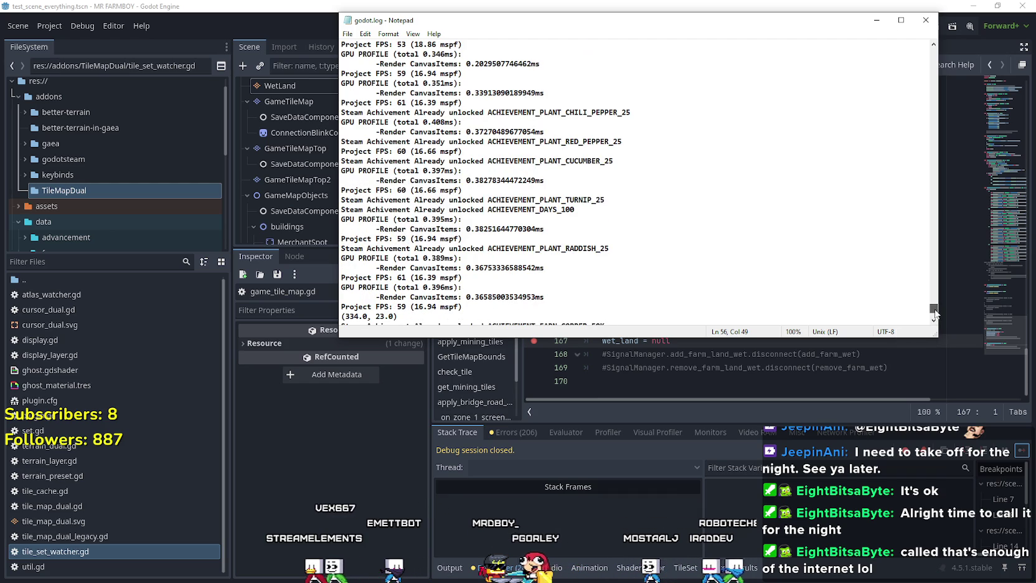
pyautogui.scroll(-7, 934, 313)
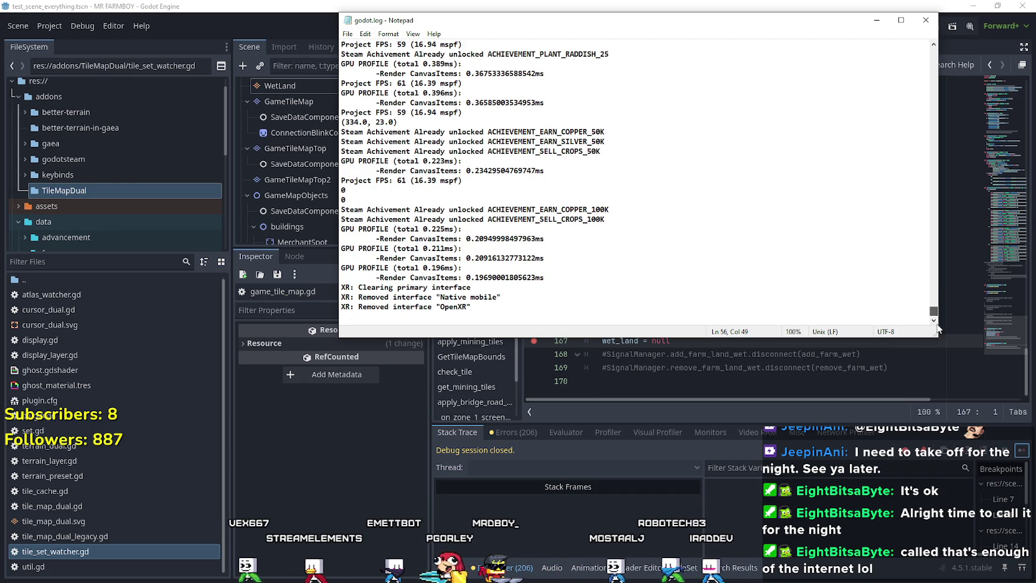
pyautogui.scroll(6, 921, 303)
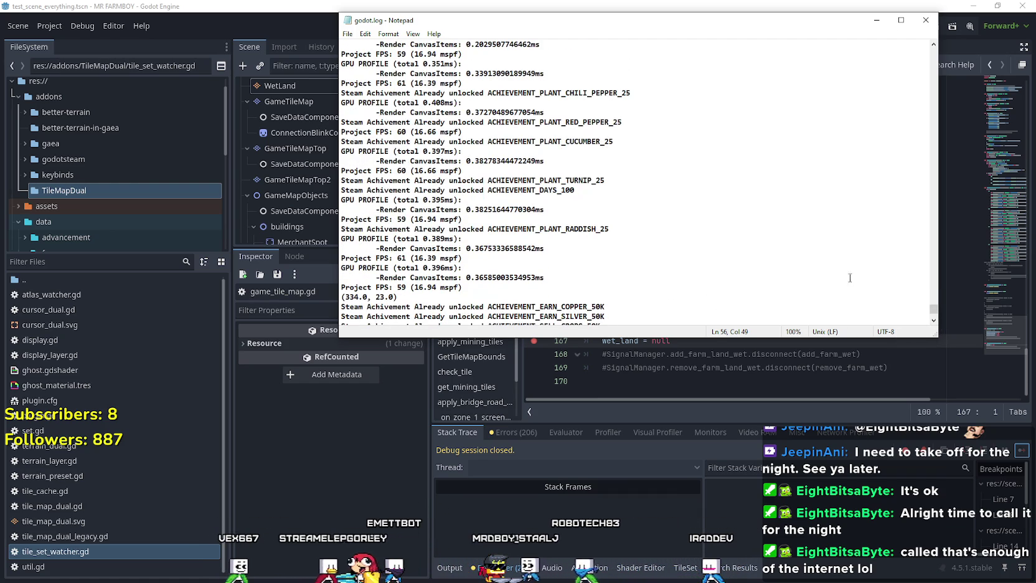
pyautogui.scroll(10, 928, 302)
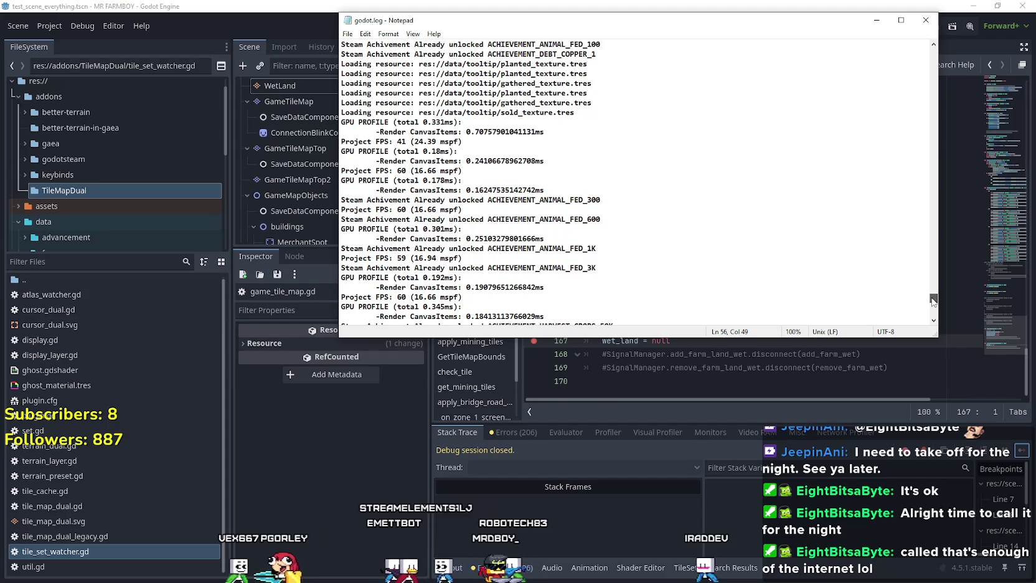
pyautogui.scroll(8, 933, 301)
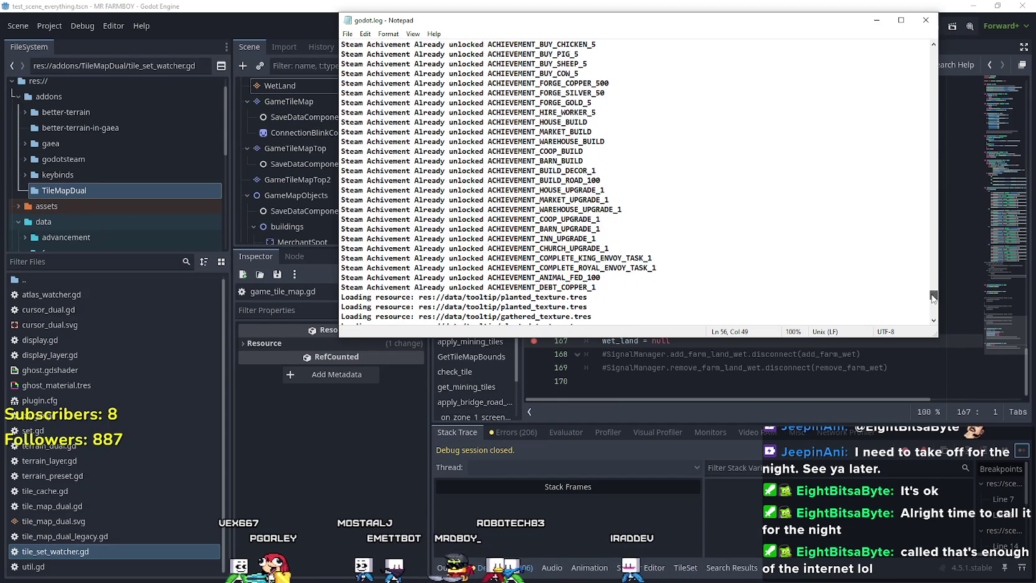
pyautogui.scroll(-7, 933, 298)
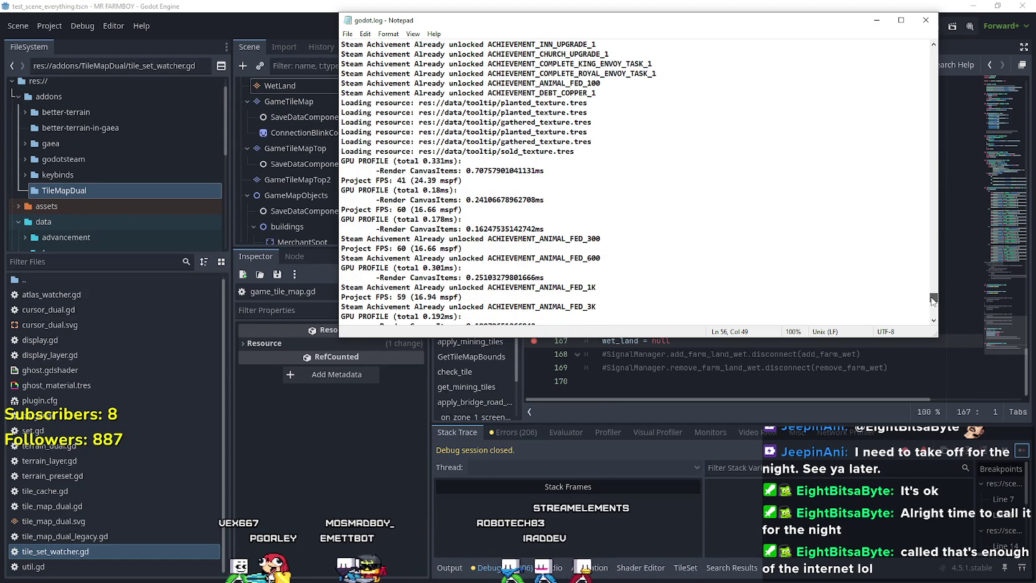
pyautogui.scroll(-7, 933, 301)
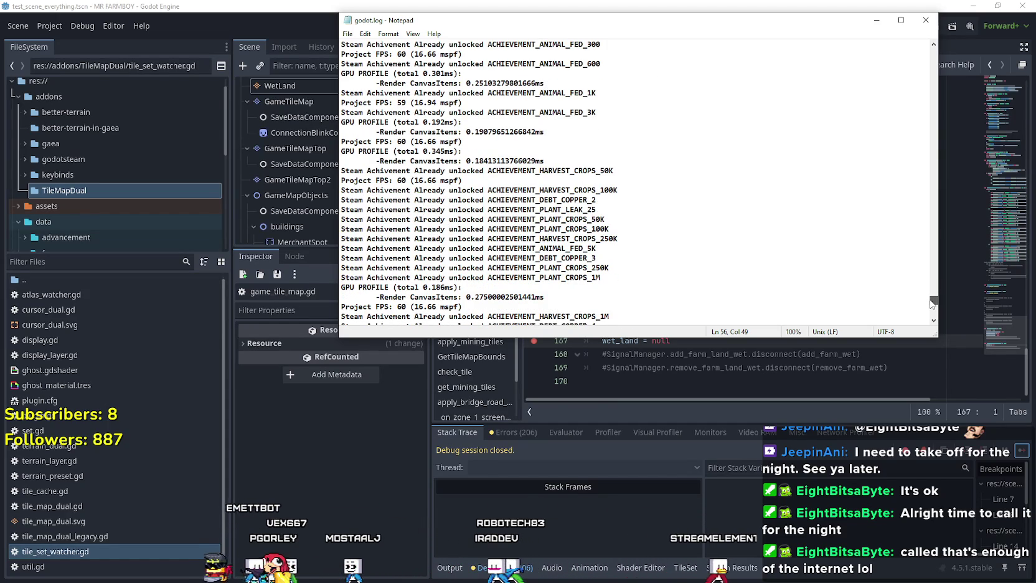
pyautogui.scroll(-6, 932, 303)
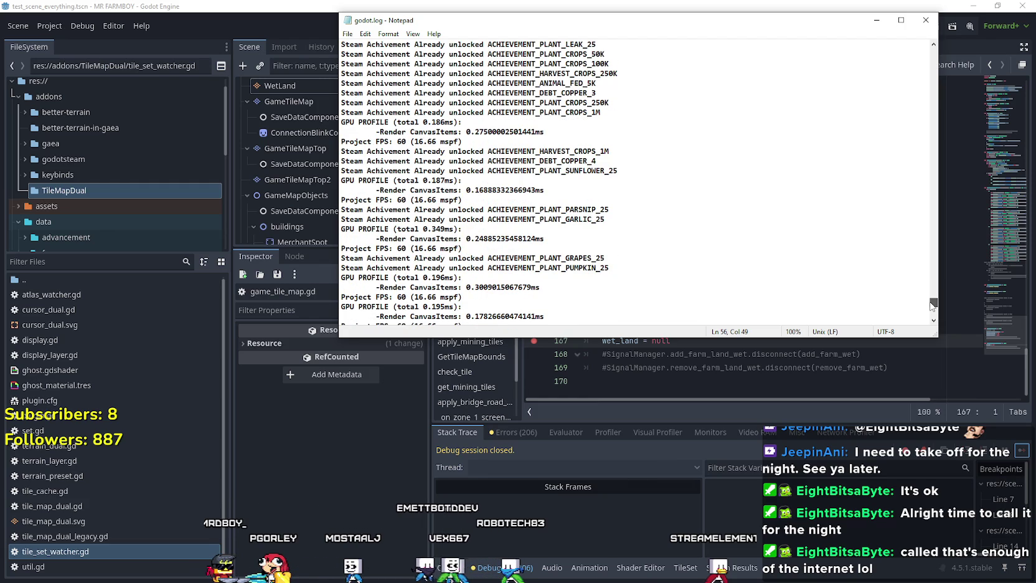
pyautogui.moveTo(933, 305); pyautogui.dragTo(931, 318)
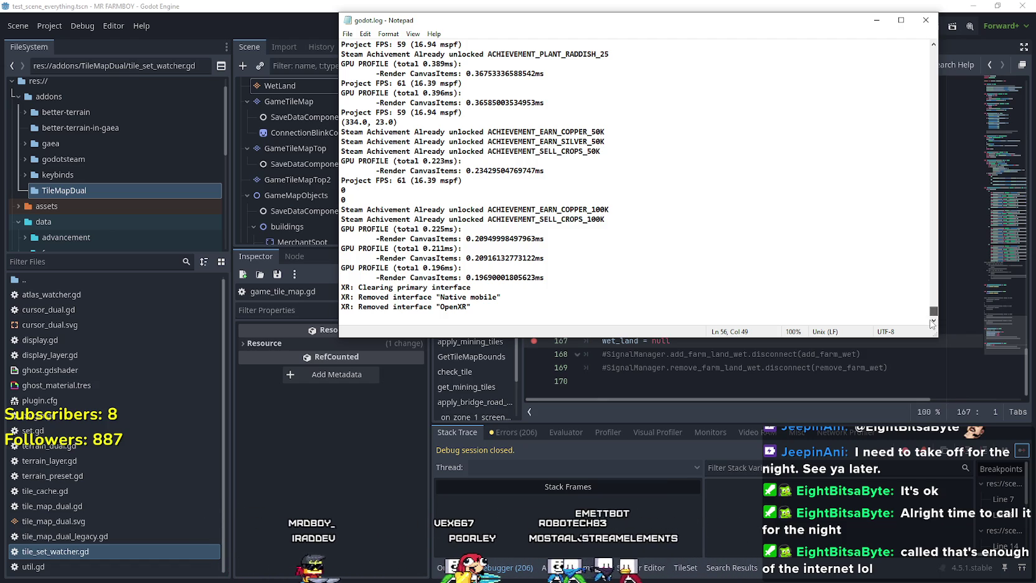
pyautogui.moveTo(933, 324)
pyautogui.mouseDown()
pyautogui.moveTo(933, 50)
pyautogui.moveTo(912, 294)
pyautogui.moveTo(936, 337)
pyautogui.mouseUp()
pyautogui.click(925, 18)
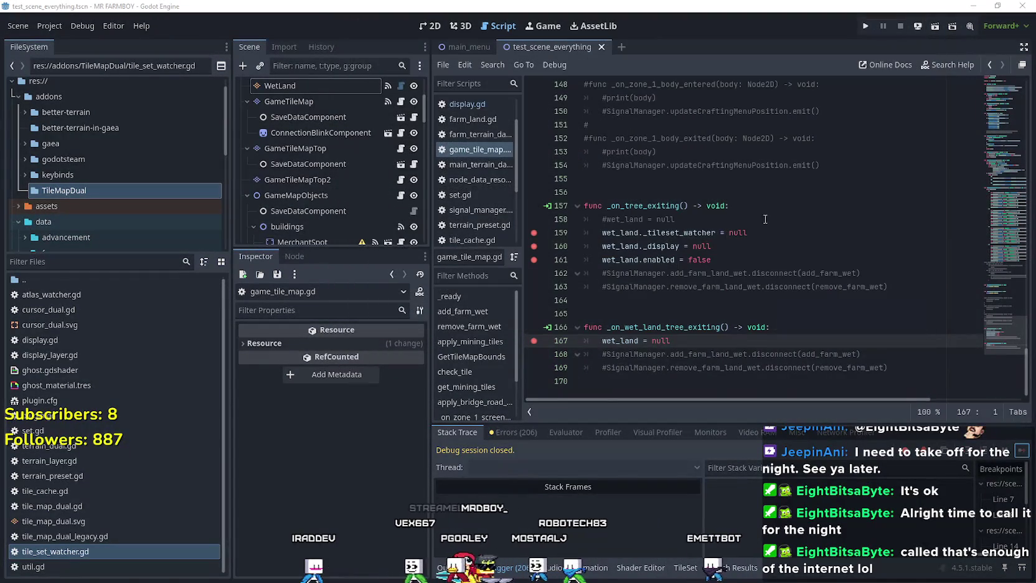
# Remove the breakpoints on lines 159, 160 and 161 of game_tile_map.gd
pyautogui.click(754, 232)
pyautogui.click(534, 233)
pyautogui.moveTo(534, 246); pyautogui.dragTo(534, 260)
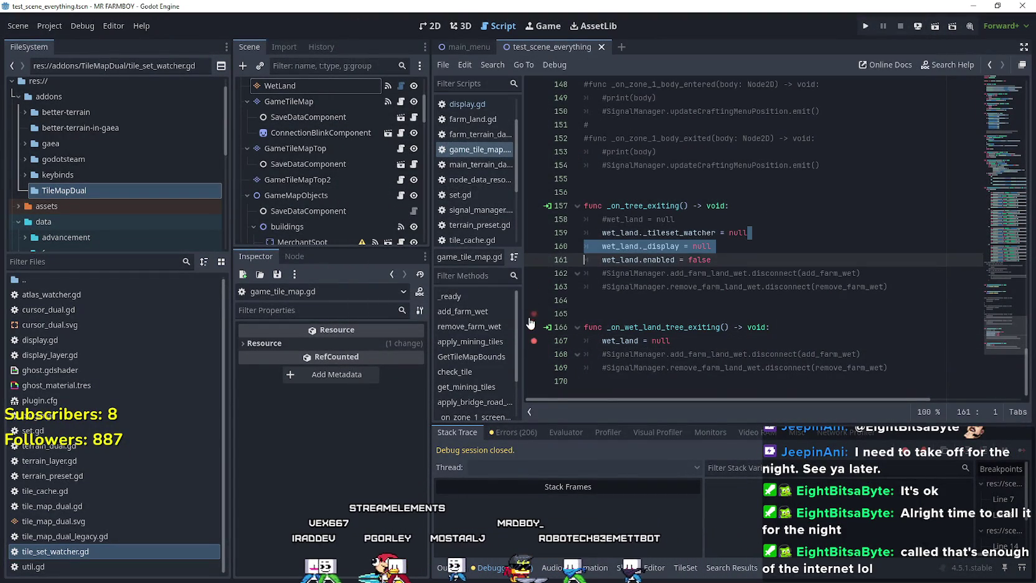
pyautogui.keyDown('shift'); pyautogui.click(533, 346); pyautogui.keyUp('shift')
pyautogui.press('End')
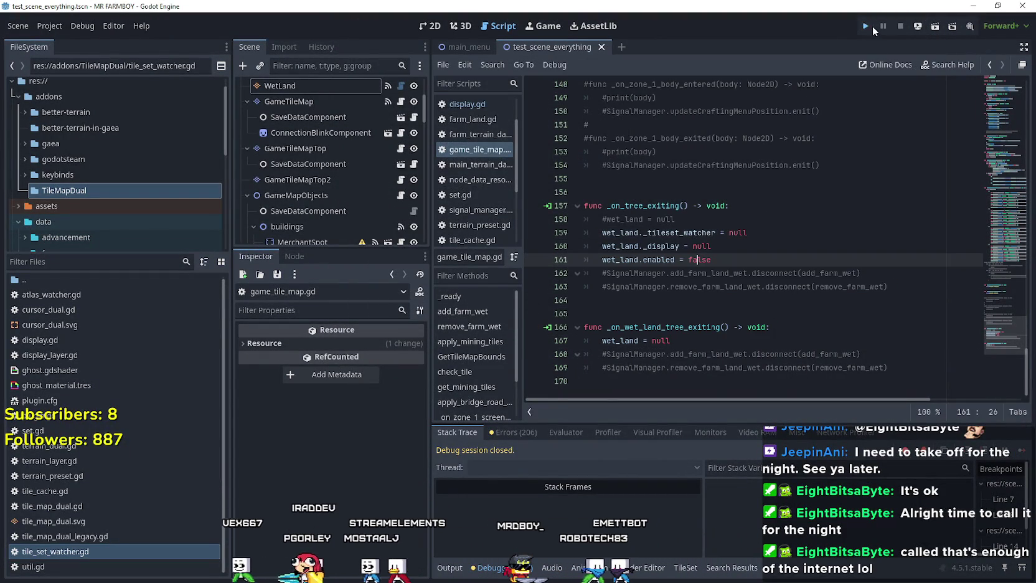
# Run the project, dismiss the log window and load the Save 2 game
pyautogui.click(867, 26)
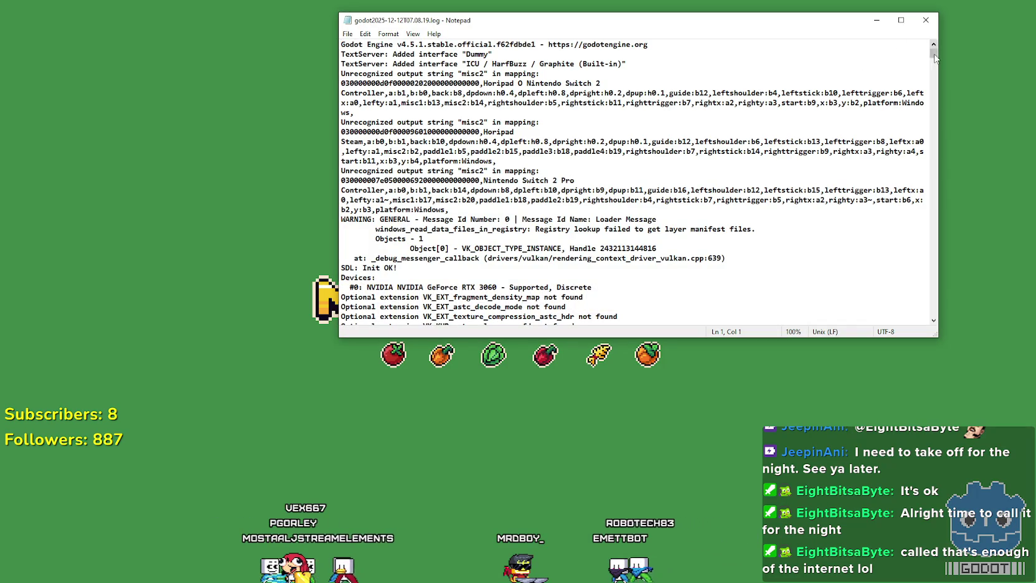
pyautogui.moveTo(933, 53)
pyautogui.mouseDown()
pyautogui.moveTo(934, 281)
pyautogui.moveTo(913, 329)
pyautogui.mouseUp()
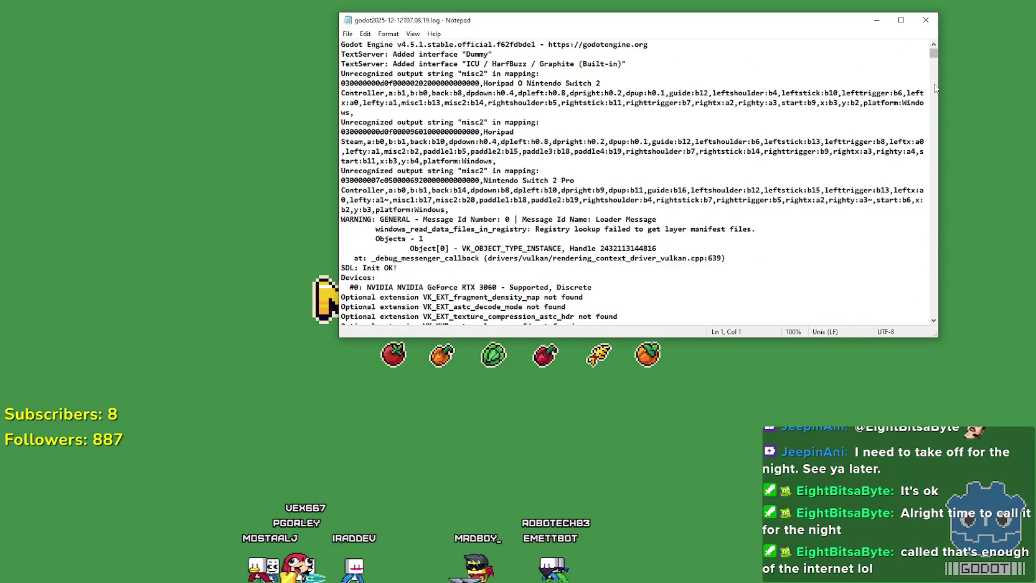
pyautogui.moveTo(933, 56); pyautogui.dragTo(924, 322)
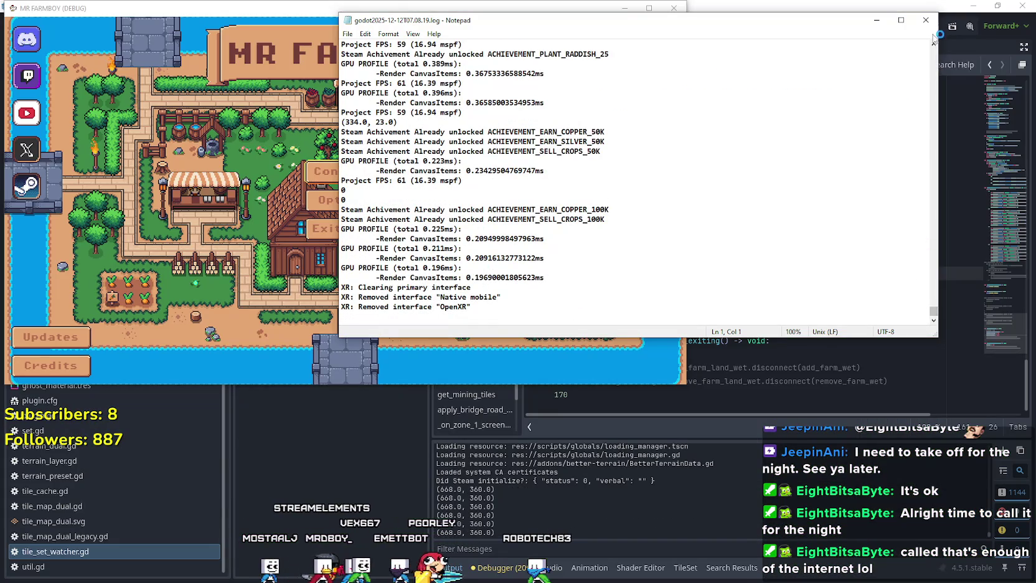
pyautogui.click(926, 20)
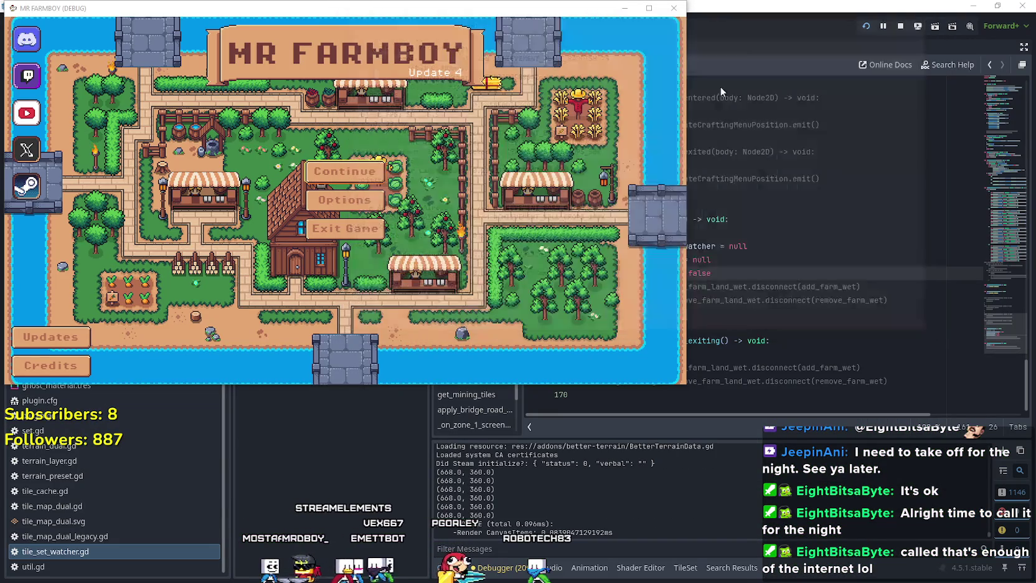
pyautogui.click(345, 181)
pyautogui.click(304, 196)
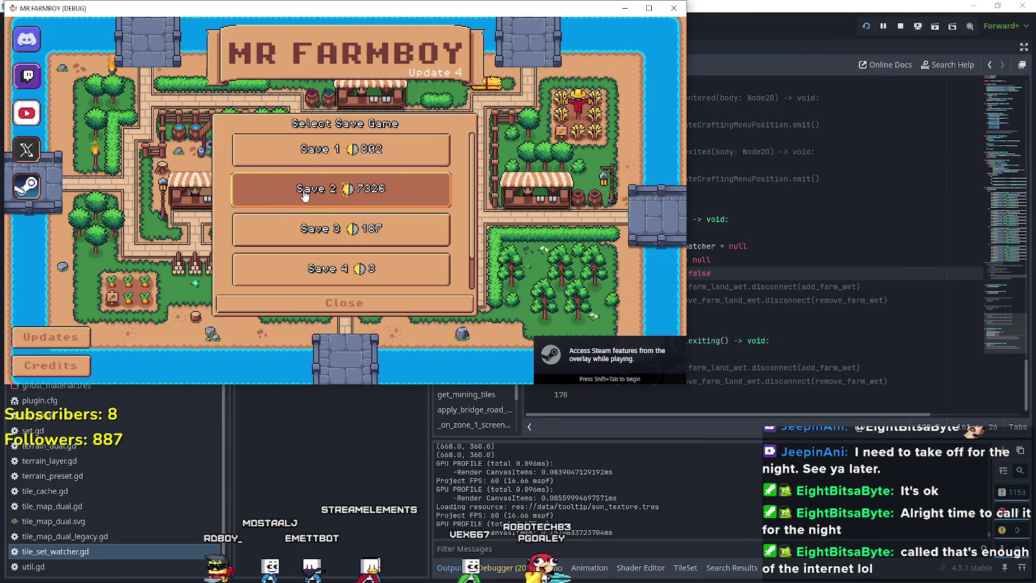
pyautogui.click(300, 195)
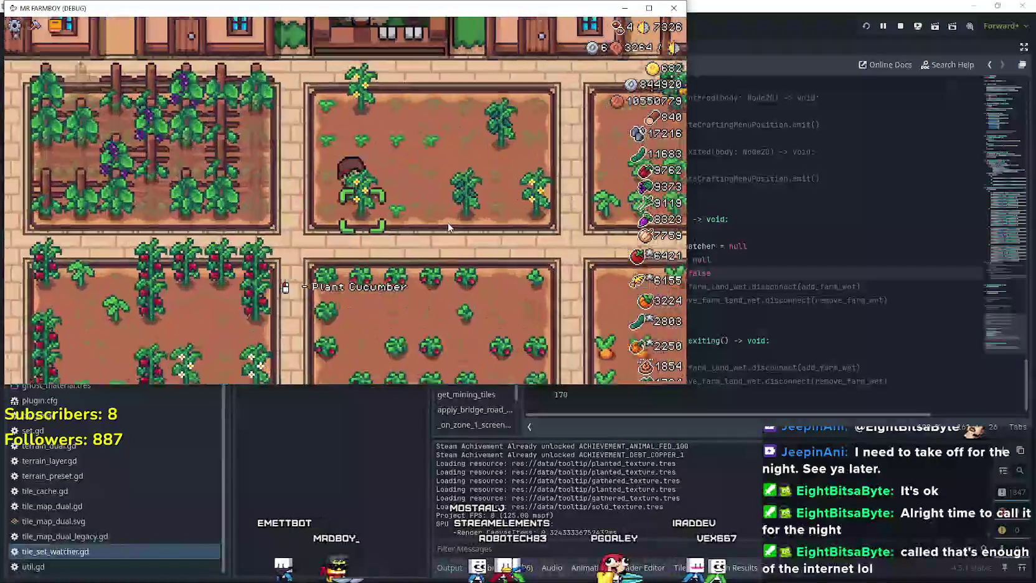
# Water and harvest cucumbers, then walk through the carrot and radish plots to water tomatoes
pyautogui.click(450, 227)
pyautogui.click(450, 228)
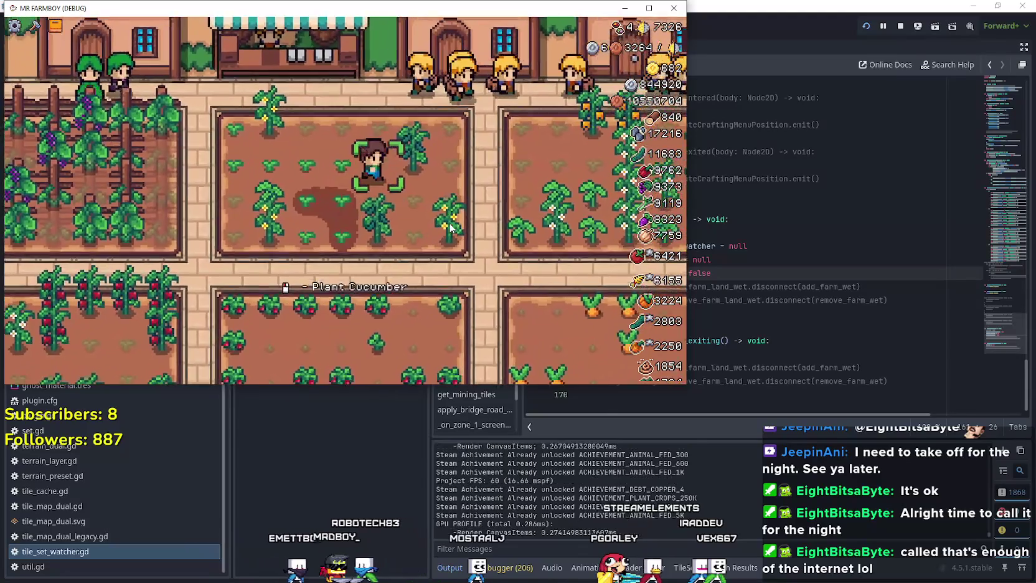
pyautogui.click(450, 227)
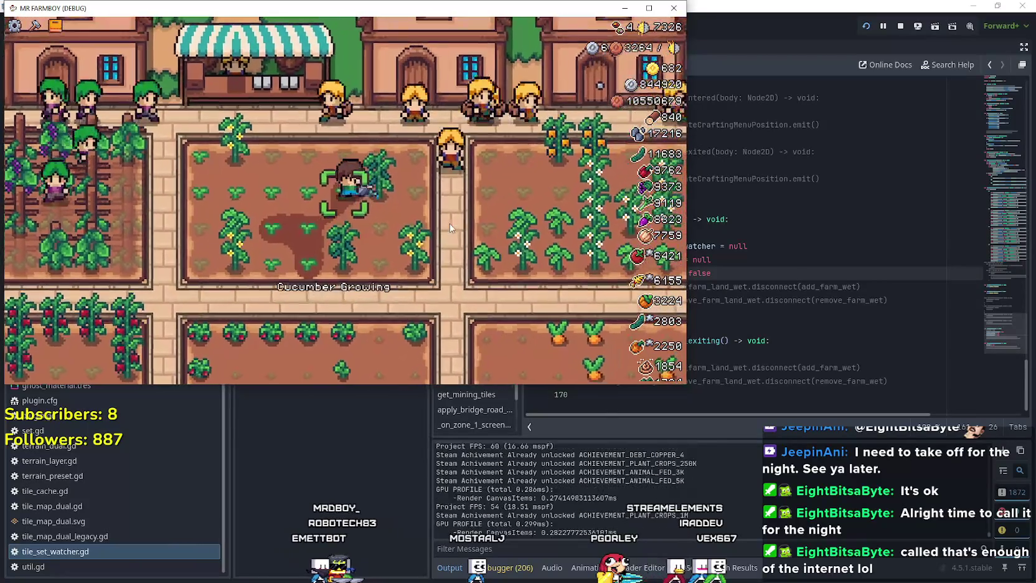
pyautogui.click(450, 227)
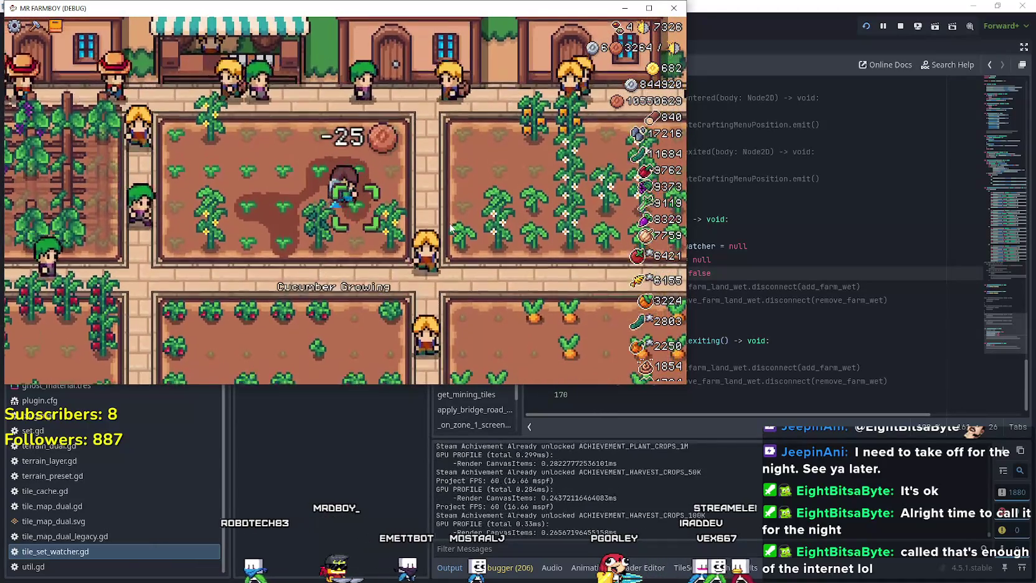
pyautogui.press('d')
pyautogui.press('s')
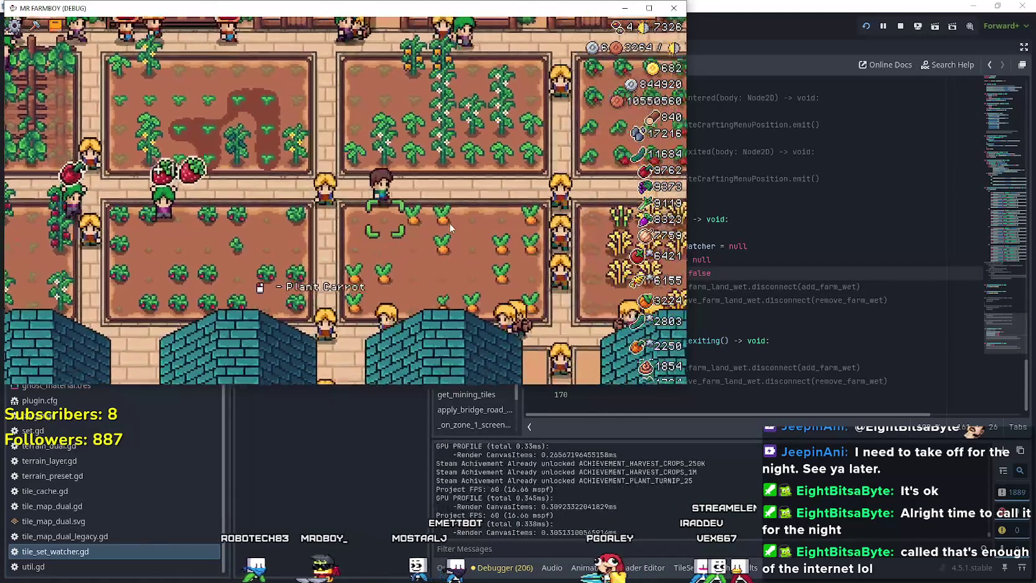
pyautogui.press('d')
pyautogui.press('w')
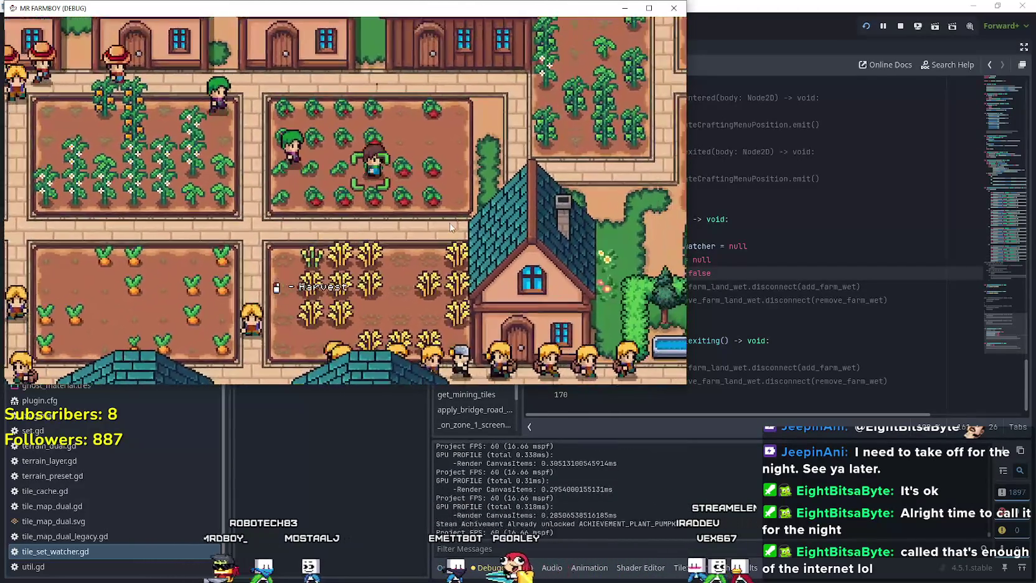
pyautogui.press('d')
pyautogui.press('w')
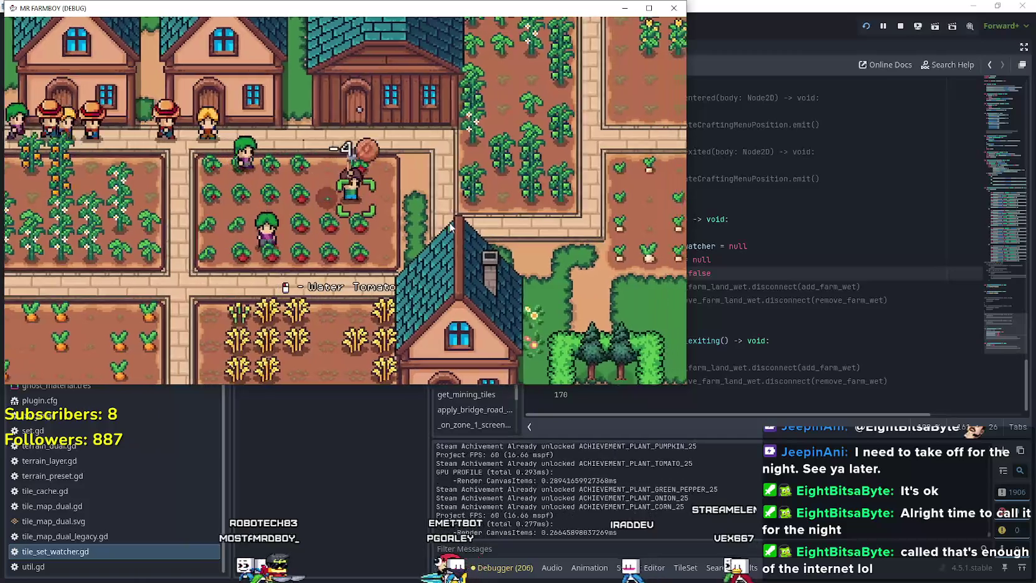
pyautogui.press('d')
pyautogui.press('s')
pyautogui.press('space')
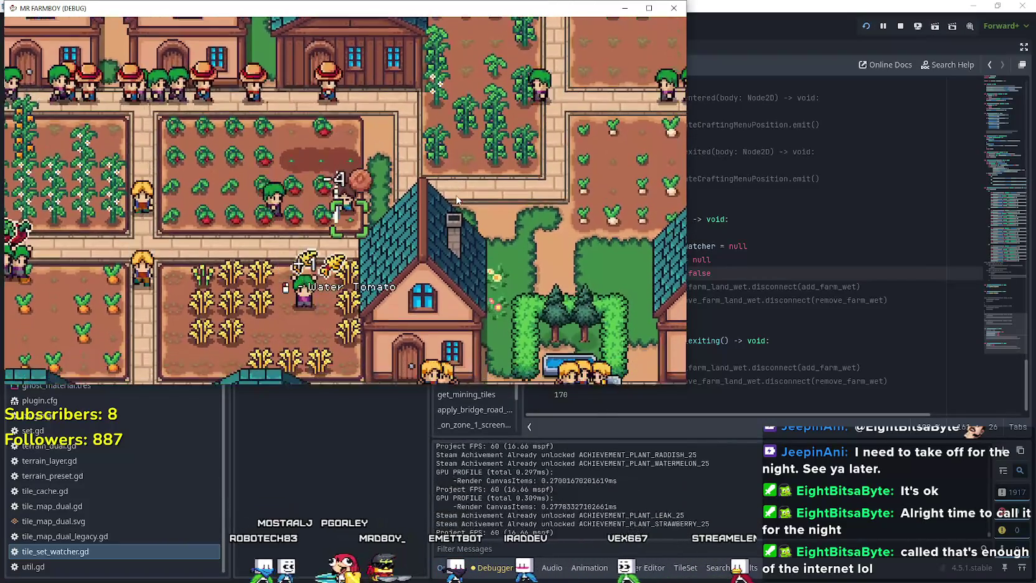
# Water carrots, harvest carrots and pumpkins, water the sprout plot, then quit the game
pyautogui.press('s')
pyautogui.press('a')
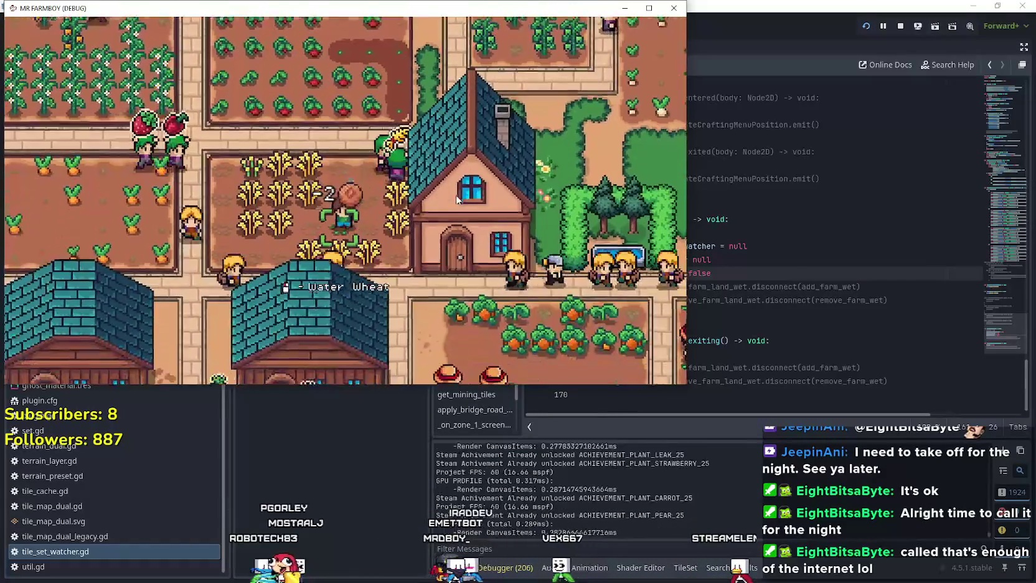
pyautogui.press('a')
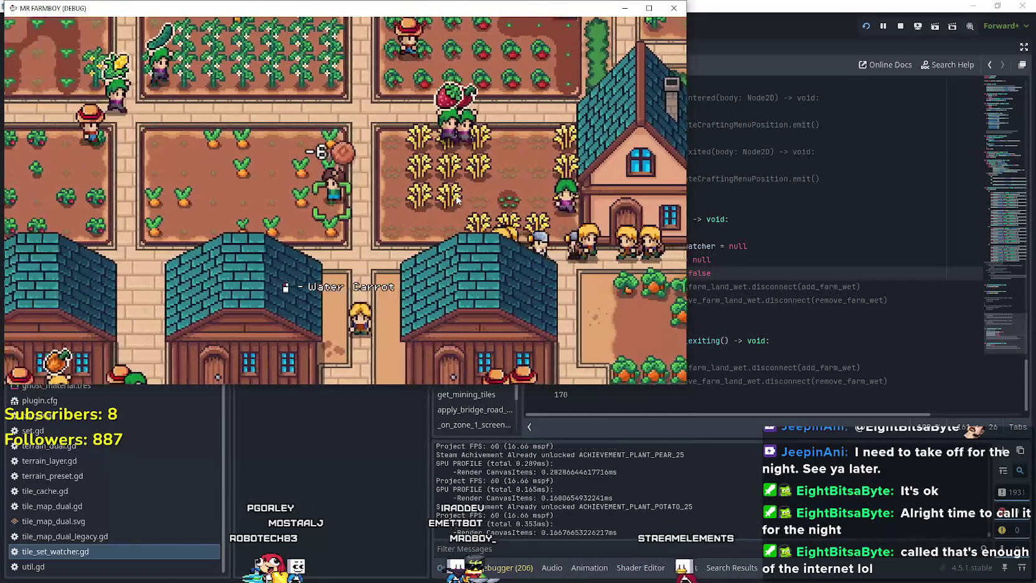
pyautogui.press('space')
pyautogui.press('a')
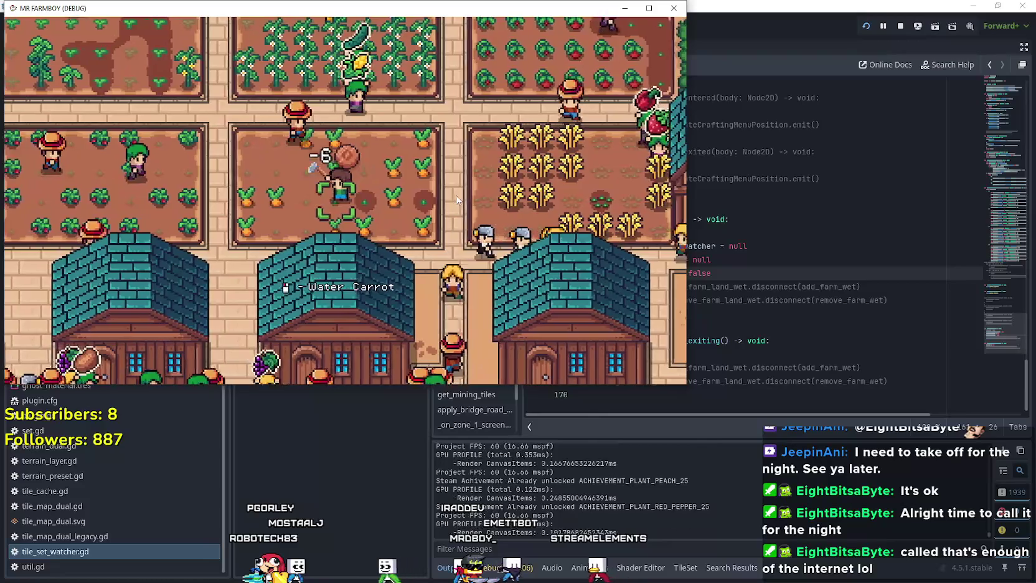
pyautogui.press('s')
pyautogui.press('d')
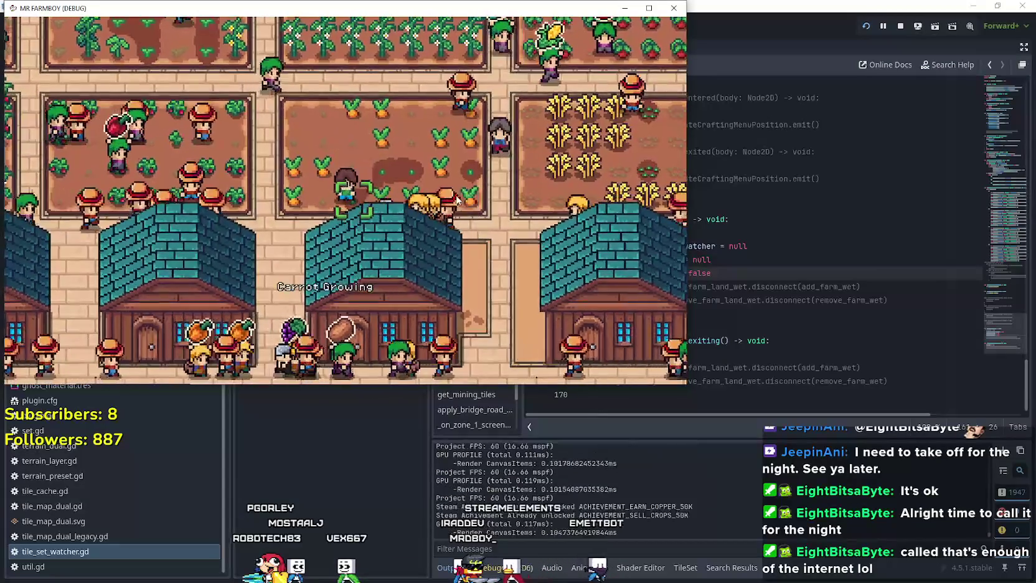
pyautogui.press('d')
pyautogui.press('s')
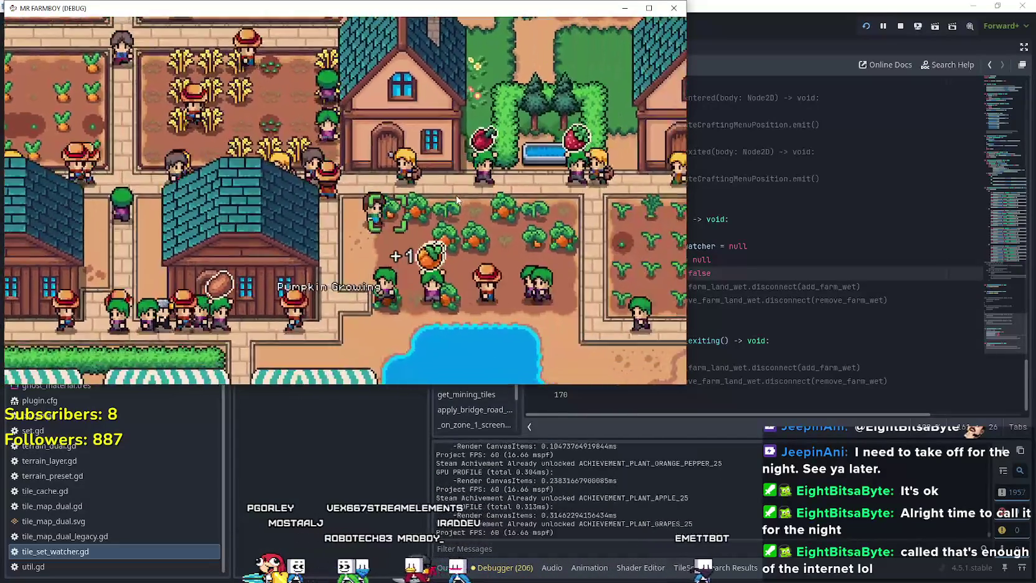
pyautogui.press('d')
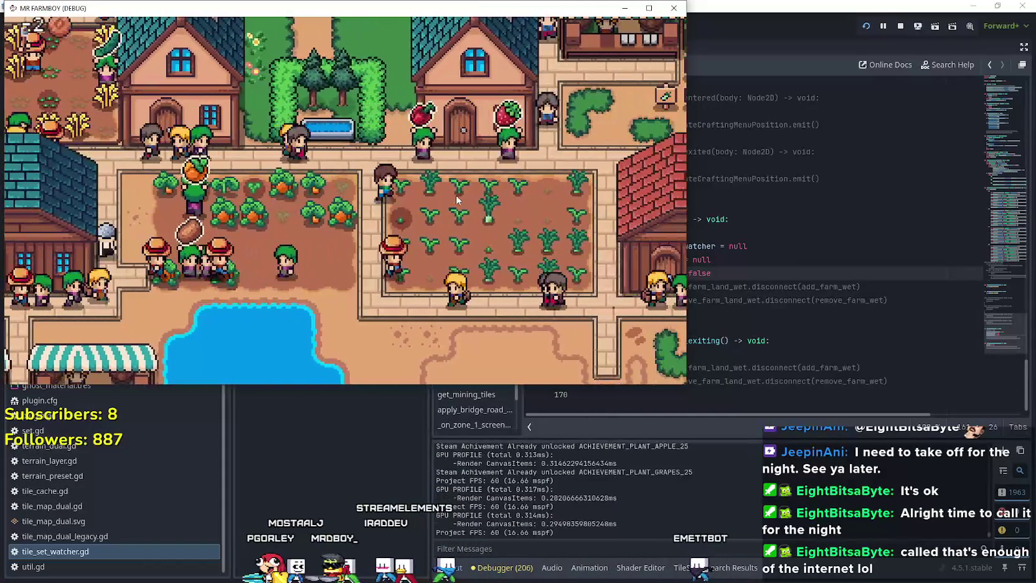
pyautogui.press('d')
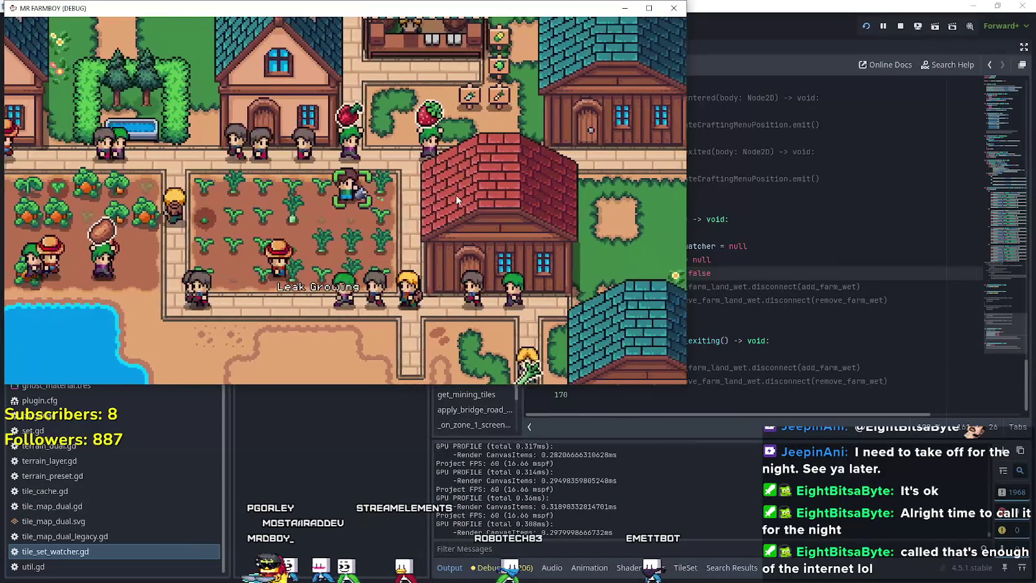
pyautogui.press('s')
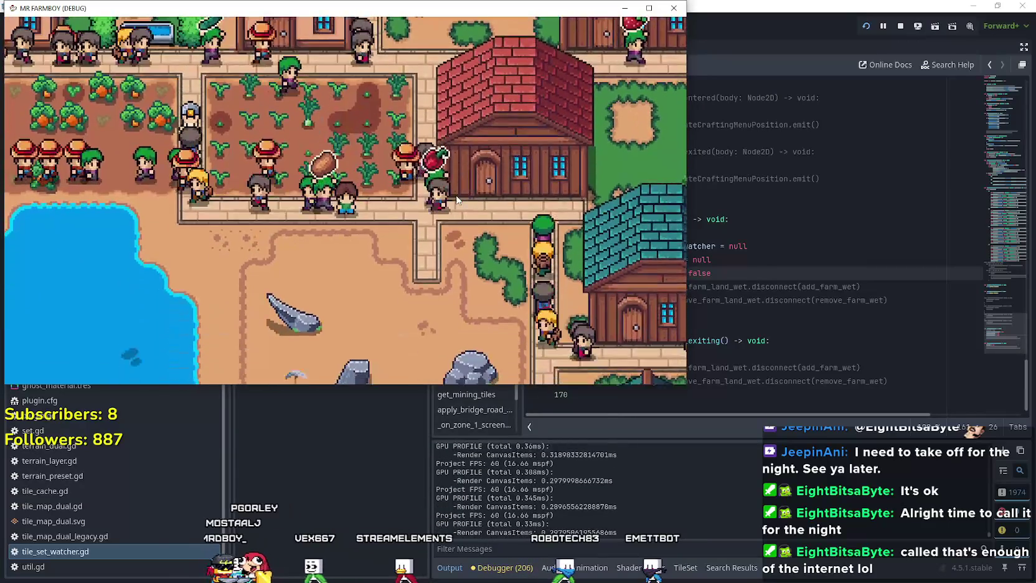
pyautogui.press('s')
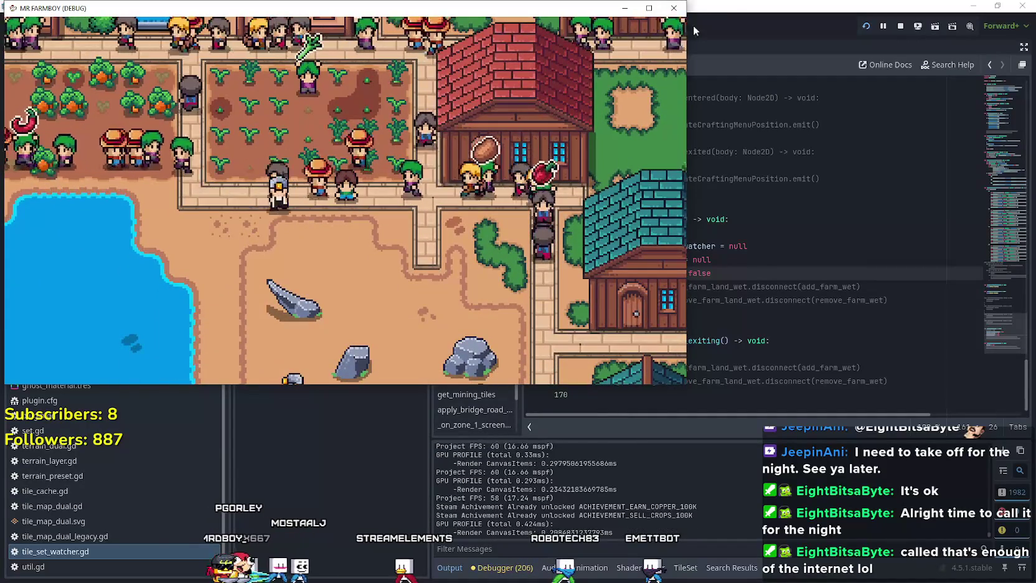
pyautogui.click(674, 7)
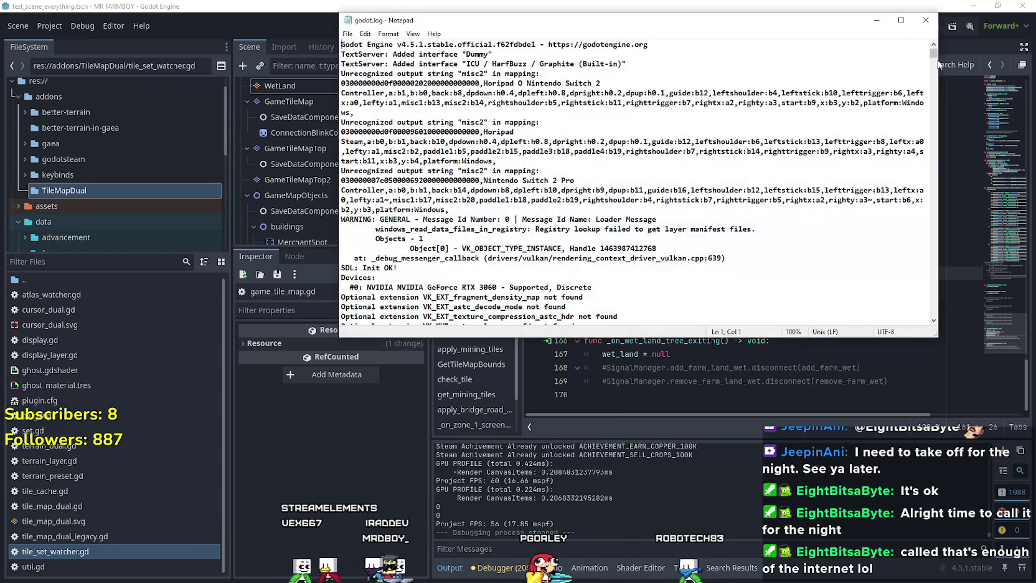
pyautogui.moveTo(934, 55); pyautogui.dragTo(933, 325)
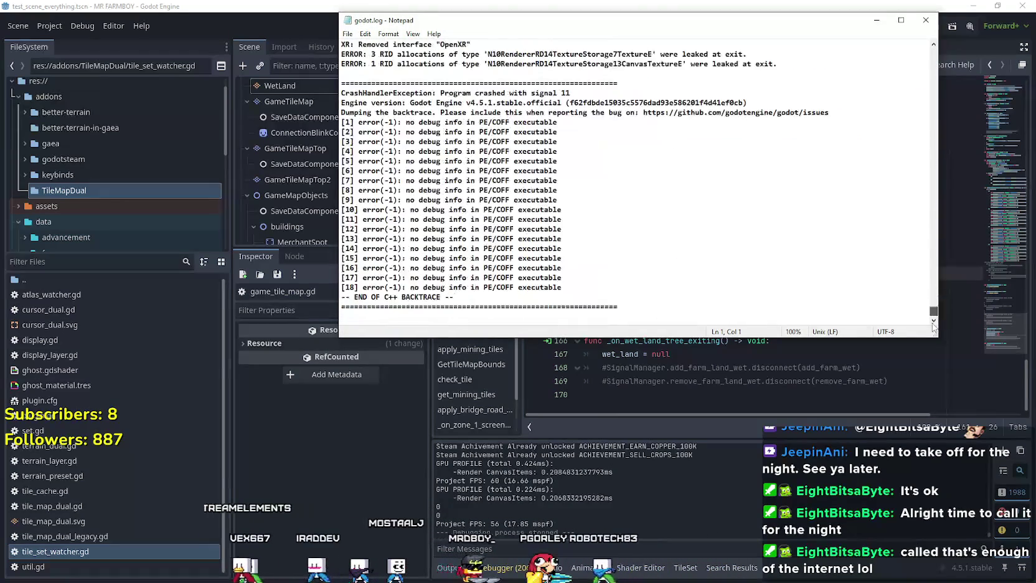
pyautogui.scroll(2, 716, 240)
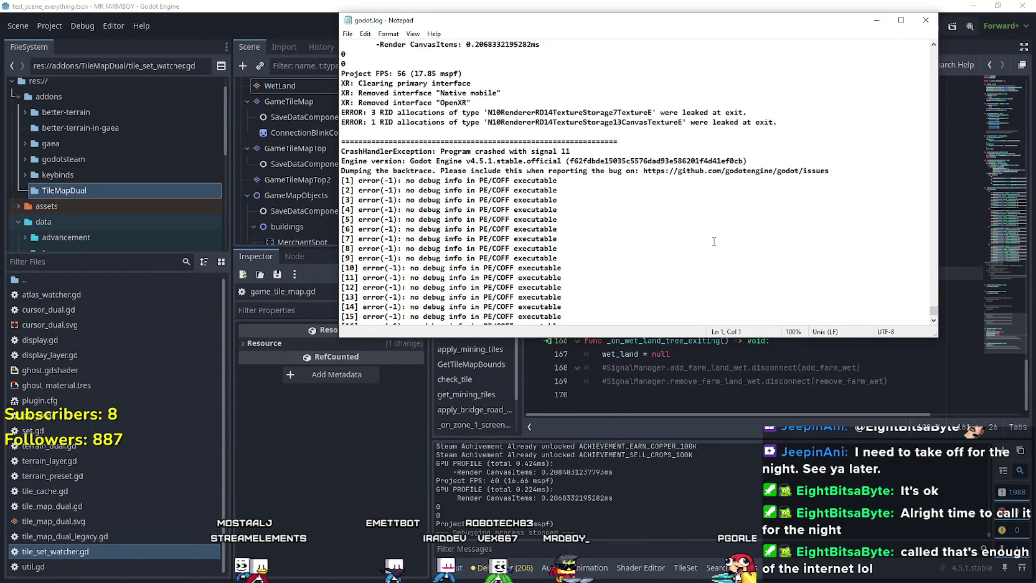
pyautogui.scroll(3, 717, 240)
pyautogui.scroll(-5, 716, 236)
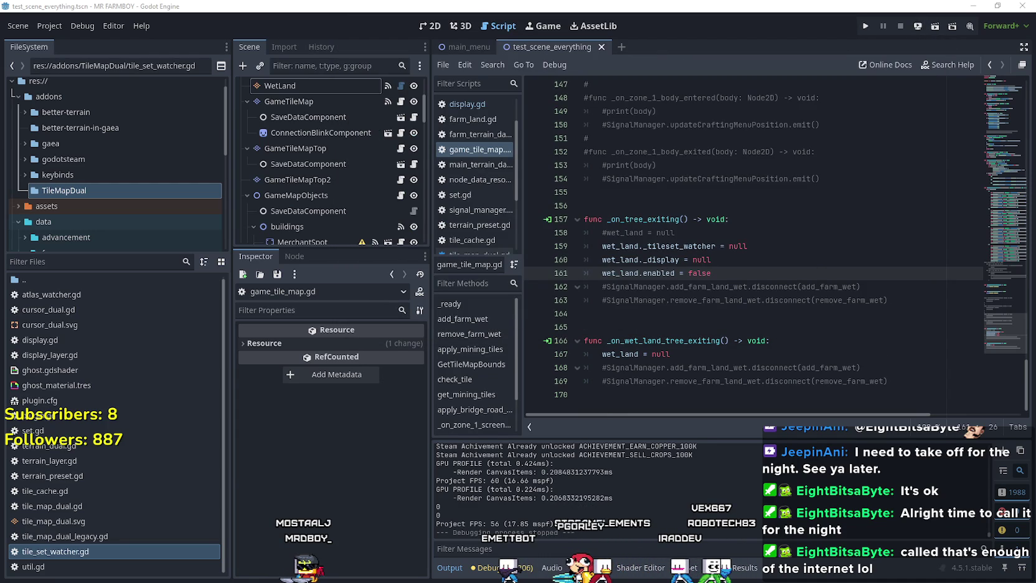
# Inspect the WetLand and GameTileMap nodes in the Scene dock
pyautogui.click(593, 205)
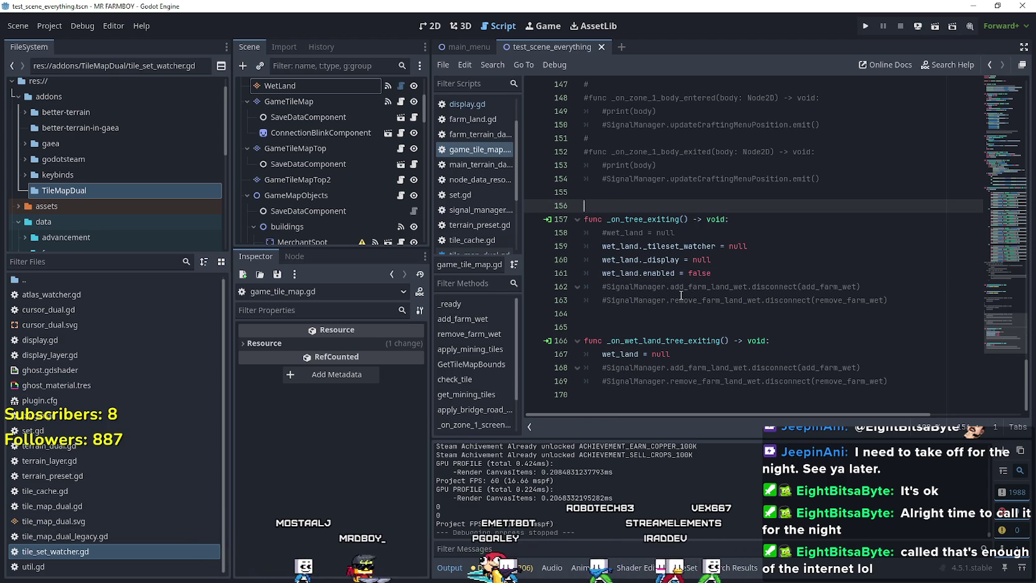
pyautogui.click(330, 85)
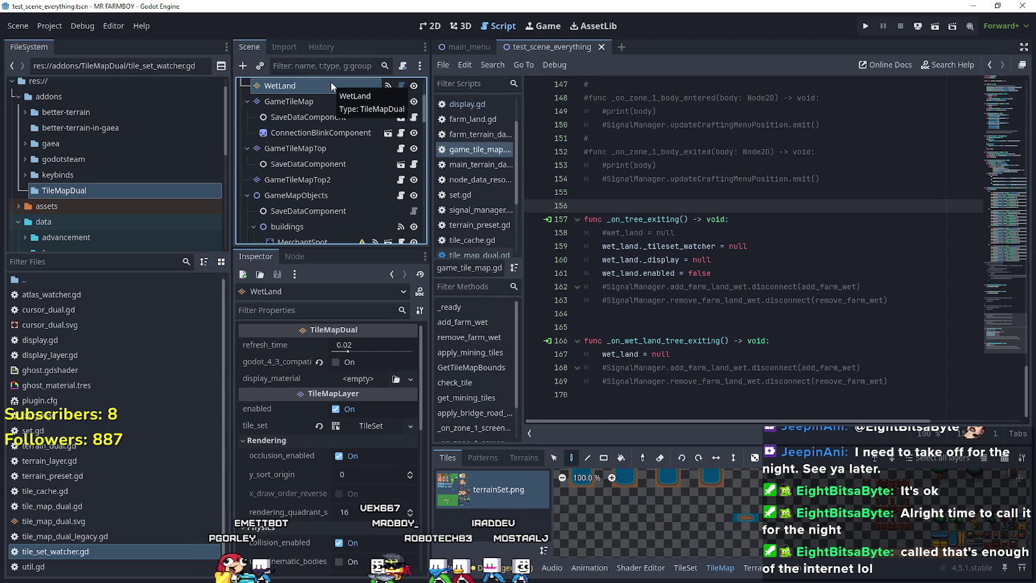
pyautogui.scroll(-2, 379, 415)
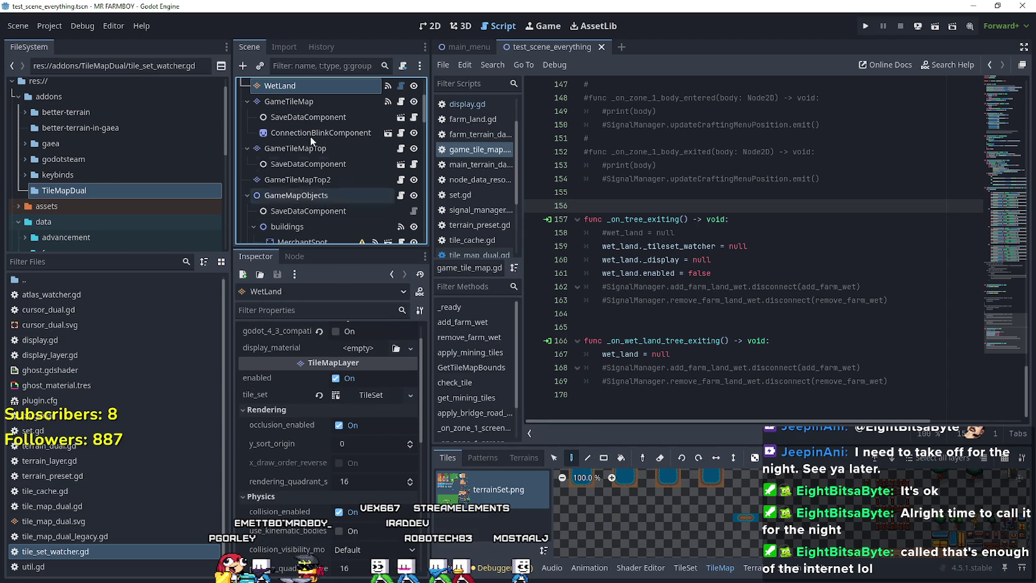
pyautogui.scroll(-3, 360, 416)
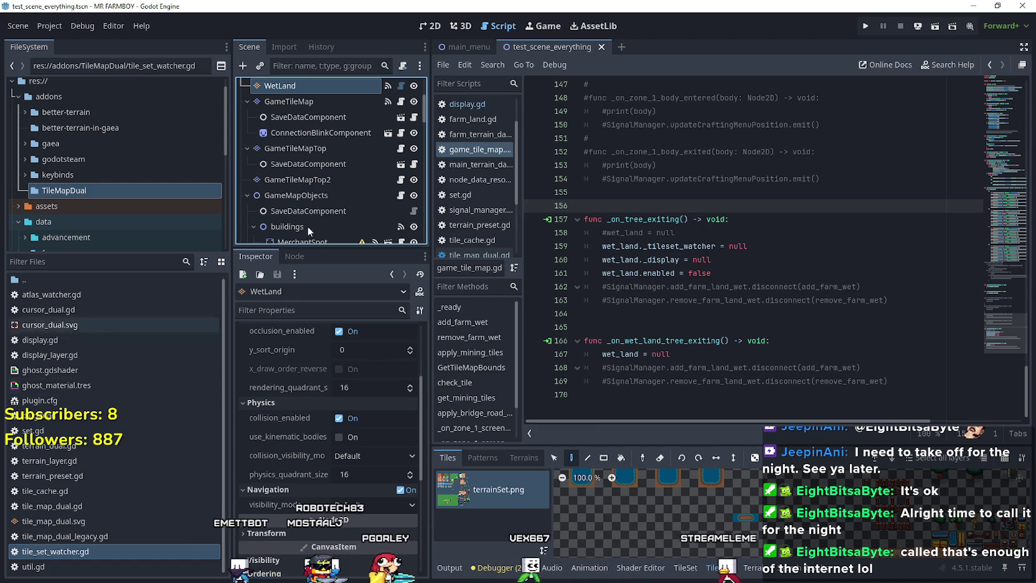
pyautogui.scroll(2, 350, 207)
pyautogui.scroll(4, 350, 207)
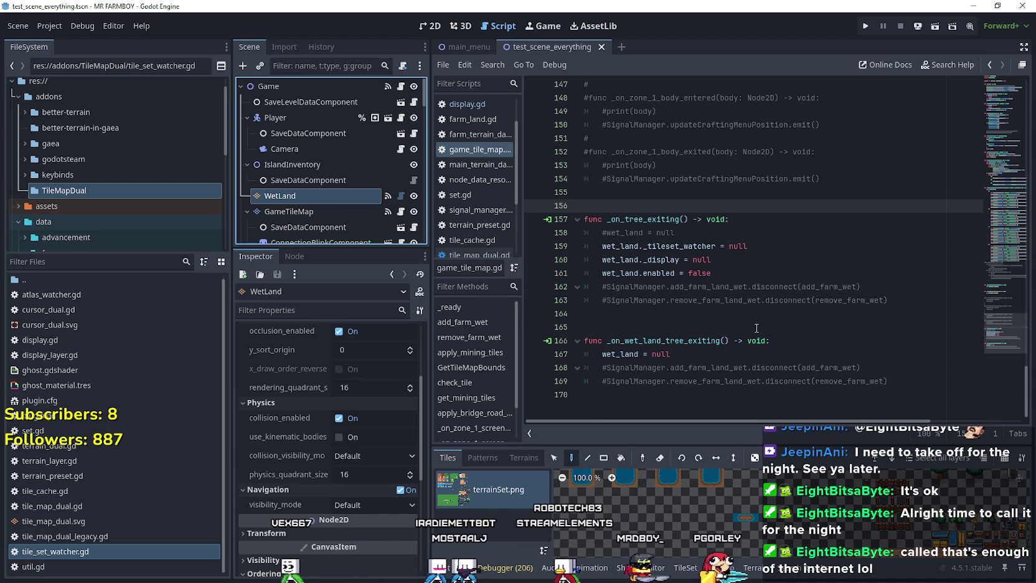
pyautogui.scroll(-2, 271, 174)
pyautogui.click(271, 174)
pyautogui.scroll(-6, 271, 174)
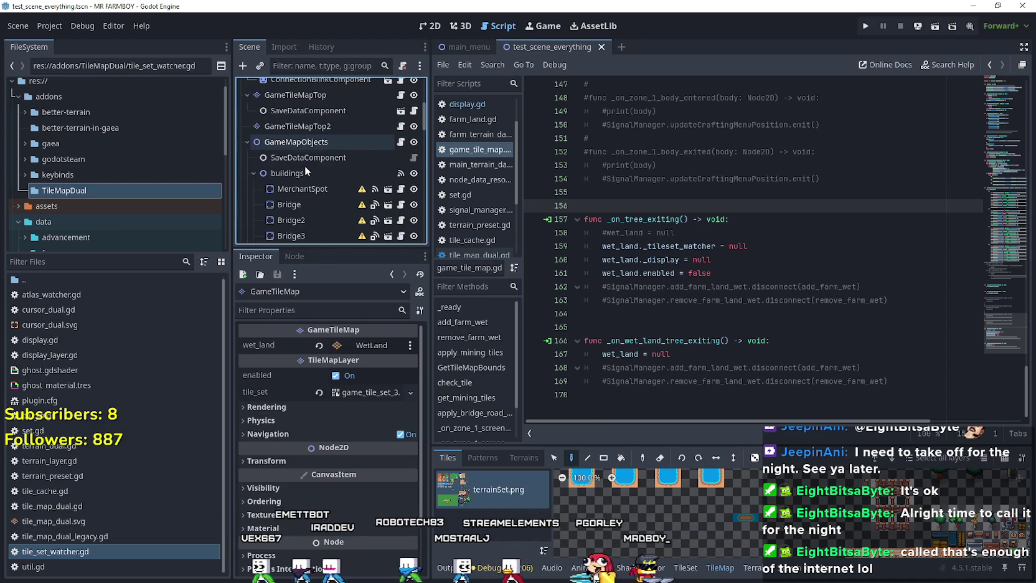
# Collapse the scene tree branches and drag WetLand between GameTileMap and GameTileMapTop
pyautogui.click(252, 113)
pyautogui.click(253, 143)
pyautogui.click(247, 190)
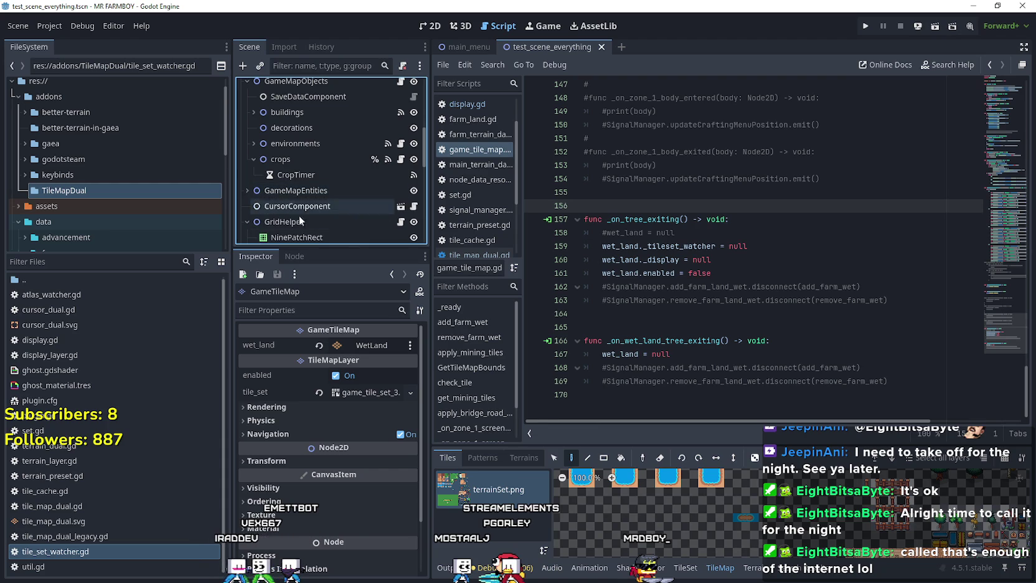
pyautogui.scroll(-2, 246, 186)
pyautogui.click(247, 180)
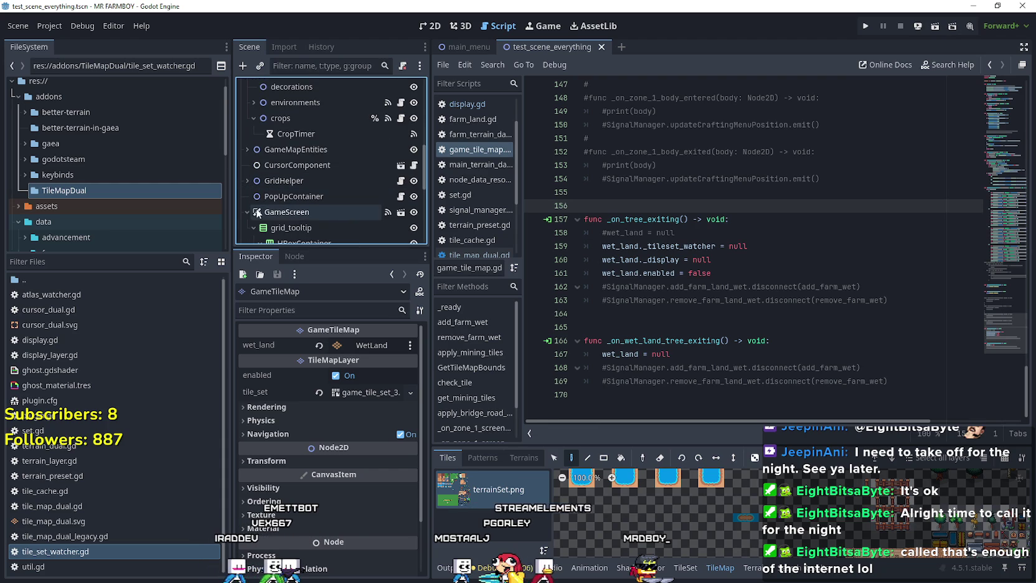
pyautogui.click(248, 227)
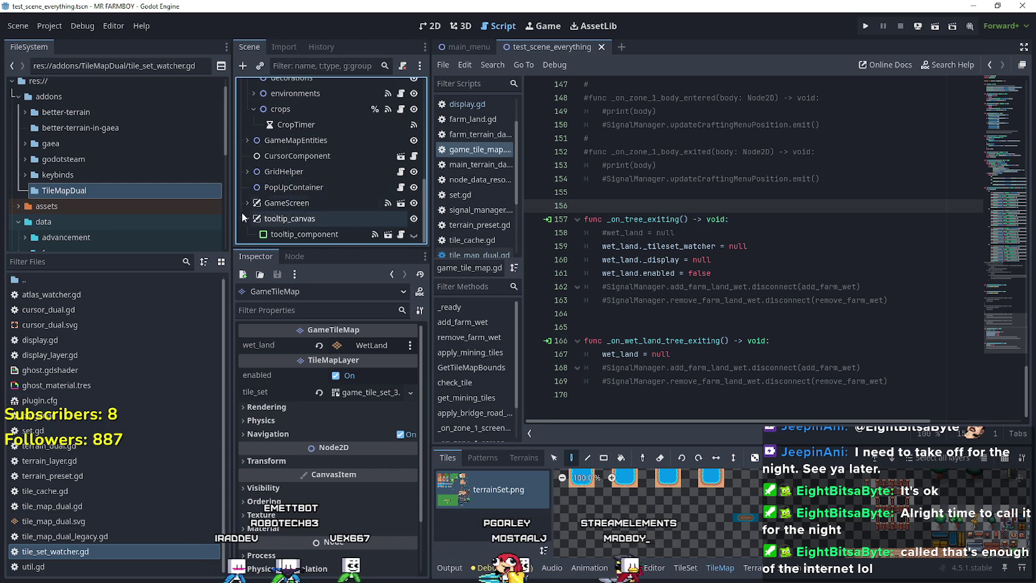
pyautogui.scroll(5, 279, 225)
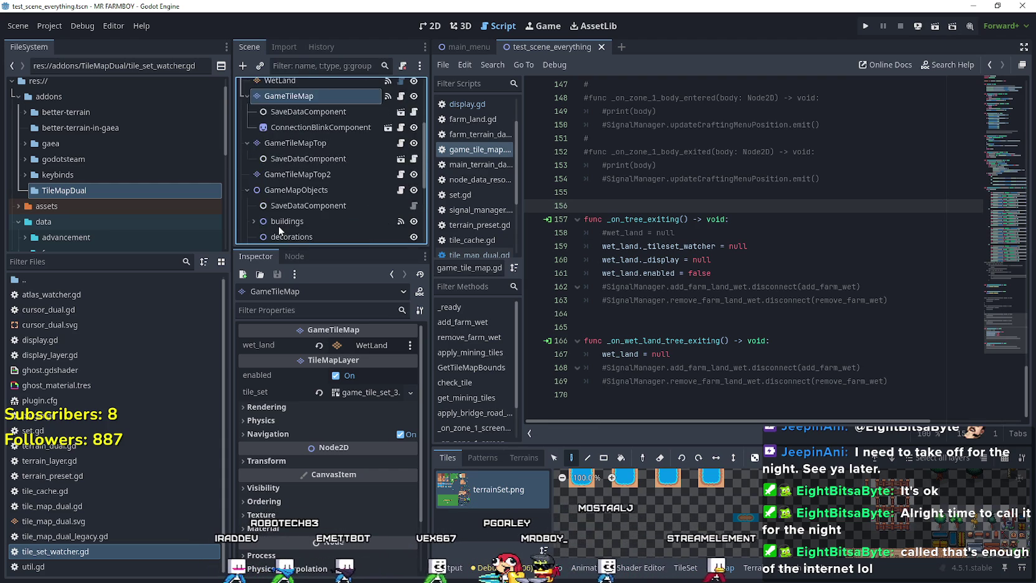
pyautogui.click(278, 142)
pyautogui.click(247, 157)
pyautogui.moveTo(269, 226); pyautogui.dragTo(265, 169)
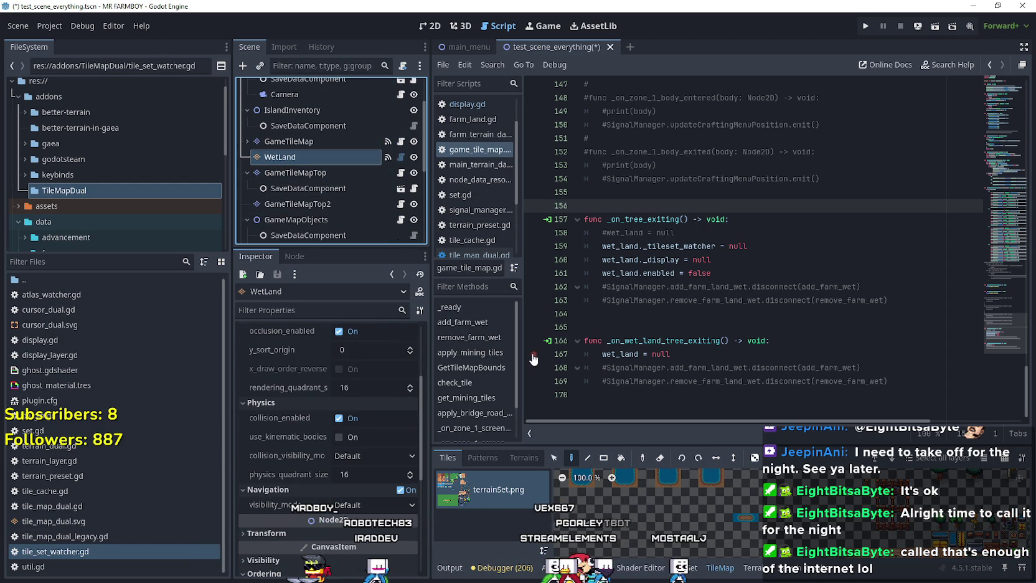
pyautogui.click(685, 354)
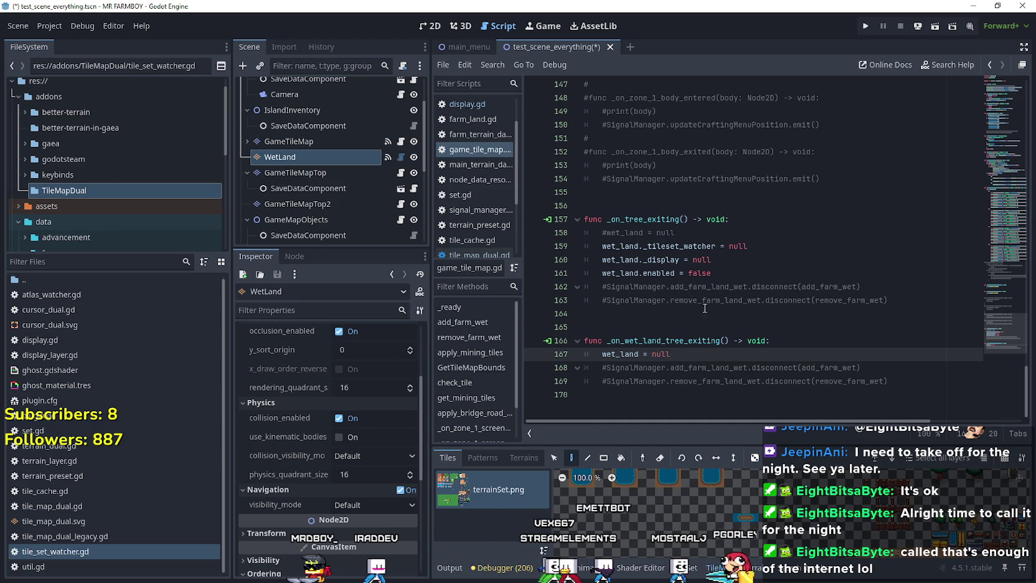
pyautogui.moveTo(723, 274)
pyautogui.mouseDown()
pyautogui.moveTo(566, 250)
pyautogui.moveTo(583, 272)
pyautogui.moveTo(565, 254)
pyautogui.mouseUp()
pyautogui.hotkey('ctrl', 'c')
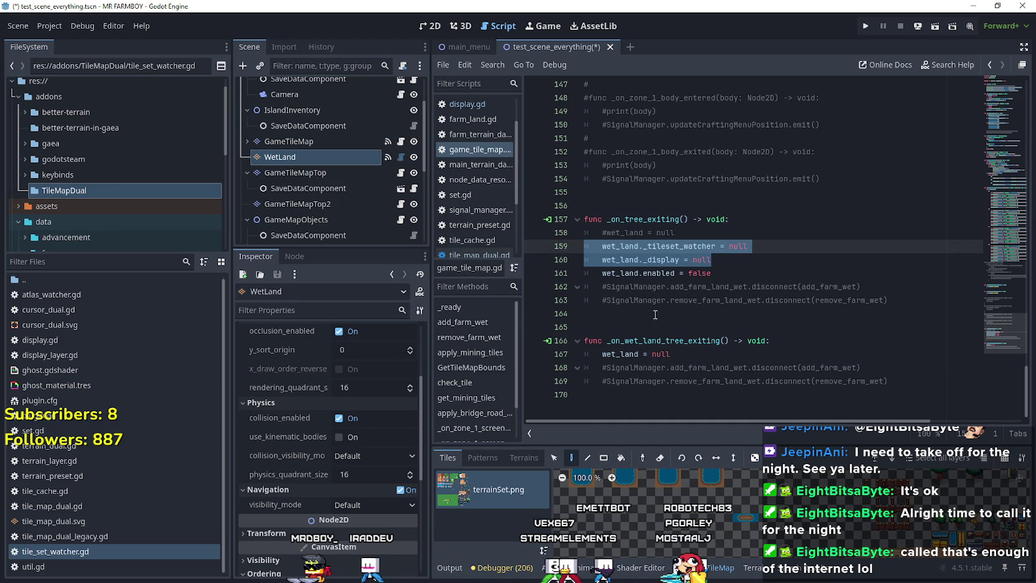
# Paste the watcher and display null lines above wet_land = null in _on_wet_land_tree_exiting and save
pyautogui.click(655, 353)
pyautogui.hotkey('ctrl', 'shift', 'Return')
pyautogui.hotkey('ctrl', 'v')
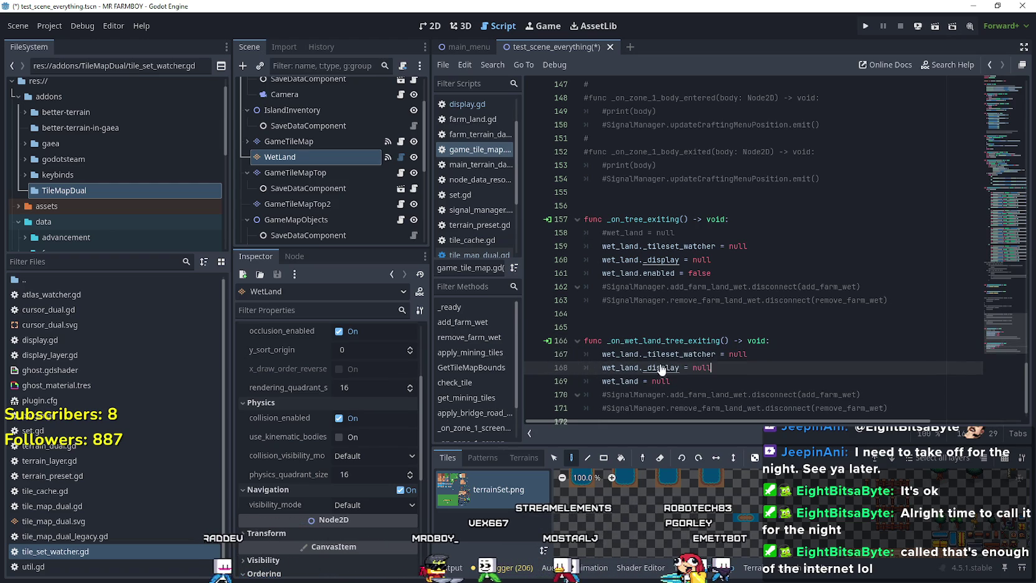
pyautogui.hotkey('ctrl', 's')
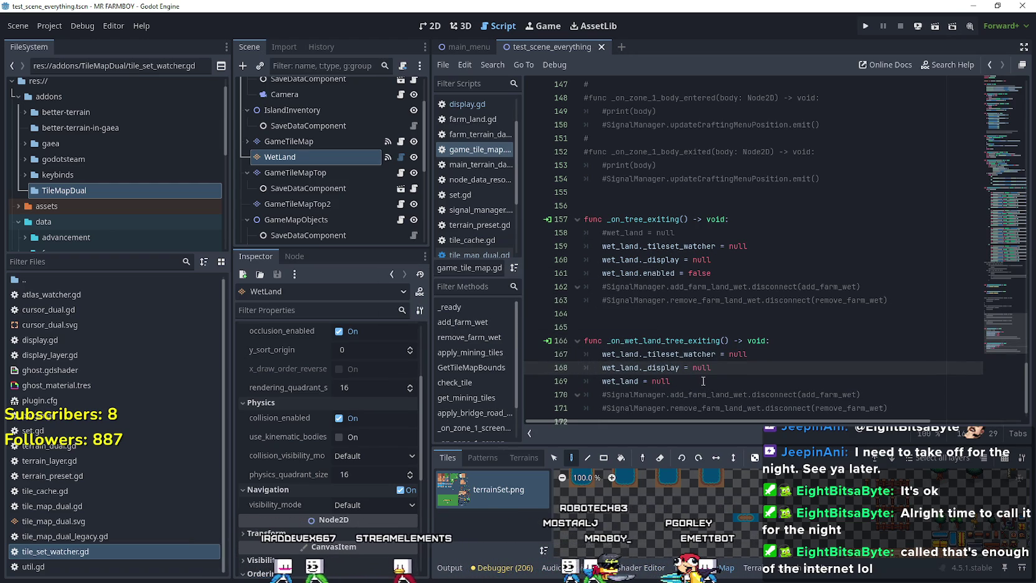
# Add wet_land.queue_free() after line 168 of the wet-land exit handler and save
pyautogui.press('Up')
pyautogui.press('Down')
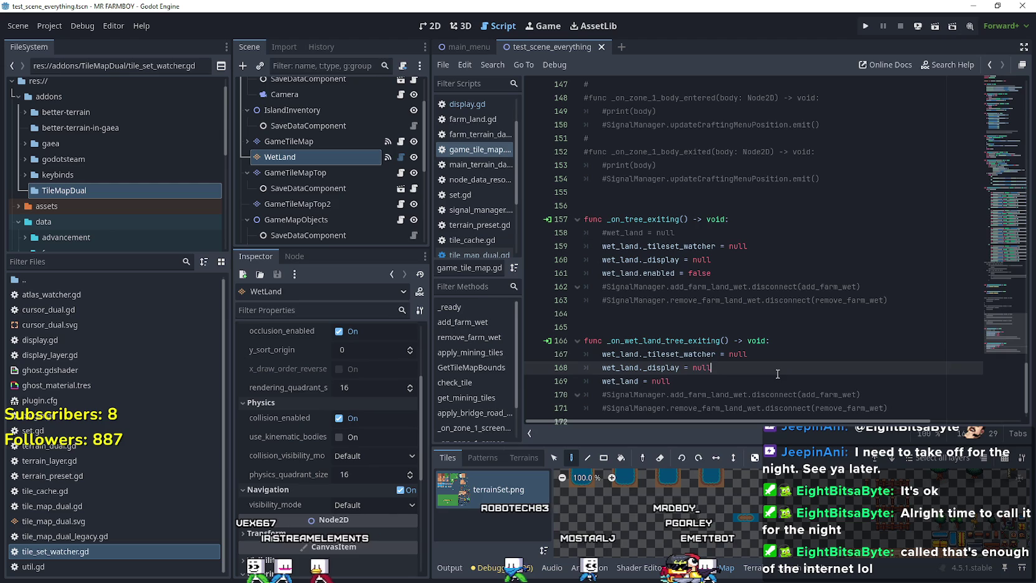
pyautogui.click(741, 393)
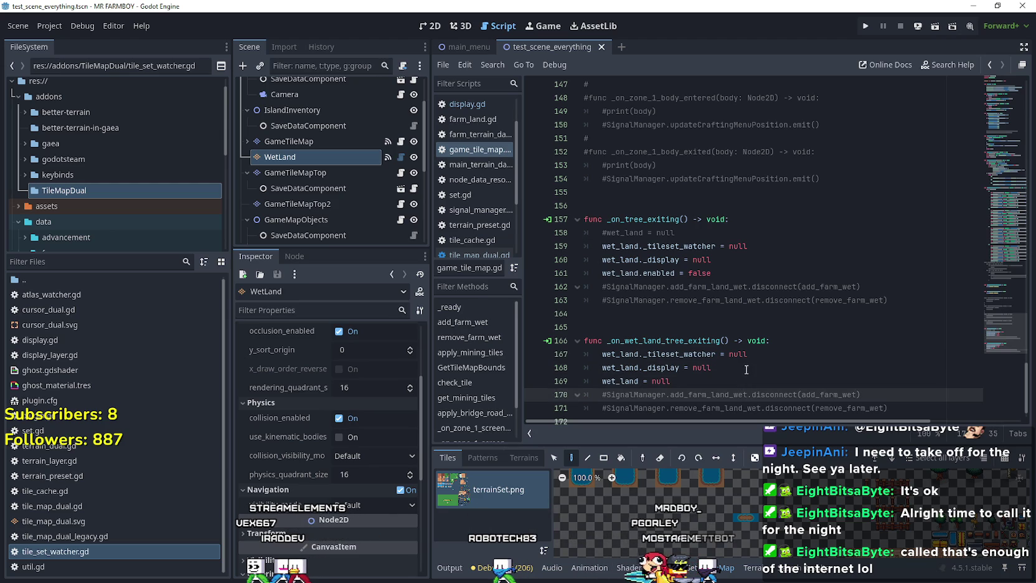
pyautogui.click(746, 370)
pyautogui.press('Return')
pyautogui.write('we')
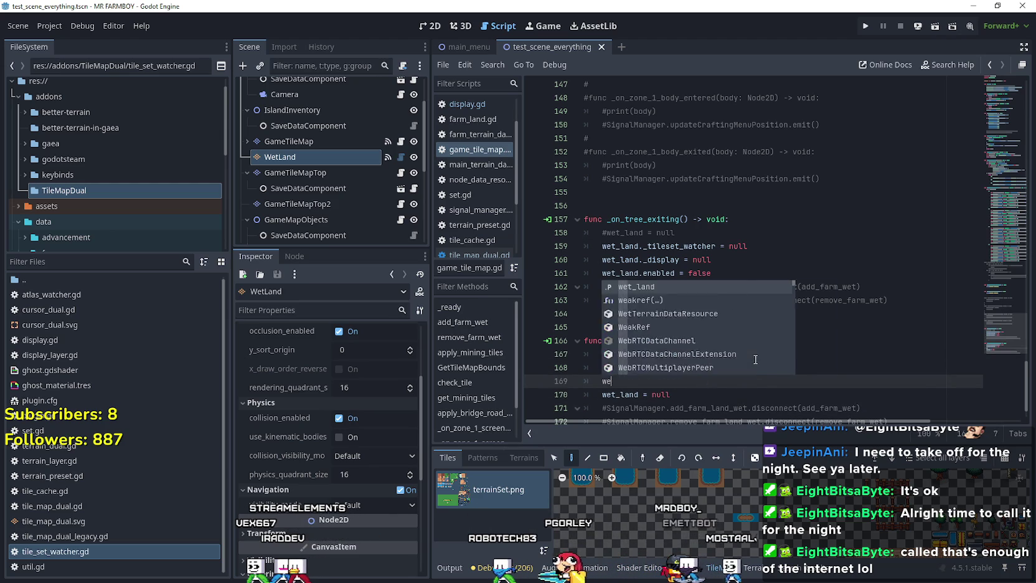
pyautogui.write('t-l')
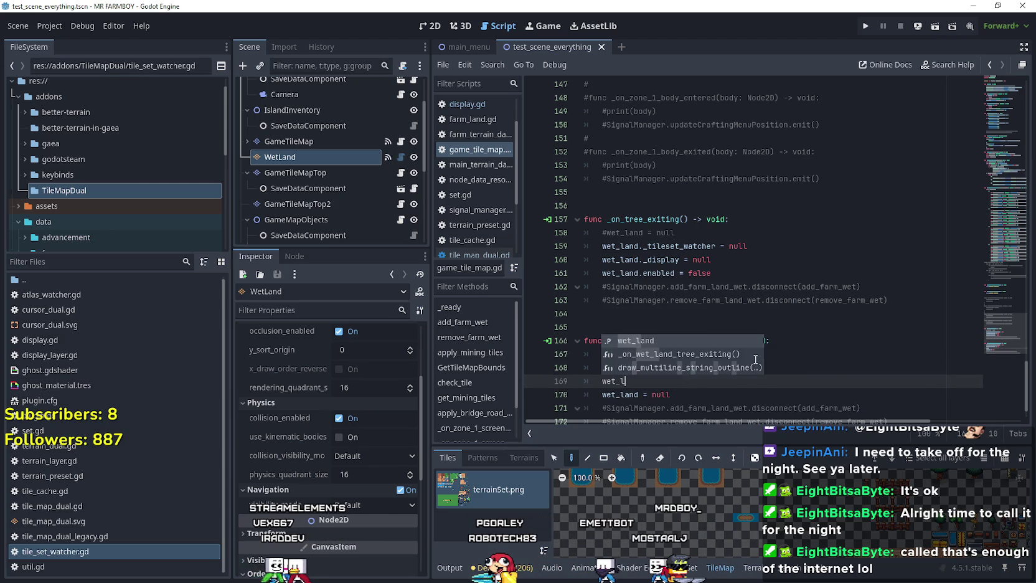
pyautogui.write('and.queu')
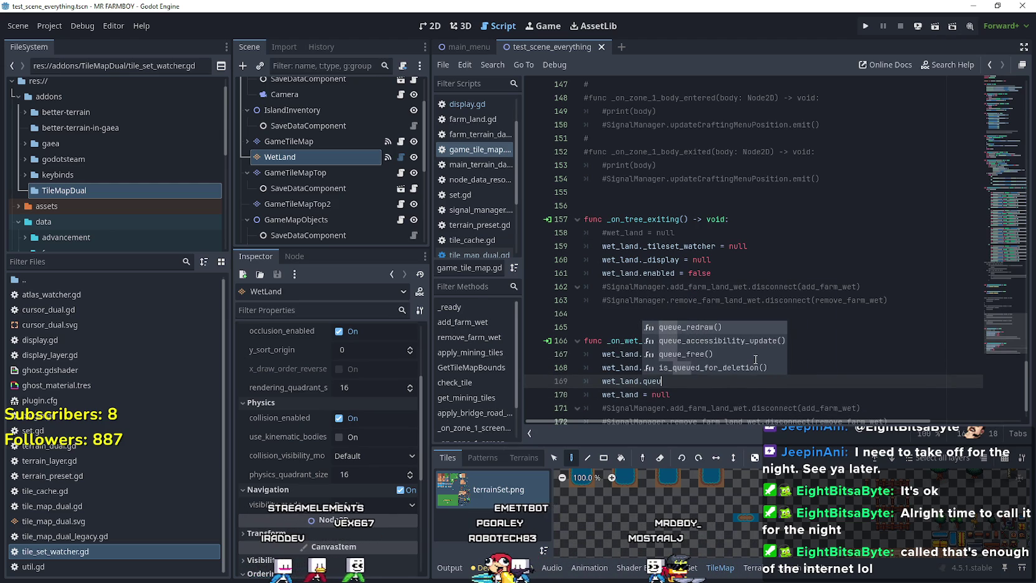
pyautogui.write('e_f')
pyautogui.press('Return')
pyautogui.hotkey('ctrl', 's')
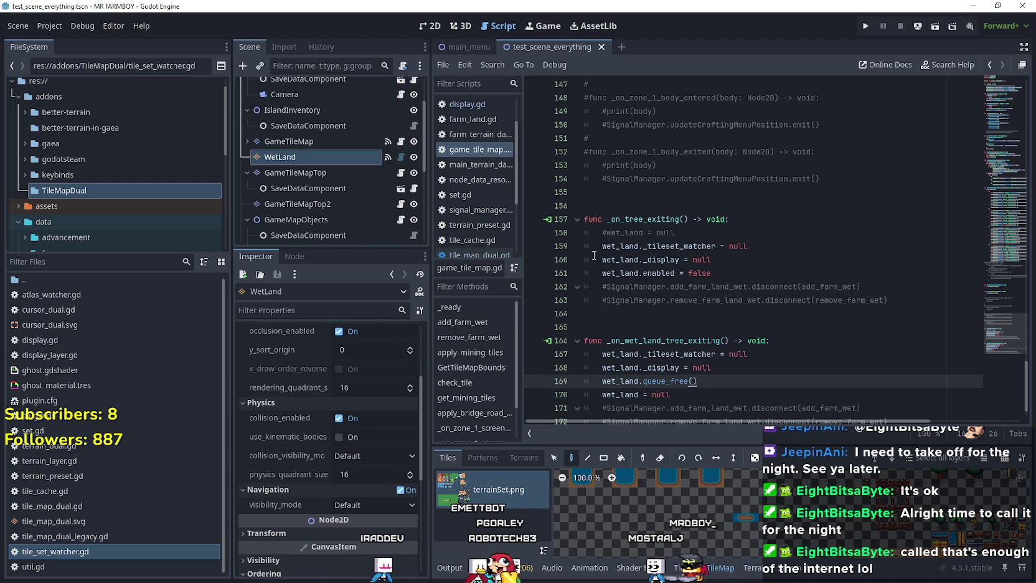
# Comment out lines 160–161 in _on_tree_exiting, add print(wet_land), save, and run the project
pyautogui.click(599, 246)
pyautogui.click(600, 260)
pyautogui.write('#')
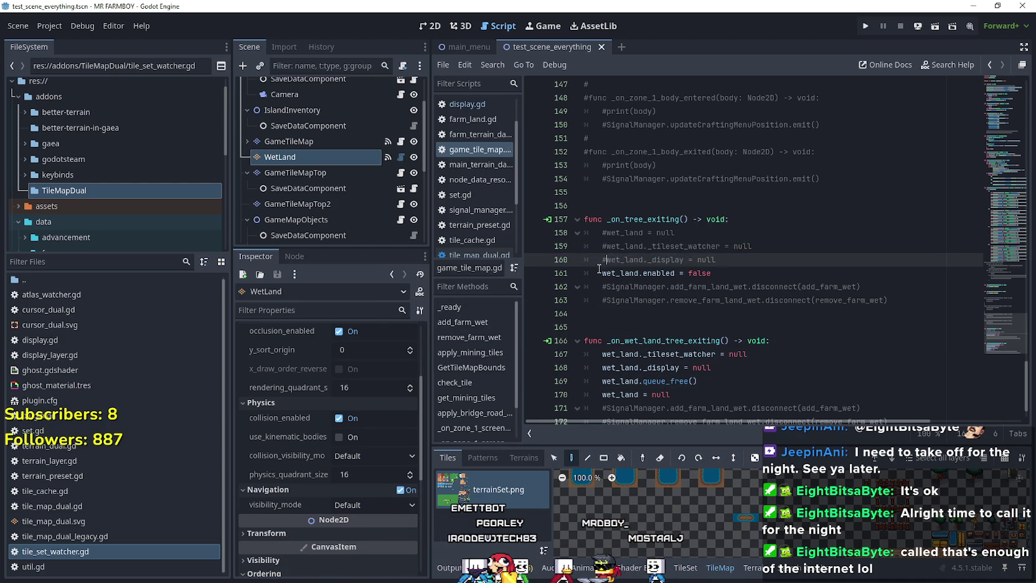
pyautogui.click(601, 273)
pyautogui.write('#')
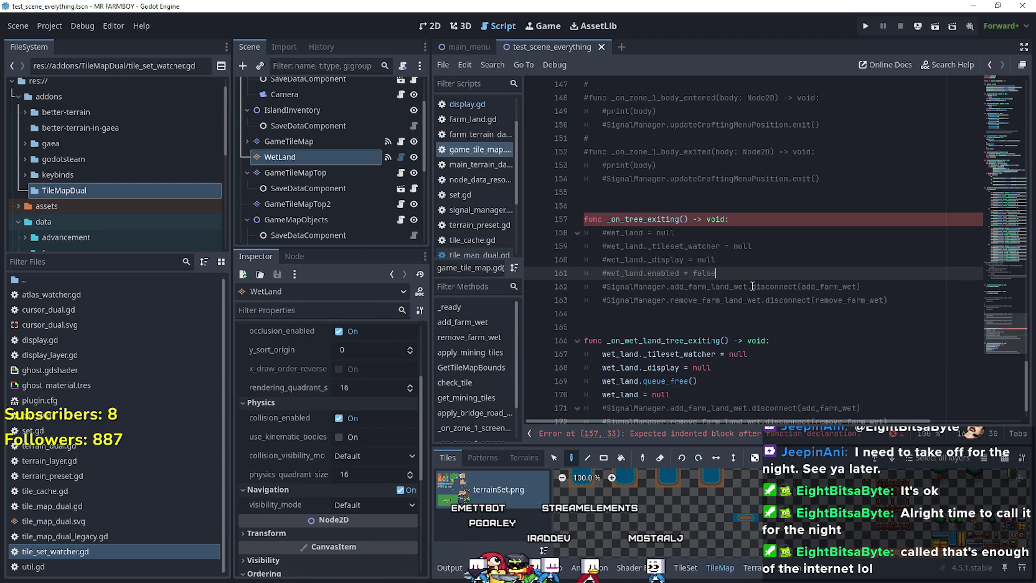
pyautogui.press('End')
pyautogui.press('Return')
pyautogui.write('print(')
pyautogui.write('wet_land')
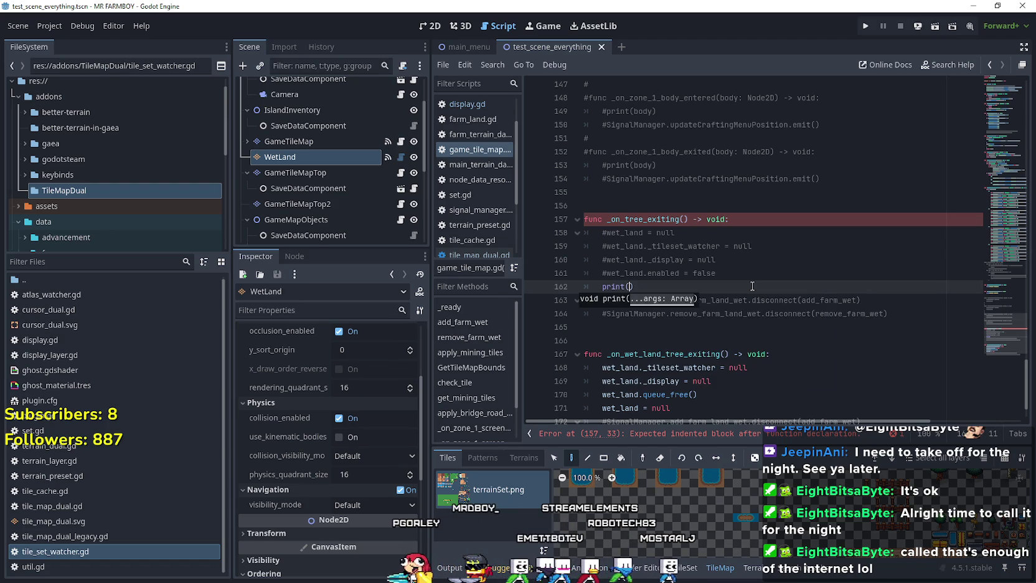
pyautogui.hotkey('ctrl', 's')
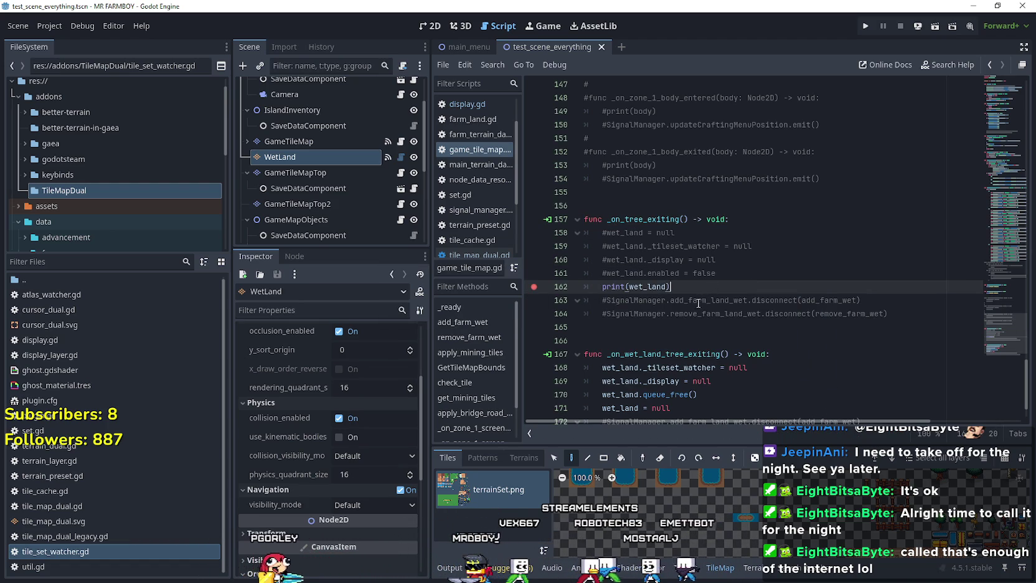
pyautogui.click(866, 25)
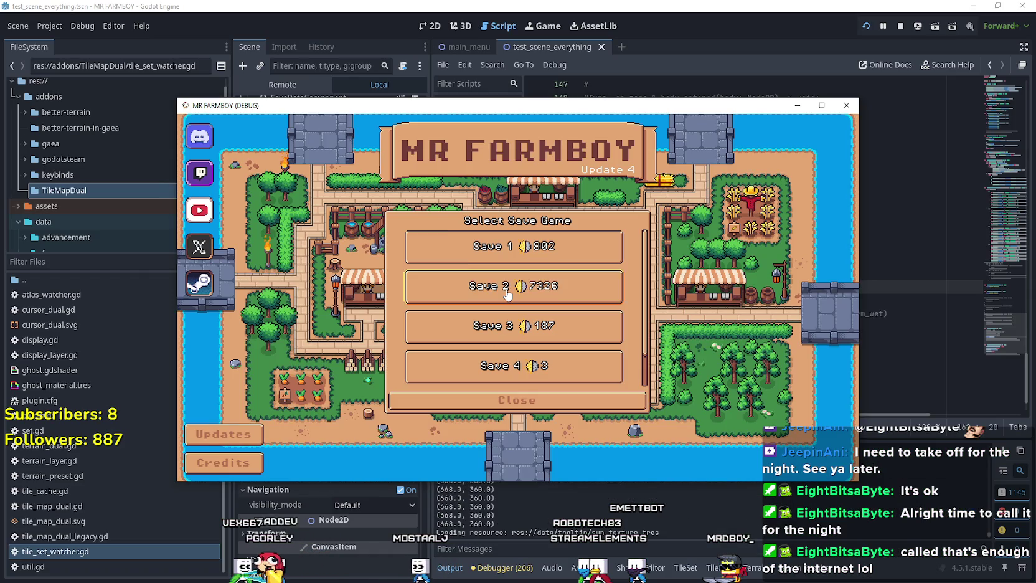
# Load the Save 2 slot in the MR FARMBOY debug window
pyautogui.click(508, 294)
pyautogui.click(453, 301)
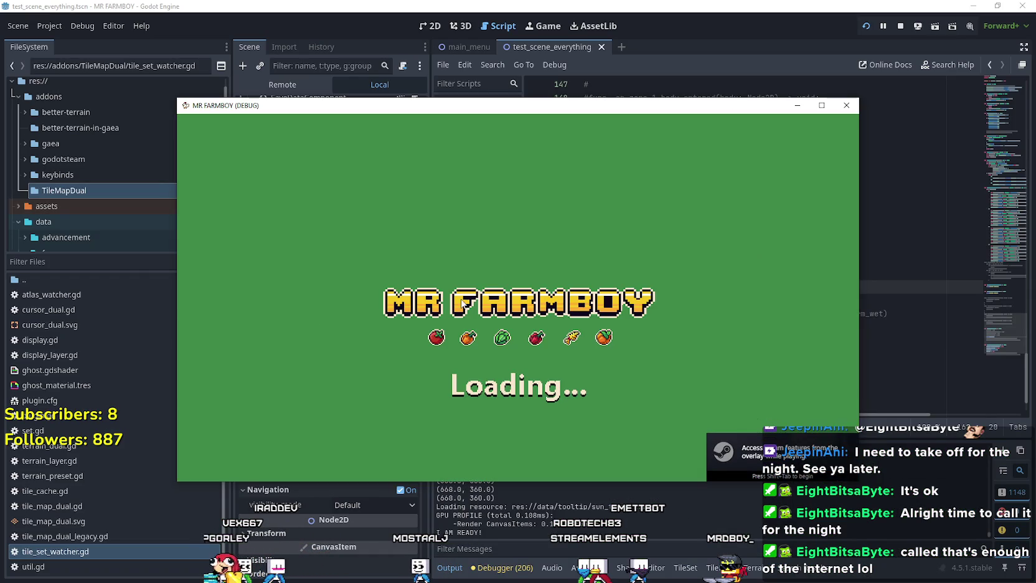
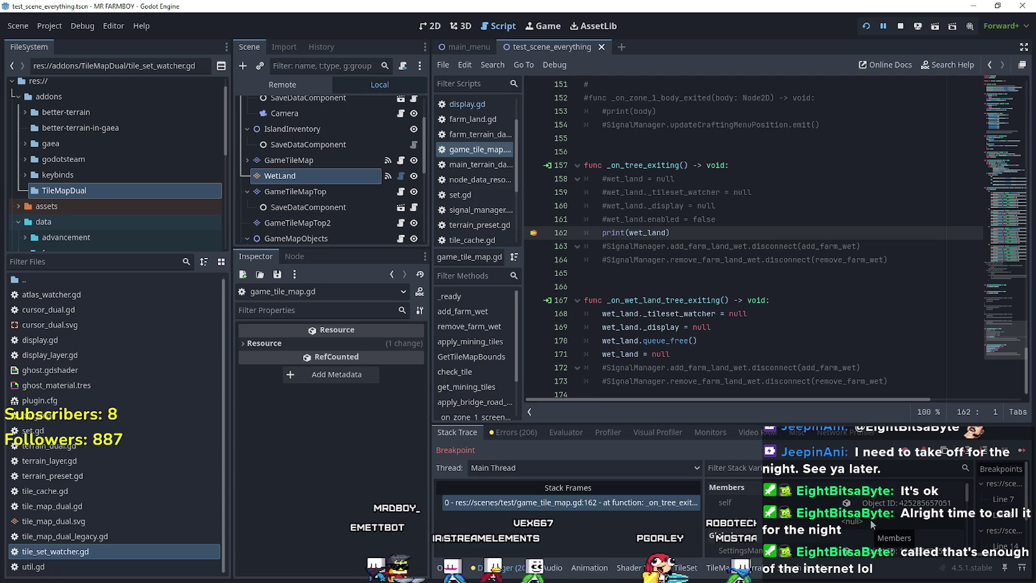
# Resume past the line-162 print(wet_land) breakpoint so the game exits, skim godot.log and close it
pyautogui.click(771, 552)
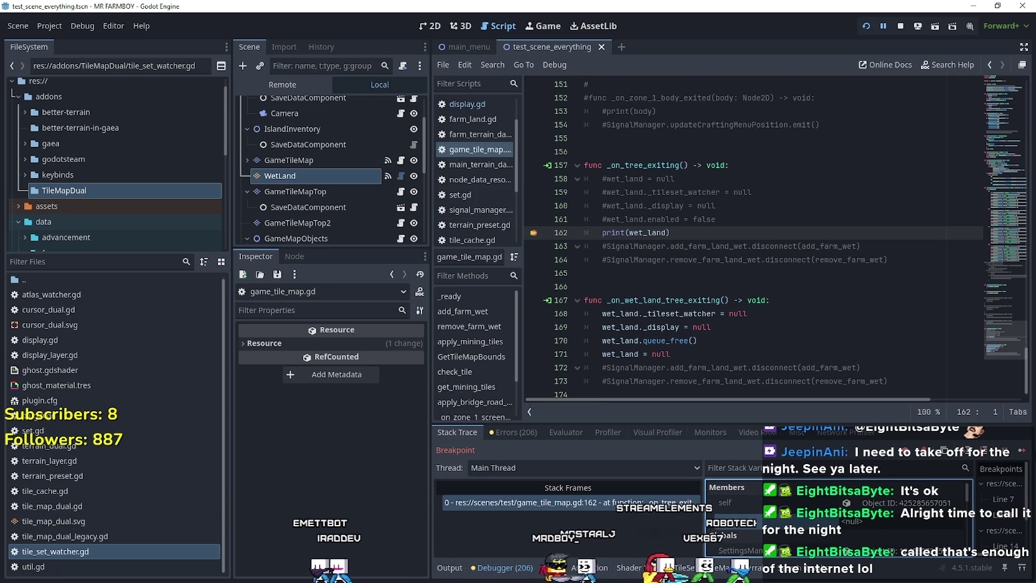
pyautogui.click(1024, 454)
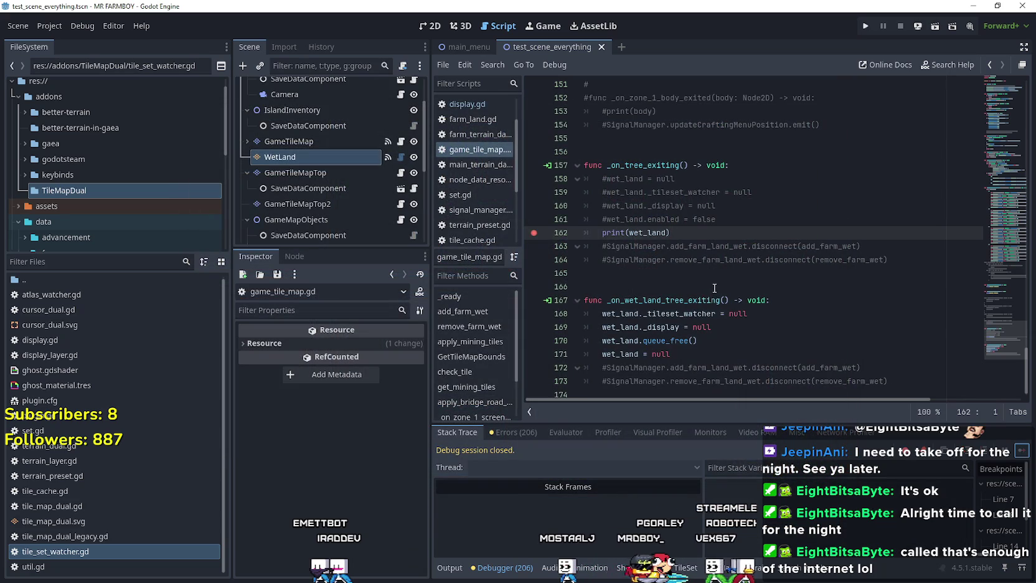
pyautogui.scroll(-15, 891, 312)
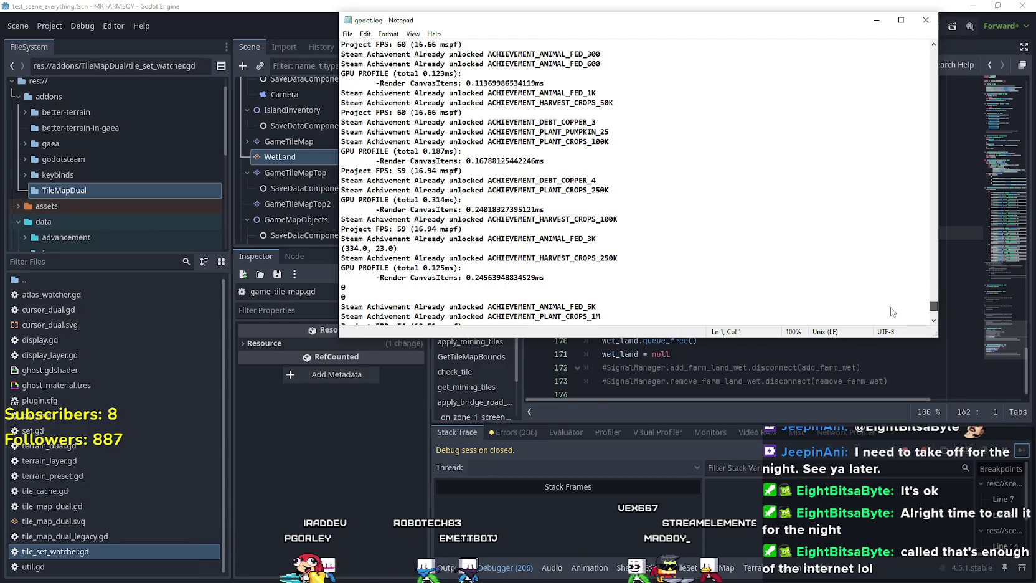
pyautogui.scroll(-10, 890, 312)
pyautogui.scroll(3, 722, 248)
pyautogui.scroll(2, 715, 265)
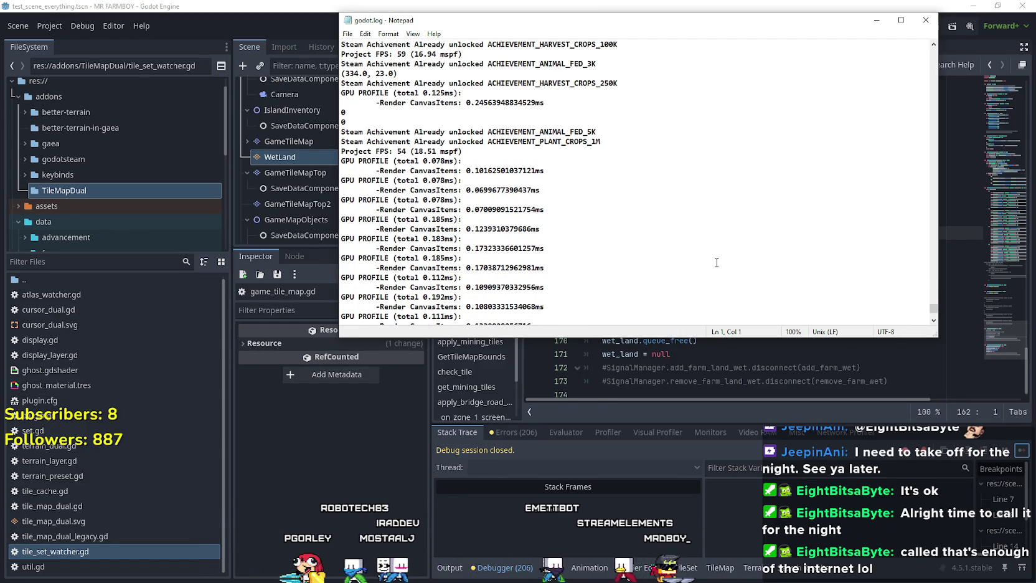
pyautogui.click(926, 20)
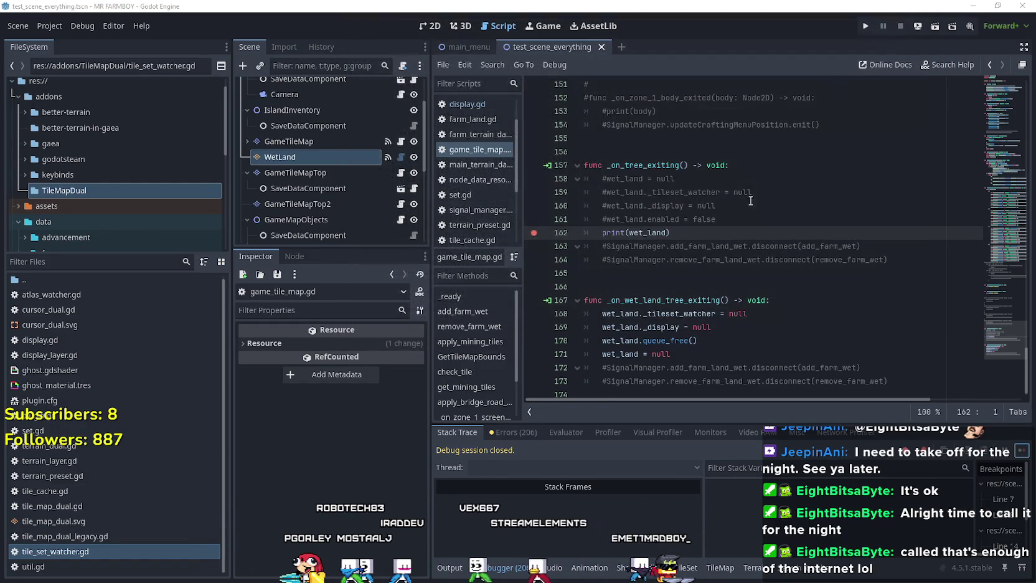
# Add breakpoints on lines 168–170 and run the MR FARMBOY project
pyautogui.moveTo(525, 315); pyautogui.dragTo(534, 378)
pyautogui.click(707, 336)
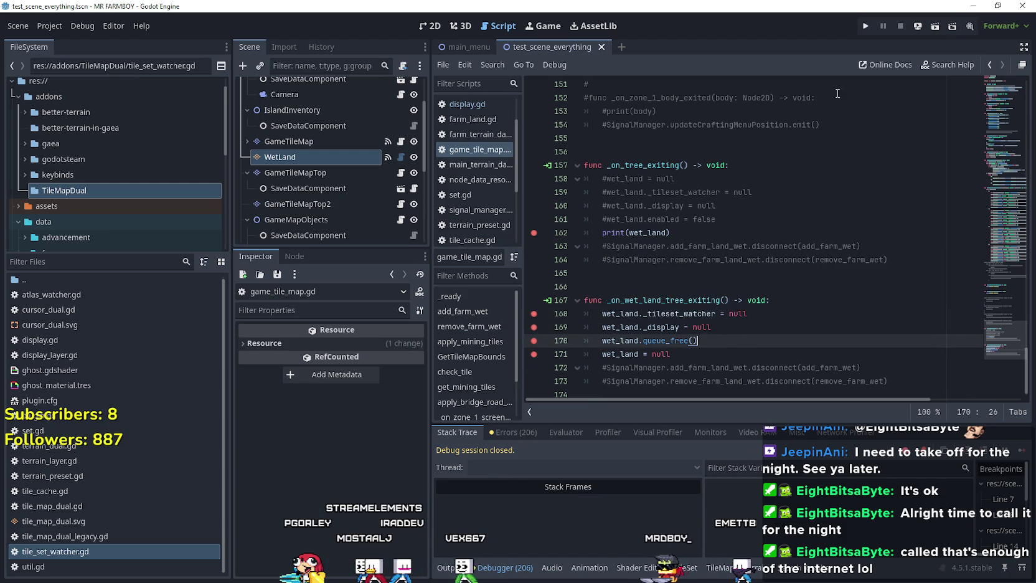
pyautogui.click(864, 25)
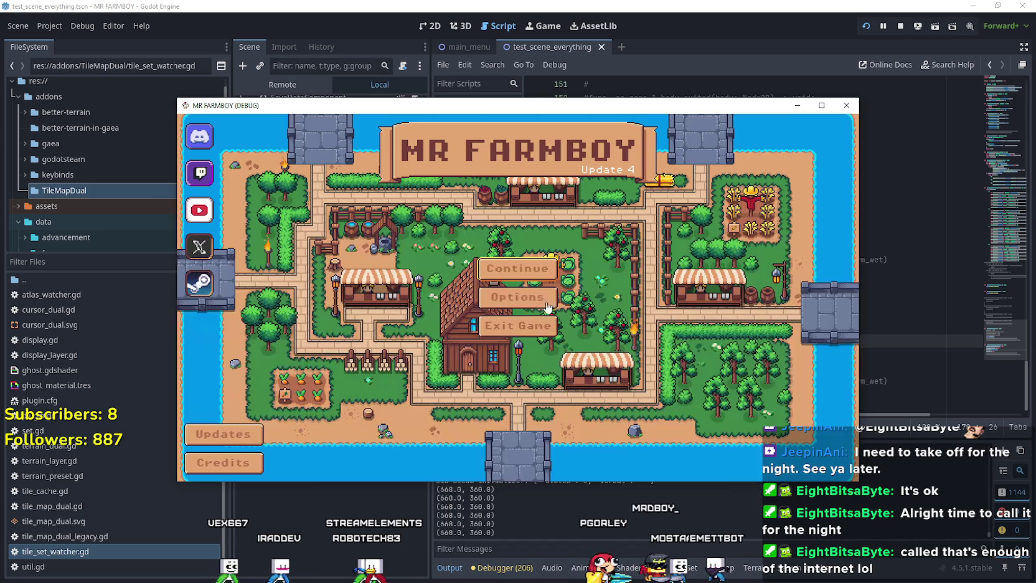
# Load Save 2 from the MR FARMBOY main menu
pyautogui.click(511, 268)
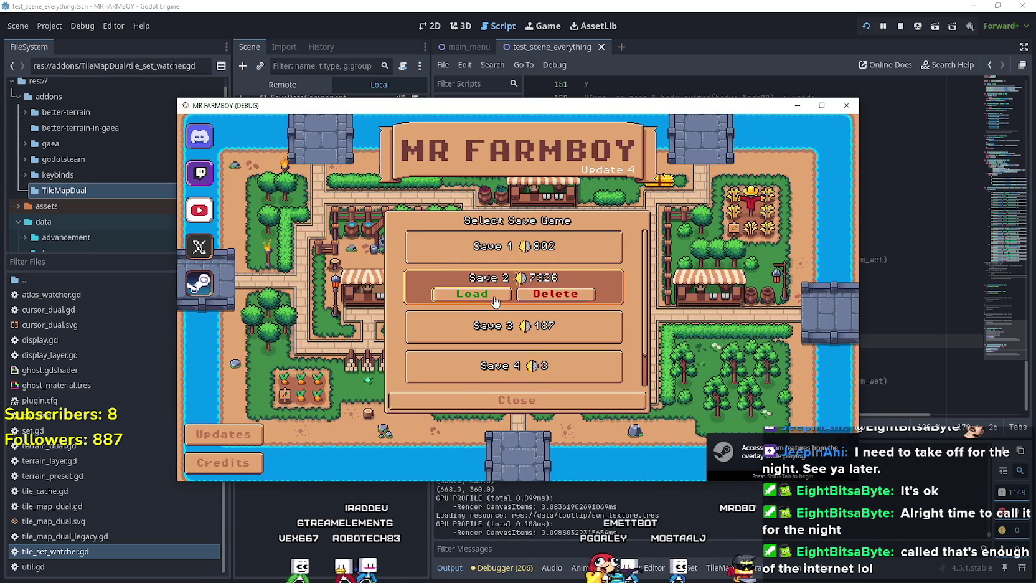
pyautogui.click(498, 298)
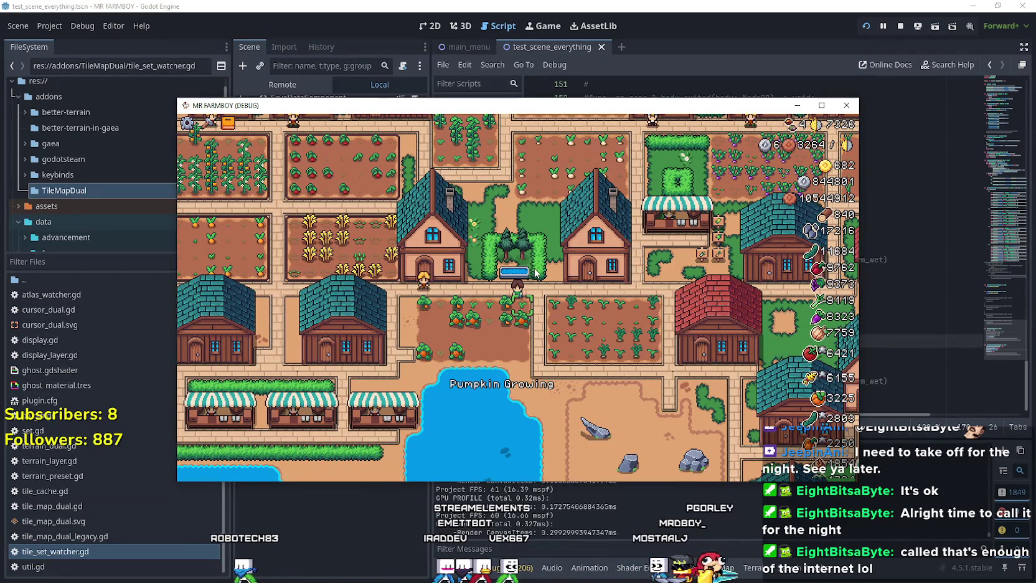
pyautogui.scroll(2, 566, 284)
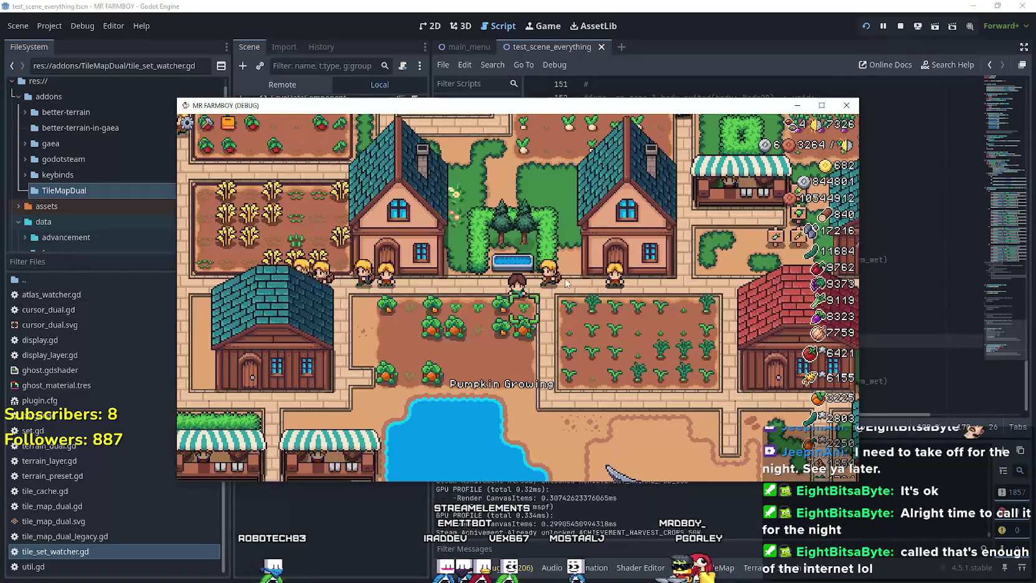
# Walk the farmer into the parsnip field, plant a parsnip and water the soil
pyautogui.press('d')
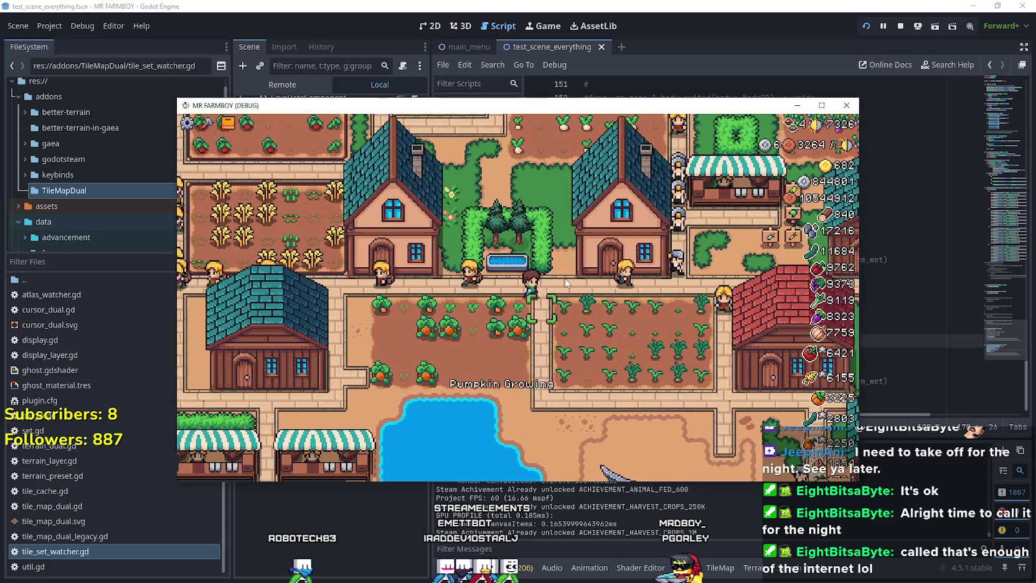
pyautogui.press('a')
pyautogui.press('s')
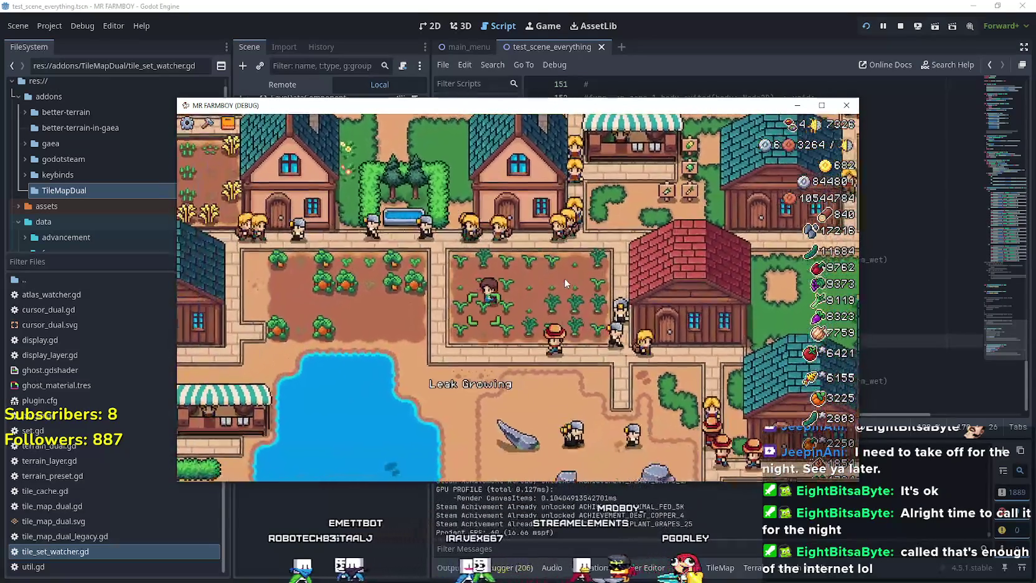
pyautogui.press('a')
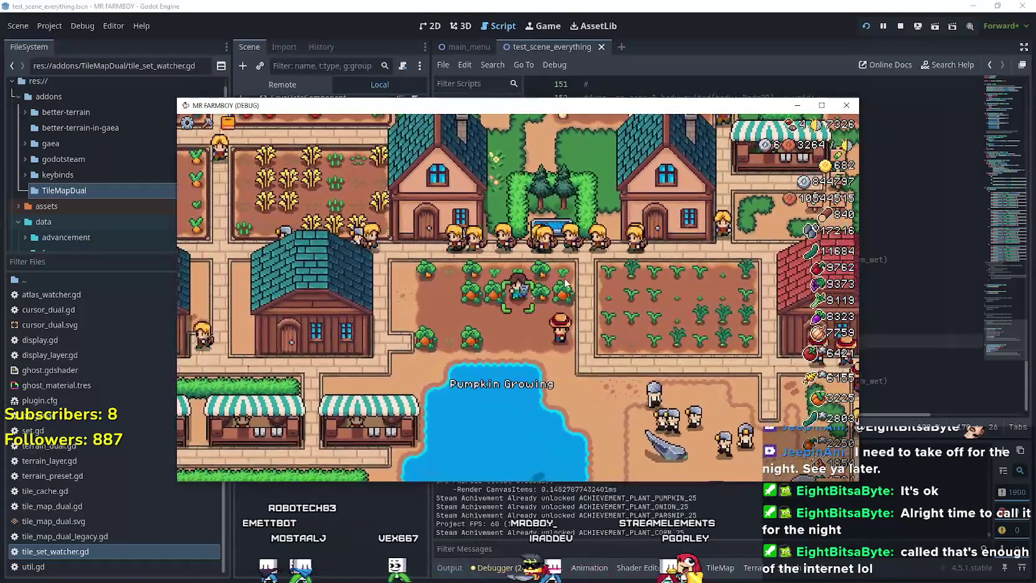
pyautogui.press('w')
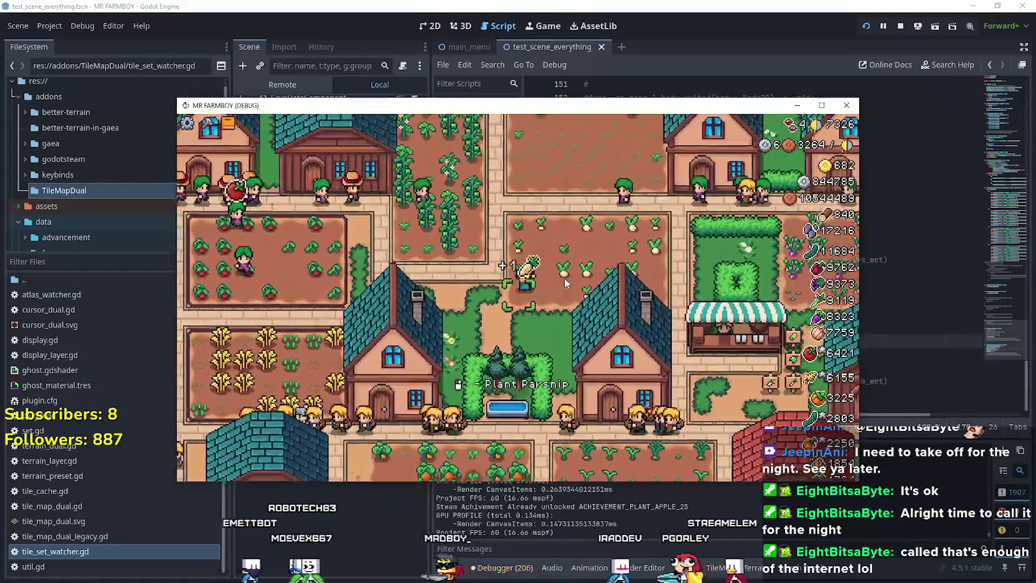
pyautogui.click(564, 278)
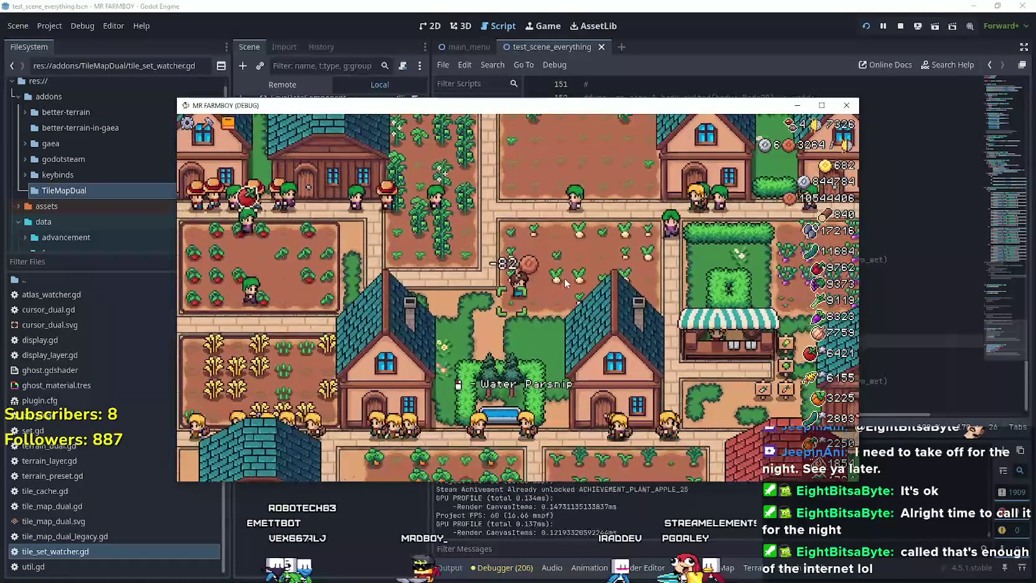
pyautogui.press('w')
pyautogui.press('d')
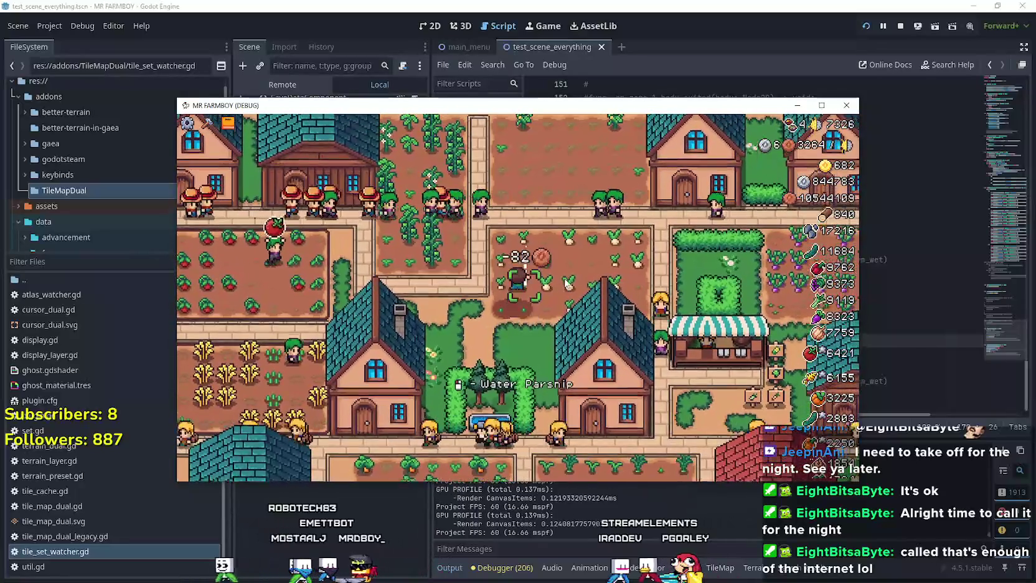
pyautogui.press('w')
pyautogui.press('d')
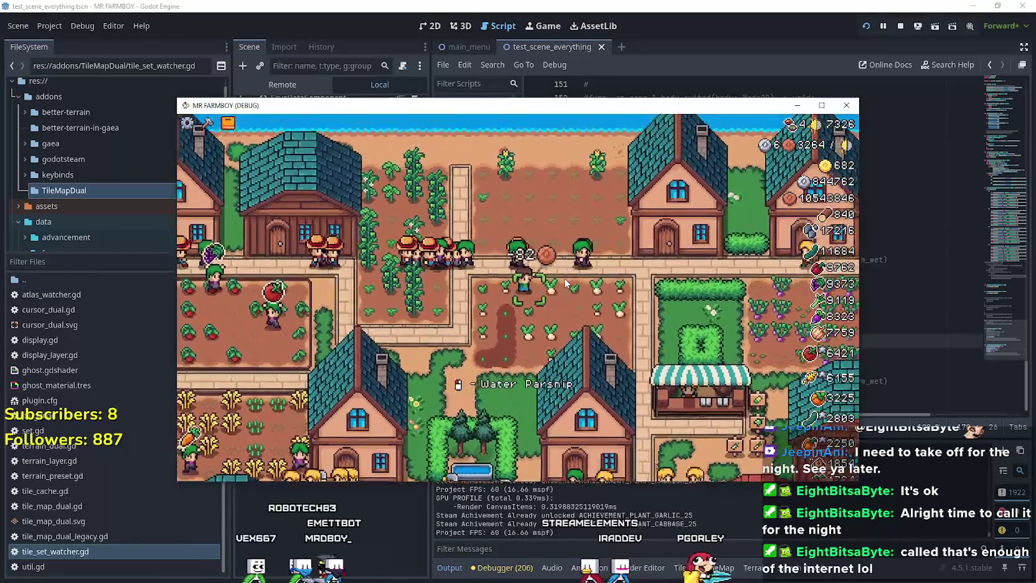
pyautogui.click(564, 278)
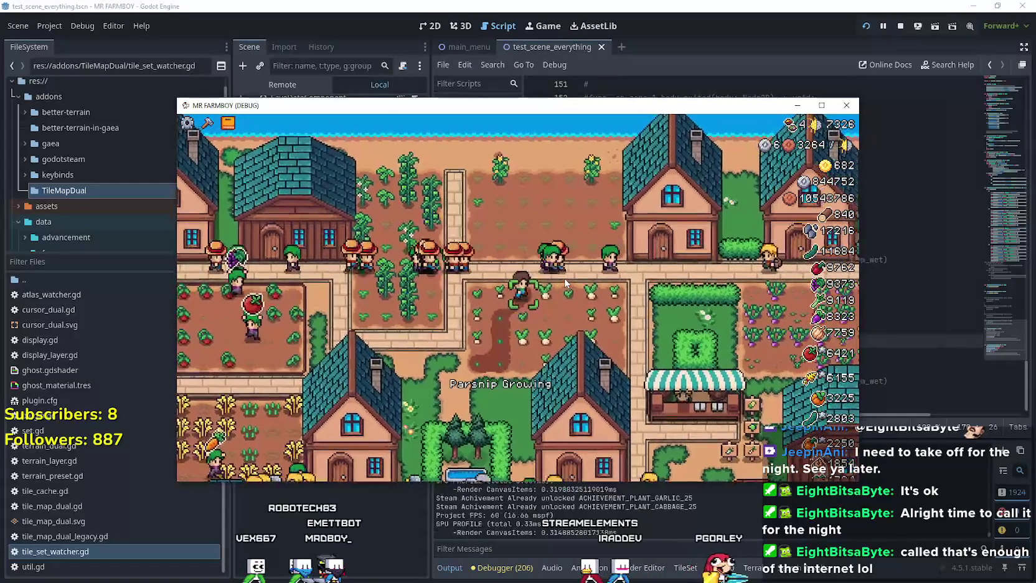
# Harvest the grown parsnip, replant it, and walk over to the corn plot
pyautogui.press('d')
pyautogui.press('s')
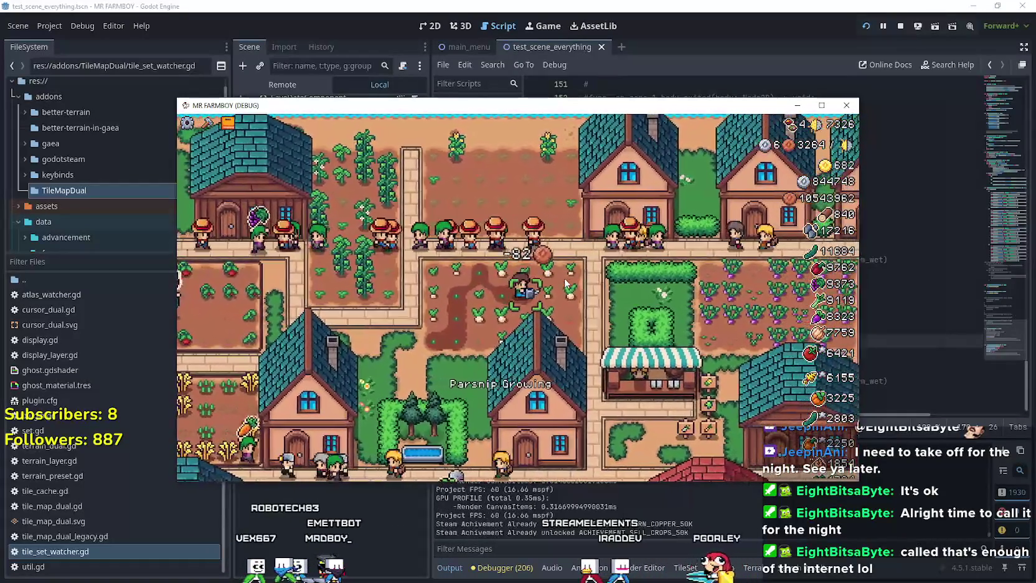
pyautogui.press('s')
pyautogui.press('a')
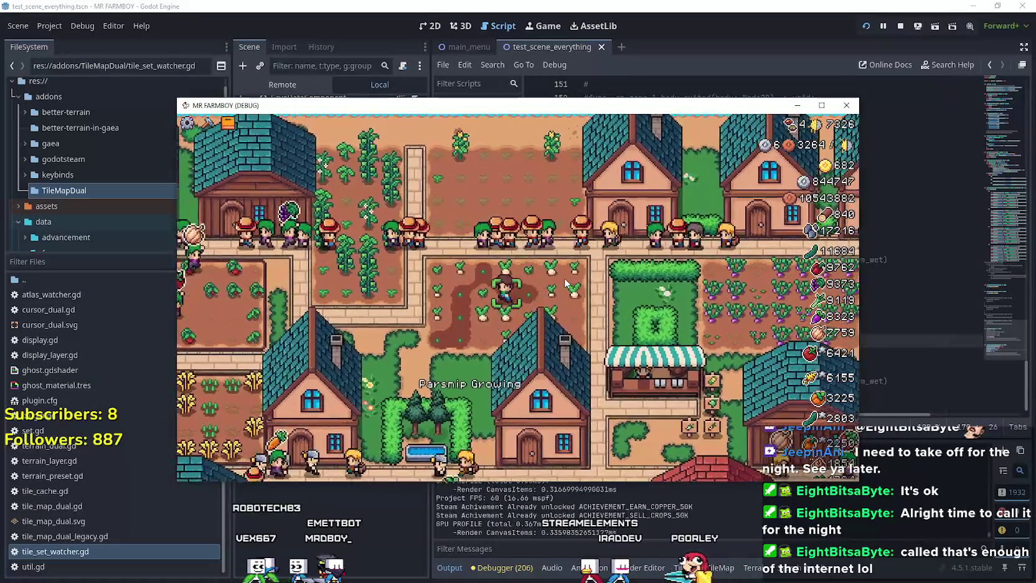
pyautogui.click(565, 283)
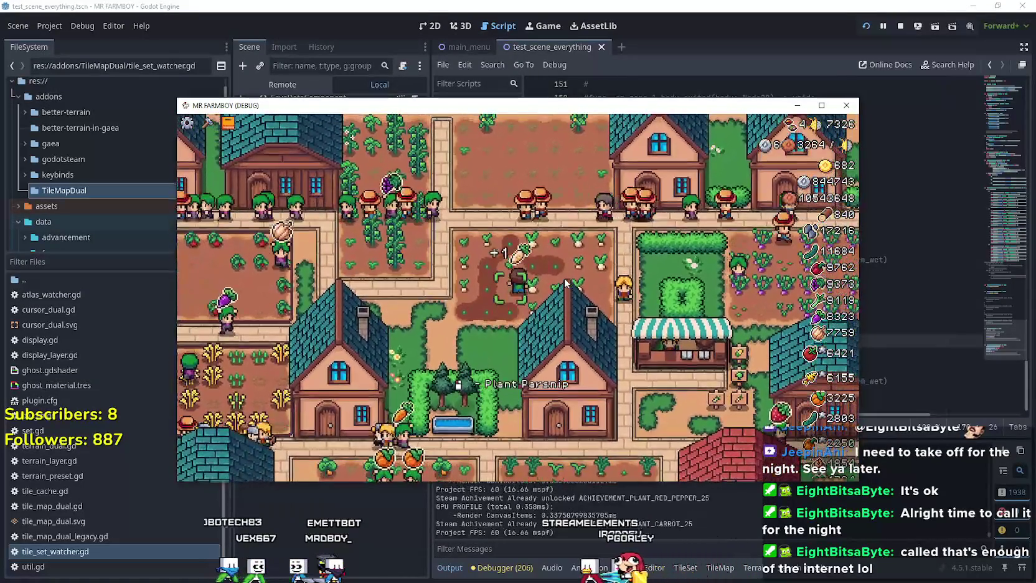
pyautogui.click(564, 284)
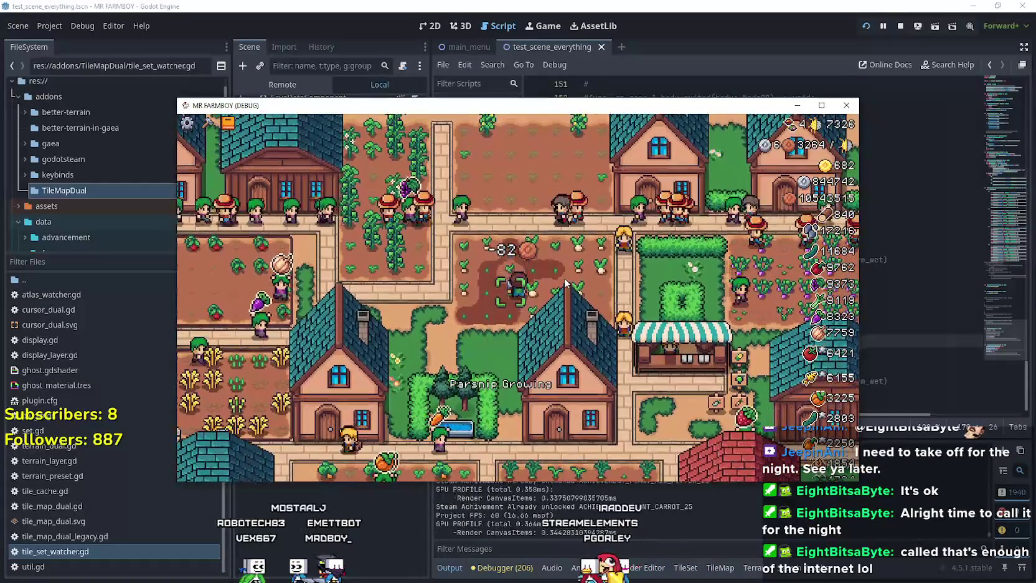
pyautogui.press('d')
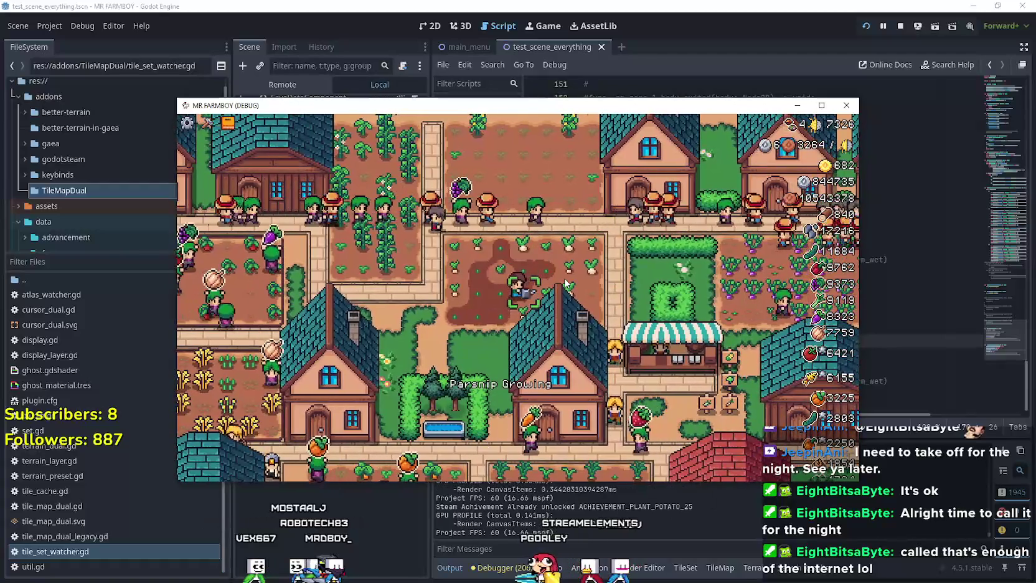
pyautogui.press('a')
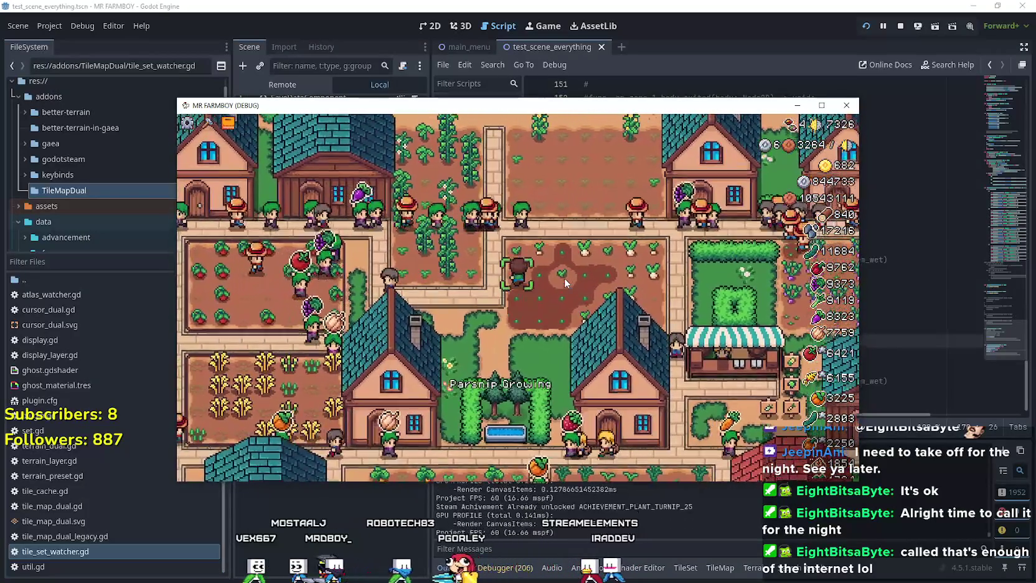
pyautogui.press('w')
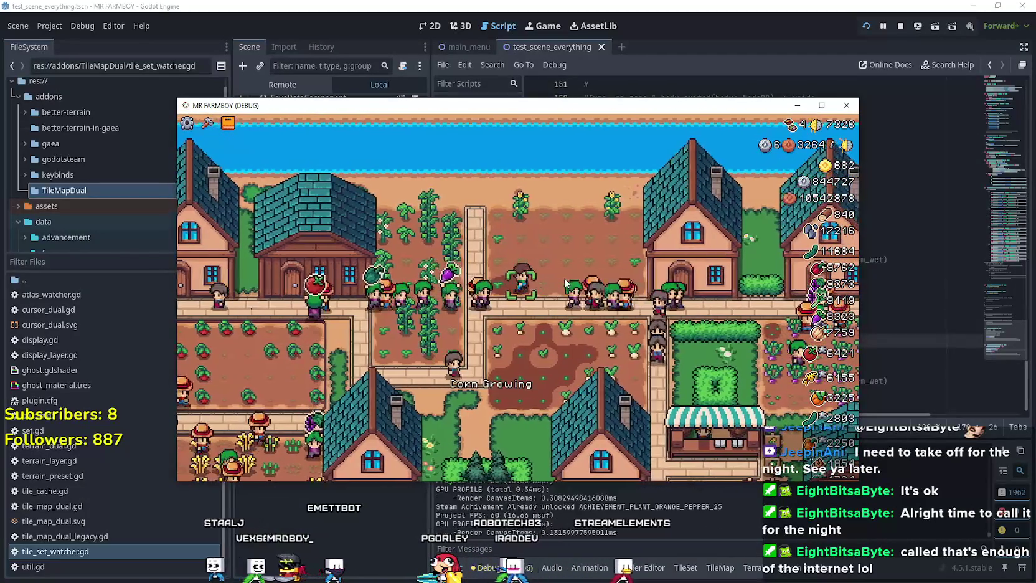
pyautogui.press('d')
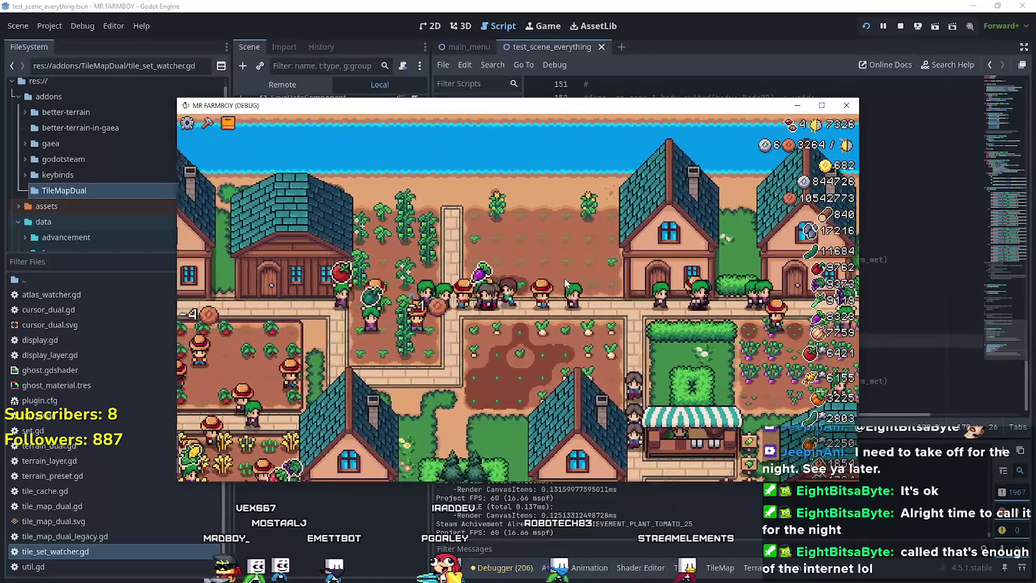
pyautogui.press('a')
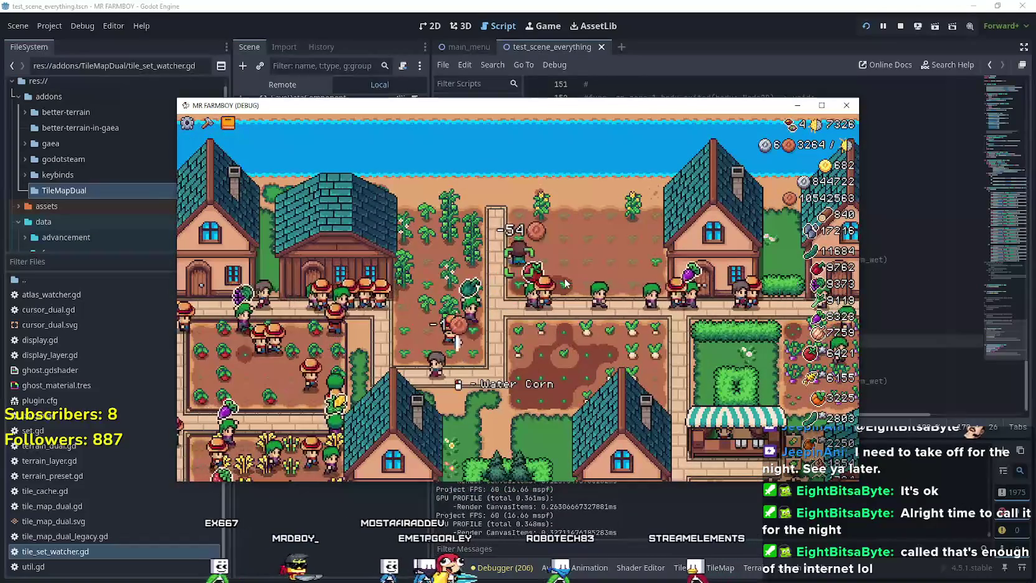
pyautogui.press('d')
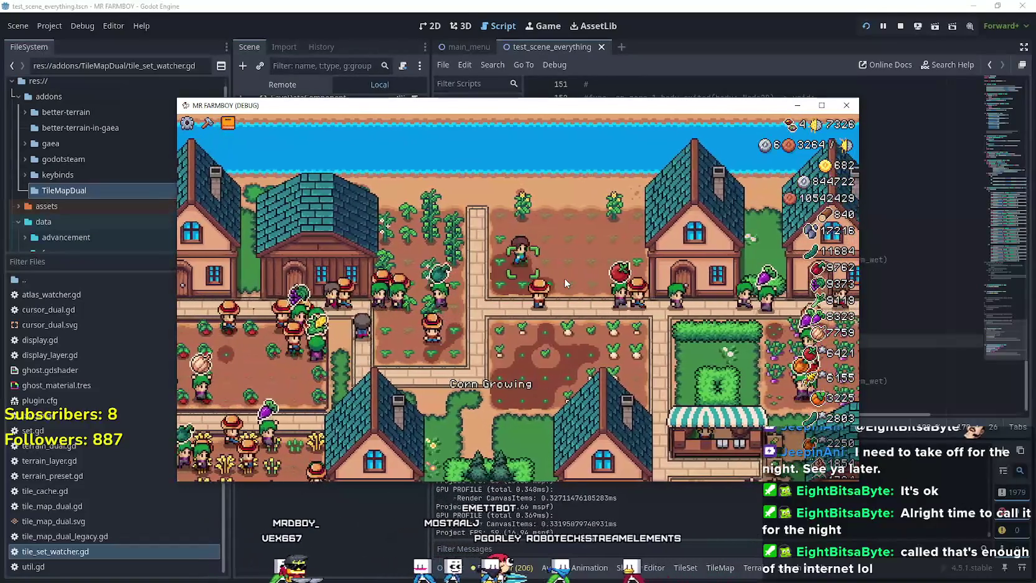
pyautogui.press('d')
pyautogui.press('s')
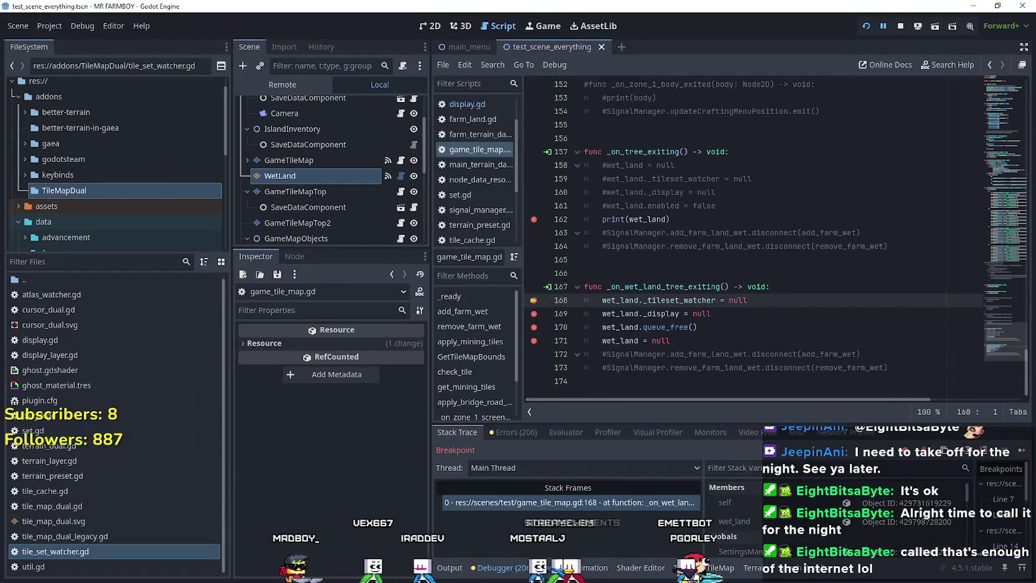
# Step over lines 168–170 to reach line 171 and inspect the remote TileMapLayer's members
pyautogui.click(1024, 453)
pyautogui.click(1023, 453)
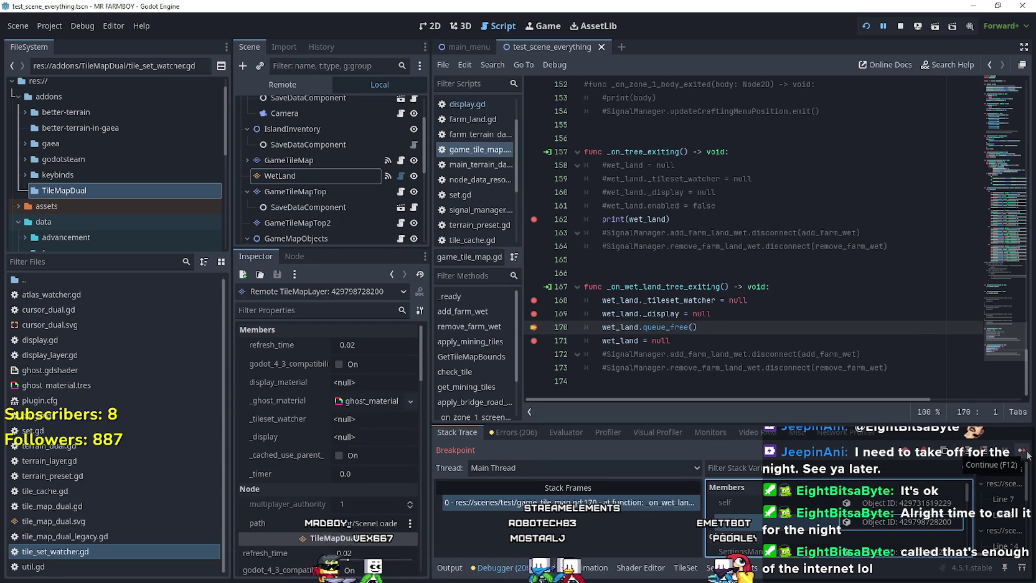
pyautogui.click(1026, 454)
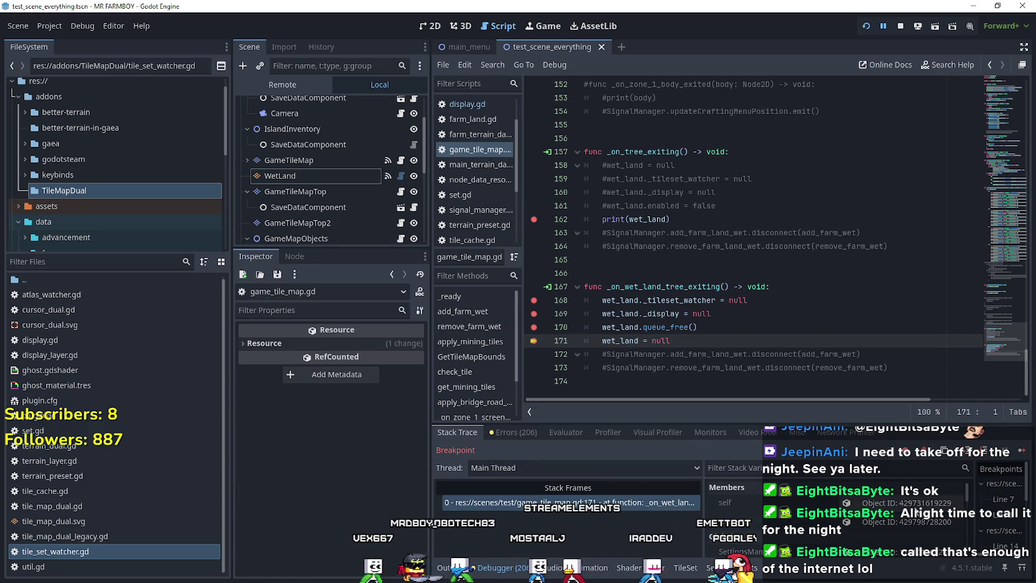
pyautogui.click(917, 523)
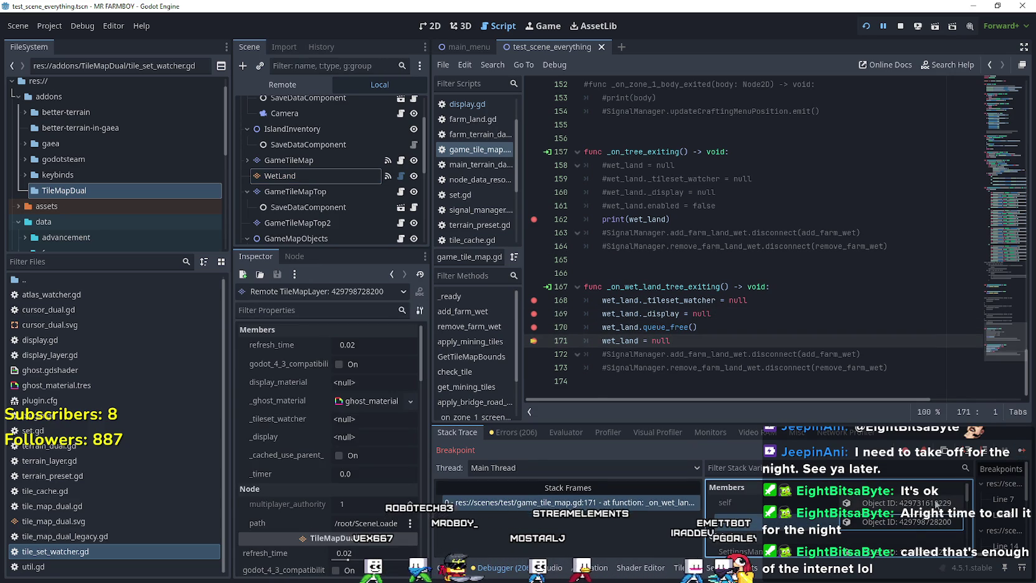
# Continue to the line-162 breakpoint, inspect the object, and resume until the session closes
pyautogui.click(1020, 453)
pyautogui.click(894, 503)
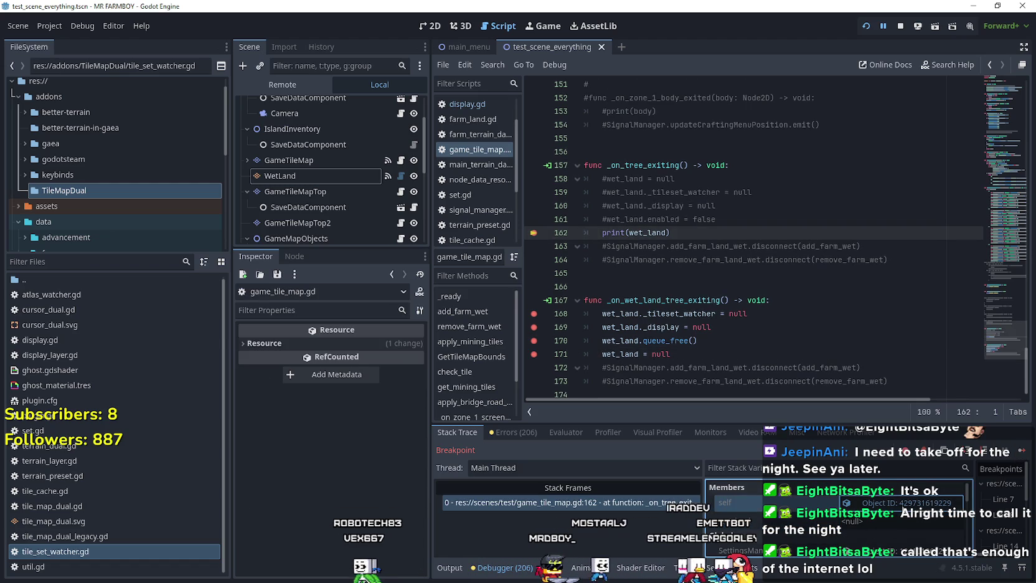
pyautogui.click(1022, 450)
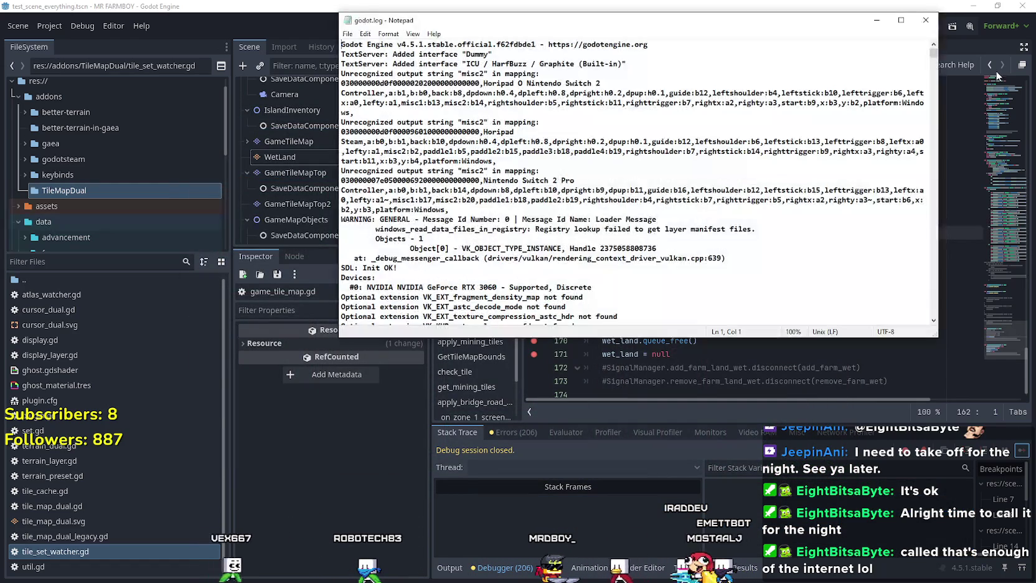
# Scroll godot.log to its end to read the signal 11 backtrace, then move the window aside
pyautogui.click(935, 109)
pyautogui.moveTo(935, 109); pyautogui.dragTo(934, 315)
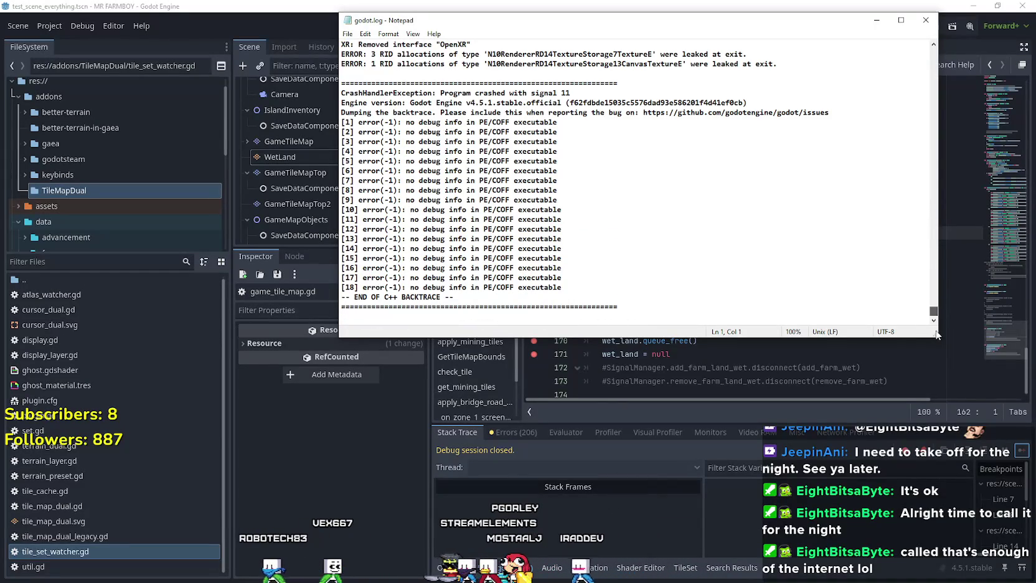
pyautogui.moveTo(738, 33)
pyautogui.mouseDown()
pyautogui.moveTo(672, 443)
pyautogui.moveTo(792, 454)
pyautogui.mouseUp()
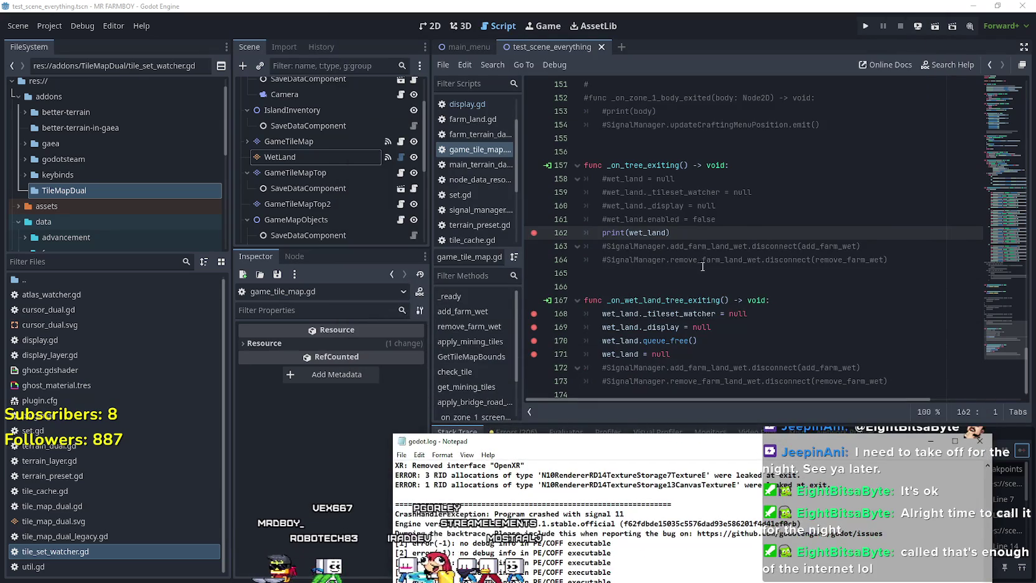
# Jump to the top of game_tile_map.gd and examine the two farm_land_wet connect lines in _ready
pyautogui.click(703, 265)
pyautogui.scroll(6, 708, 308)
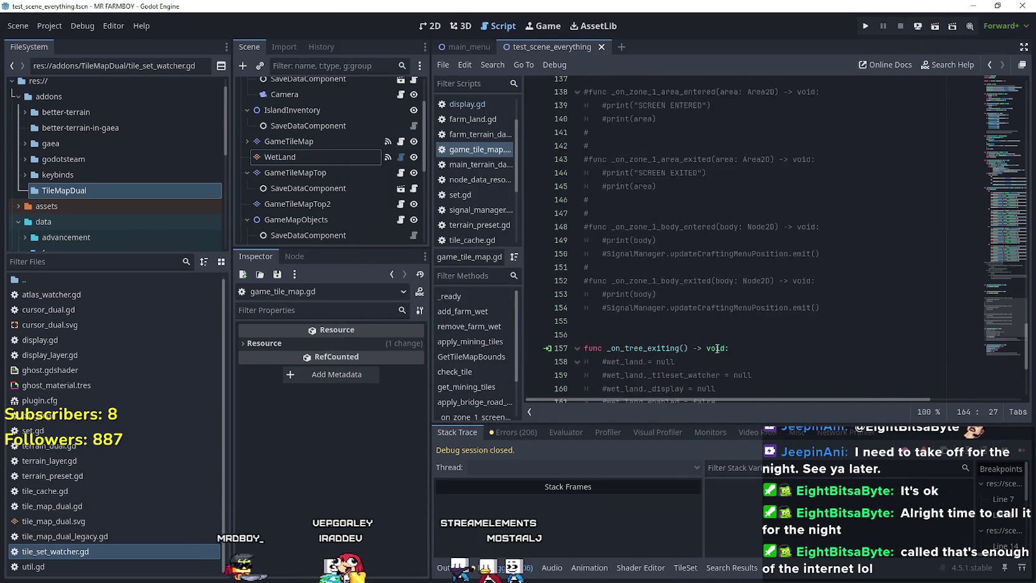
pyautogui.click(984, 103)
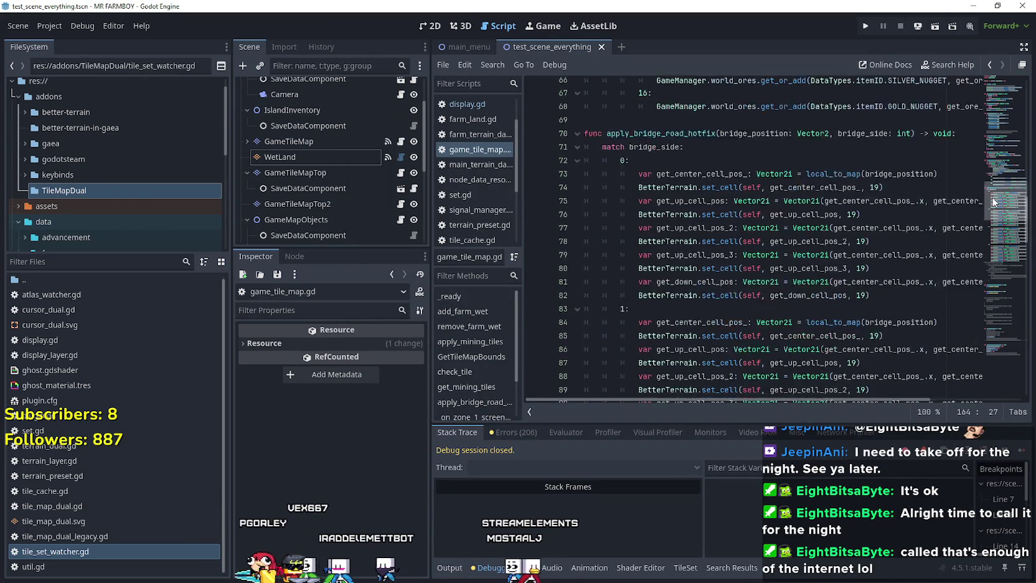
pyautogui.moveTo(984, 104); pyautogui.dragTo(984, 113)
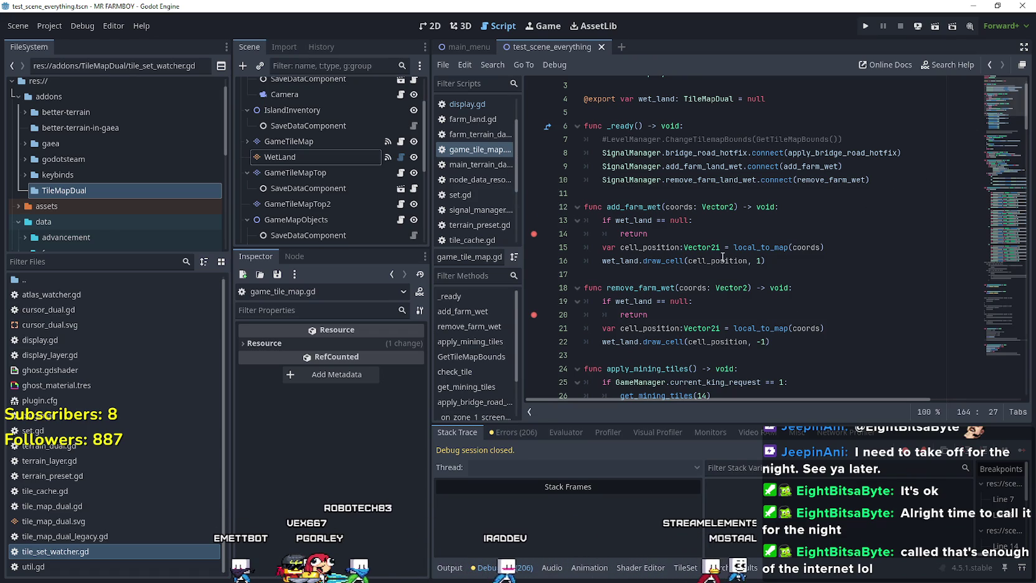
pyautogui.moveTo(871, 182); pyautogui.dragTo(741, 167)
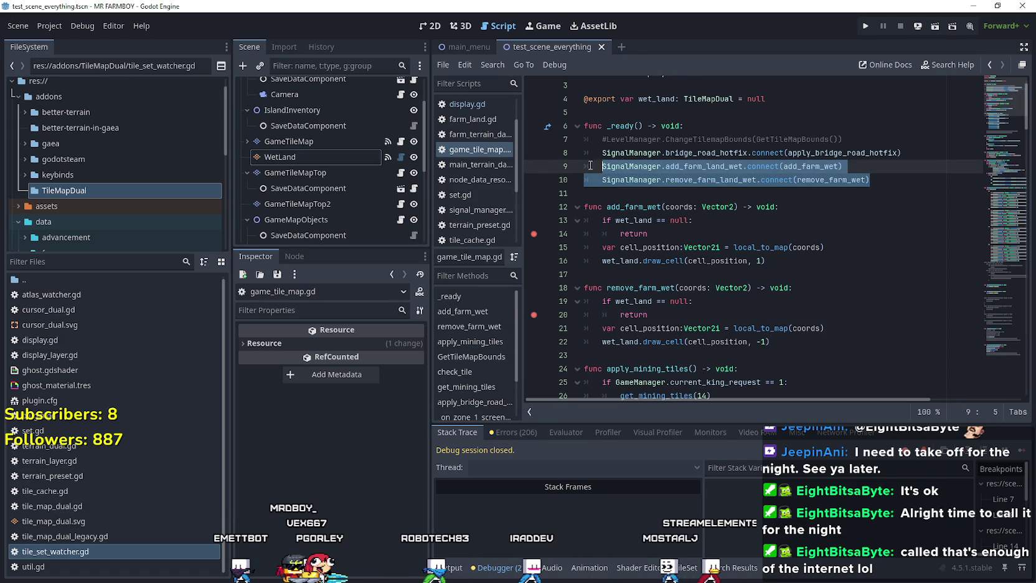
pyautogui.click(631, 198)
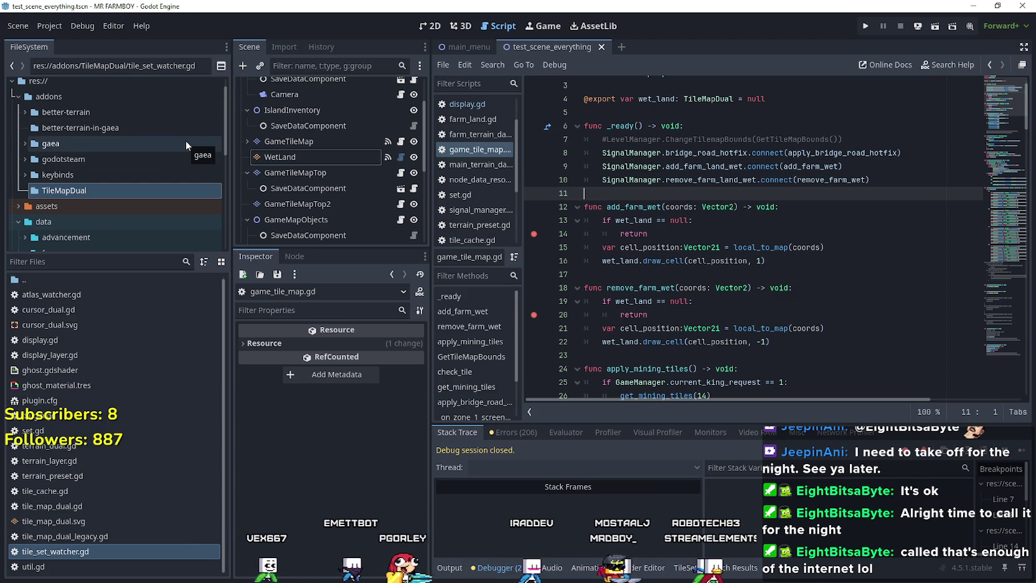
pyautogui.rightClick(660, 262)
pyautogui.press('Escape')
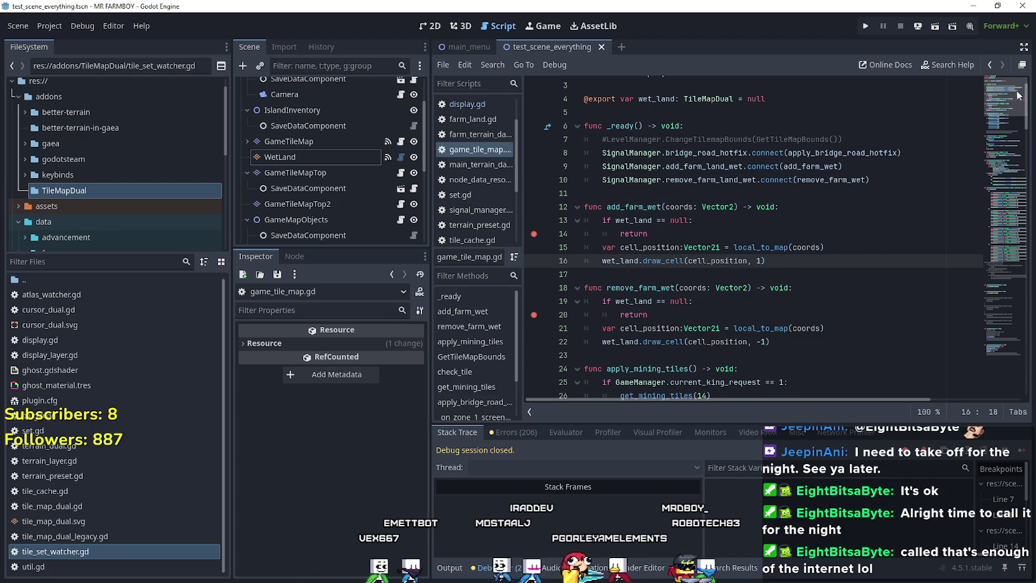
pyautogui.scroll(-20, 965, 309)
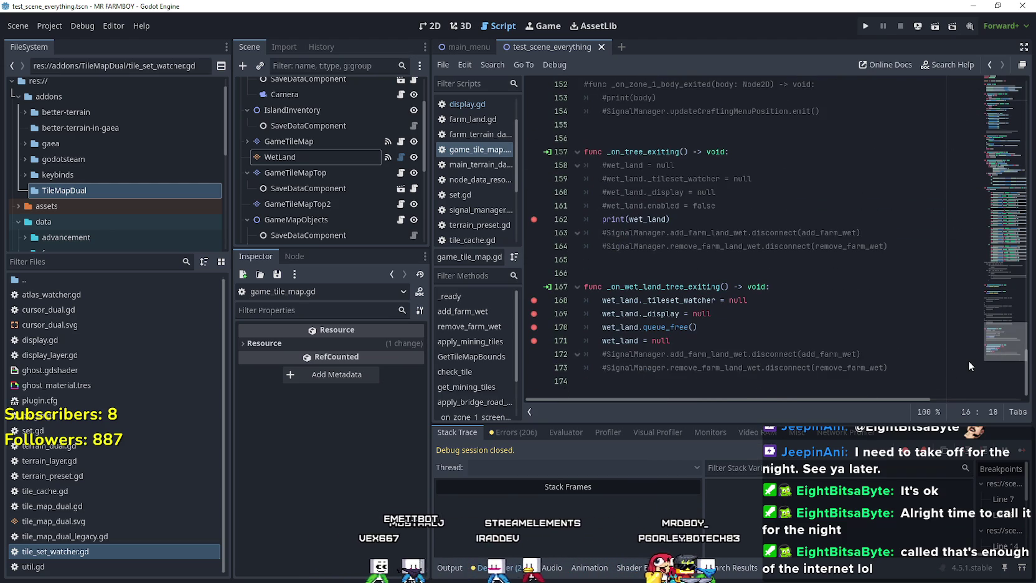
pyautogui.scroll(20, 939, 81)
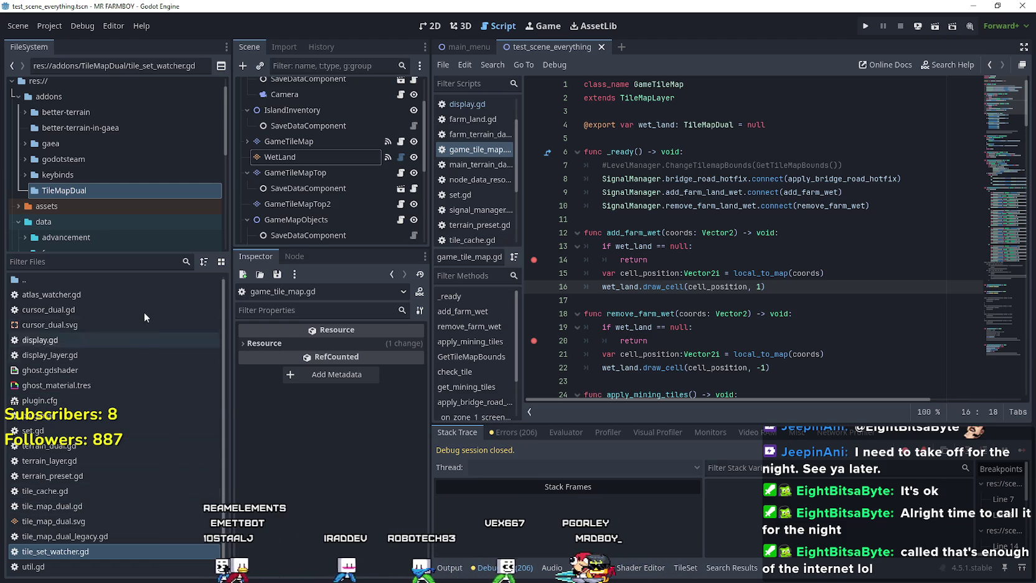
# Read through the TileMapDual display.gd layer code, then select the WetLand node in the Scene tree
pyautogui.doubleClick(129, 337)
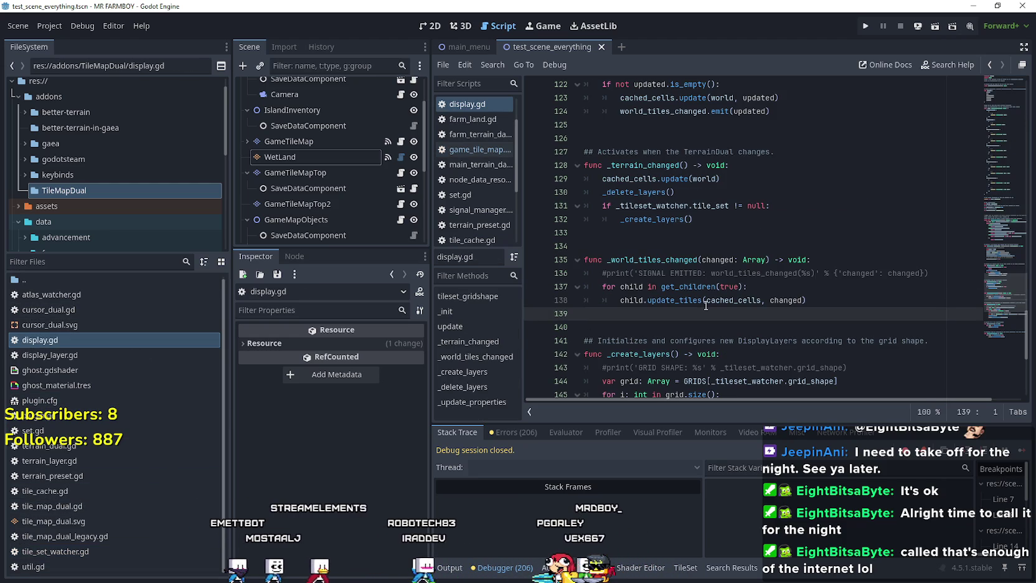
pyautogui.moveTo(1006, 303)
pyautogui.mouseDown()
pyautogui.moveTo(1017, 285)
pyautogui.moveTo(1014, 82)
pyautogui.mouseUp()
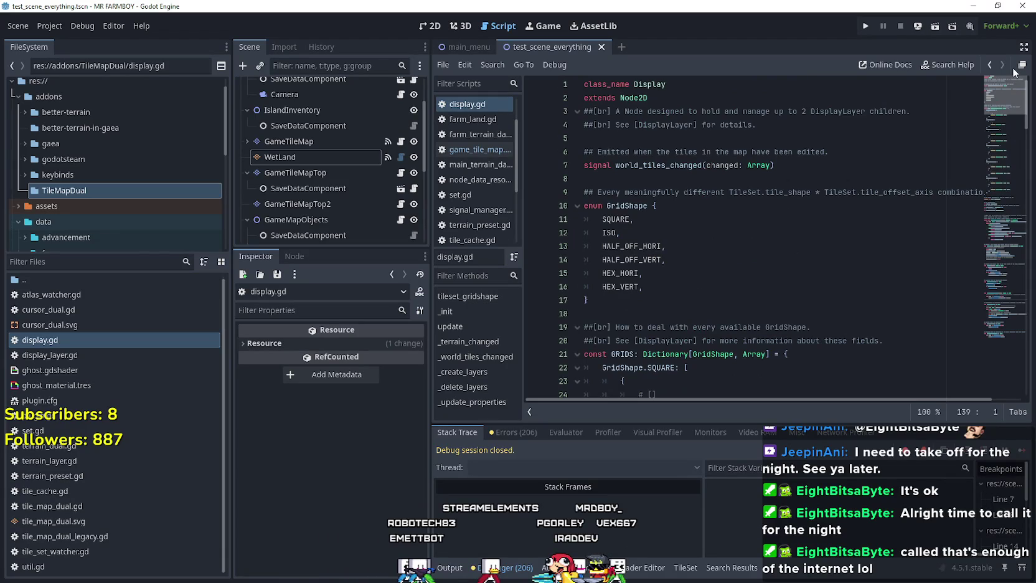
pyautogui.moveTo(1012, 94); pyautogui.dragTo(993, 366)
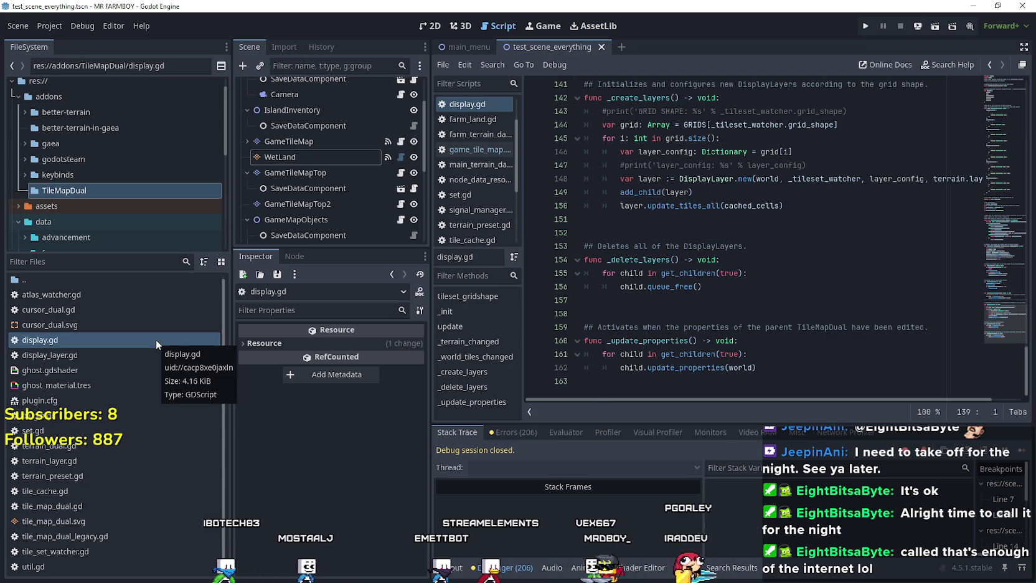
pyautogui.scroll(1, 688, 250)
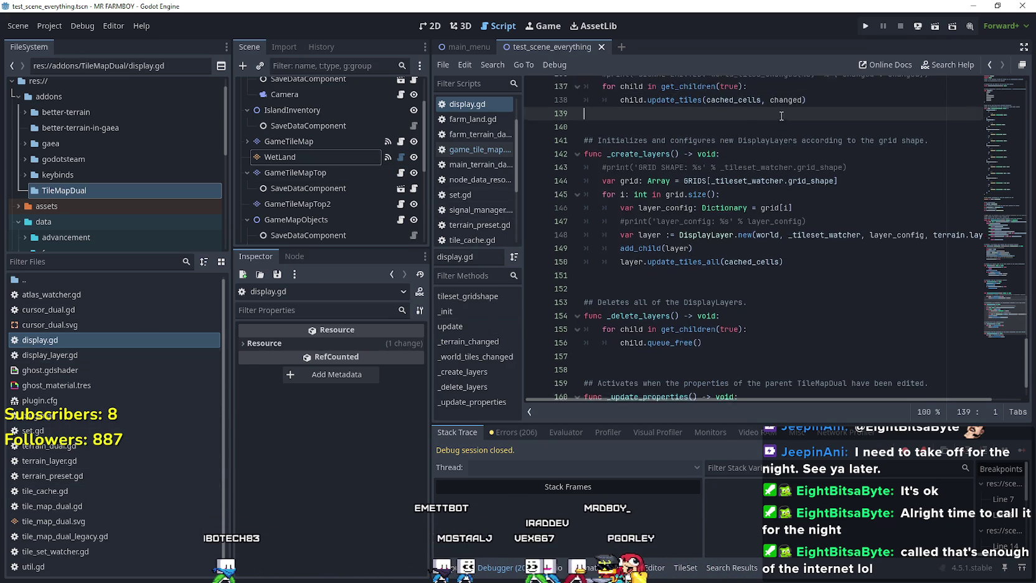
pyautogui.moveTo(984, 261); pyautogui.dragTo(986, 89)
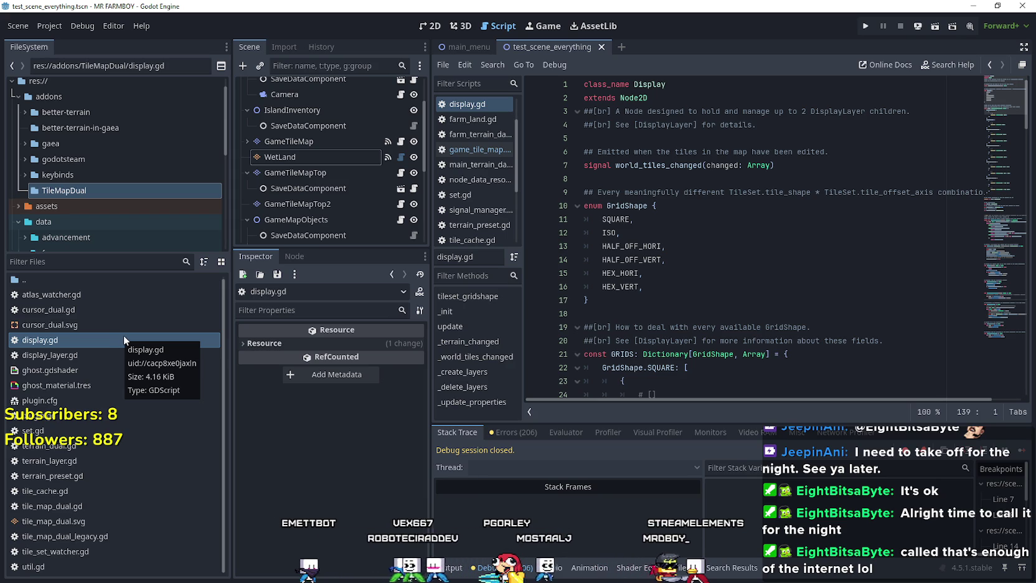
pyautogui.click(349, 158)
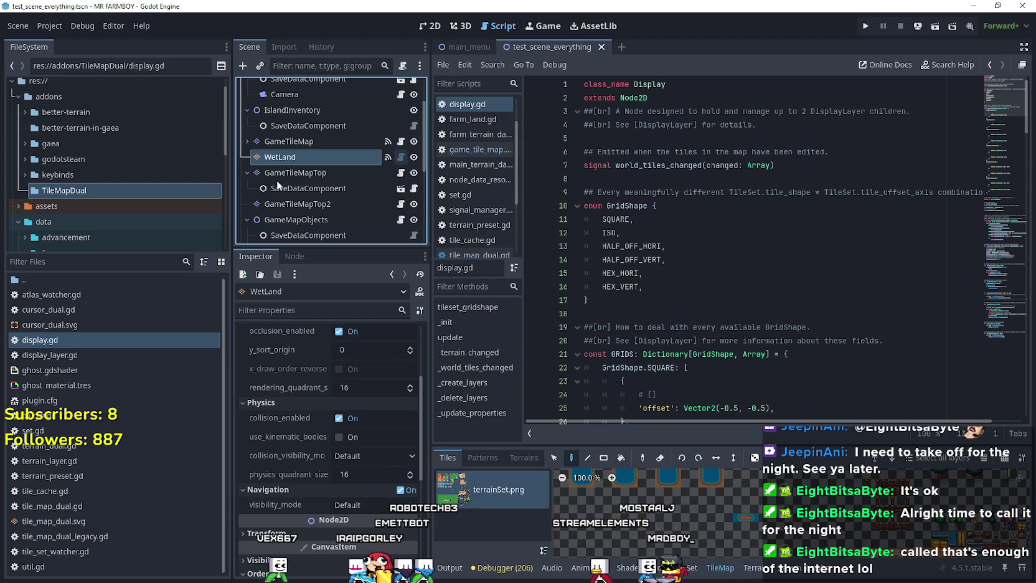
# Replace the '= null' assignments on lines 168–169 with .queue_free(), save, and relaunch the game
pyautogui.click(401, 141)
pyautogui.scroll(-20, 697, 338)
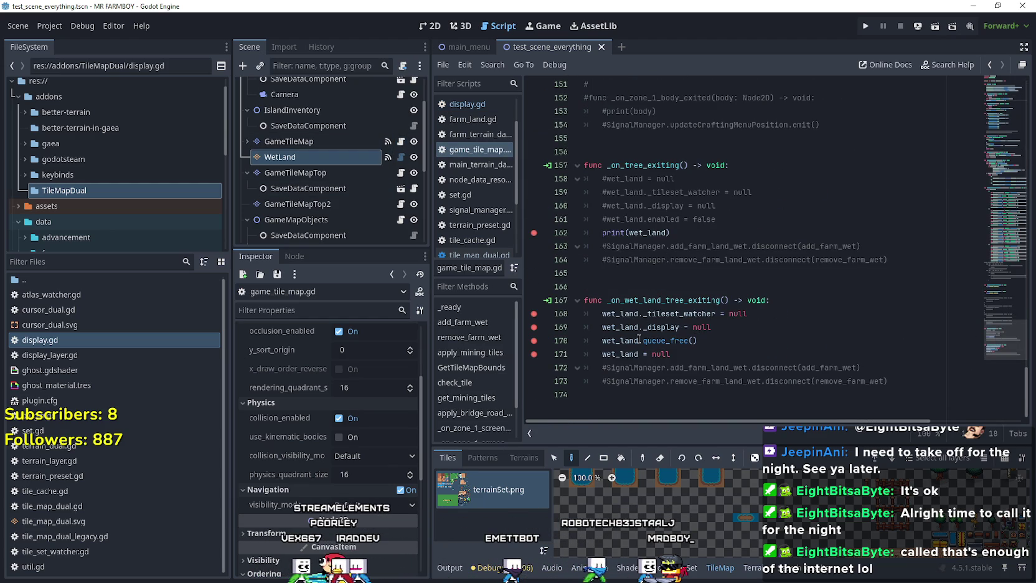
pyautogui.click(643, 341)
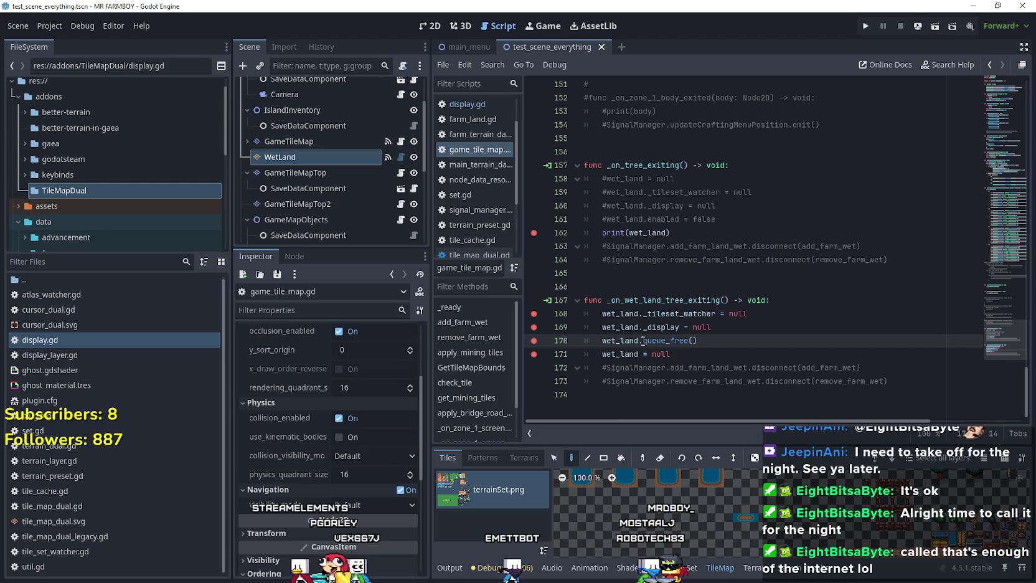
pyautogui.hotkey('ctrl', 'c')
pyautogui.moveTo(680, 325); pyautogui.dragTo(753, 315)
pyautogui.hotkey('ctrl', 'v')
pyautogui.hotkey('ctrl', 'v')
pyautogui.press('Down')
pyautogui.press('Down')
pyautogui.press('Down')
pyautogui.hotkey('ctrl', 's')
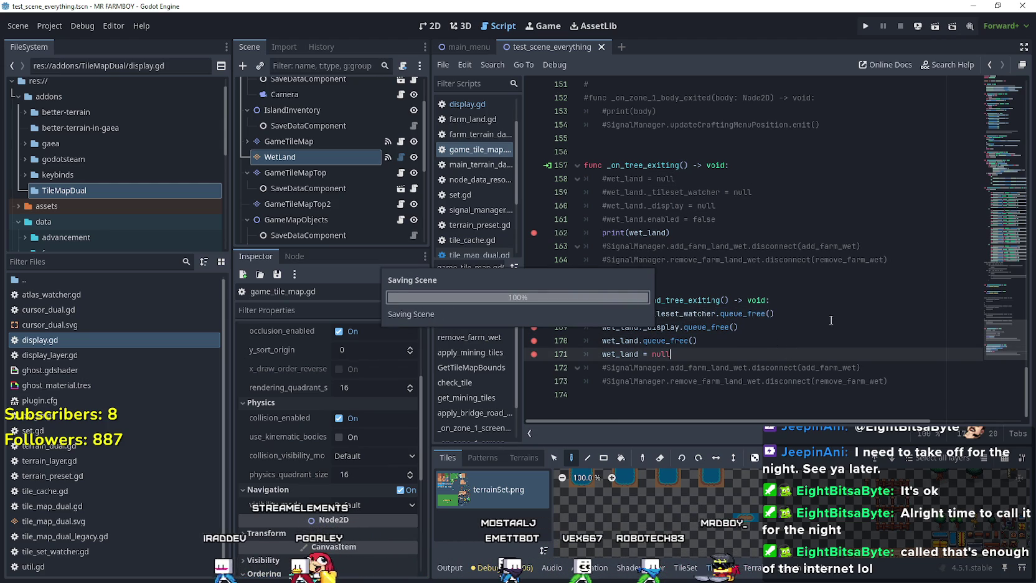
pyautogui.click(786, 232)
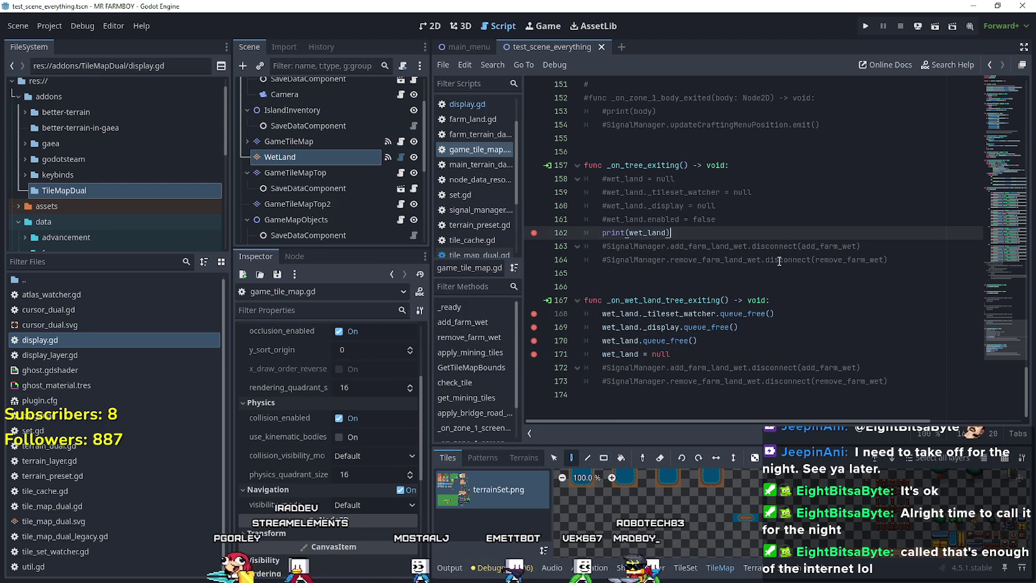
pyautogui.click(866, 27)
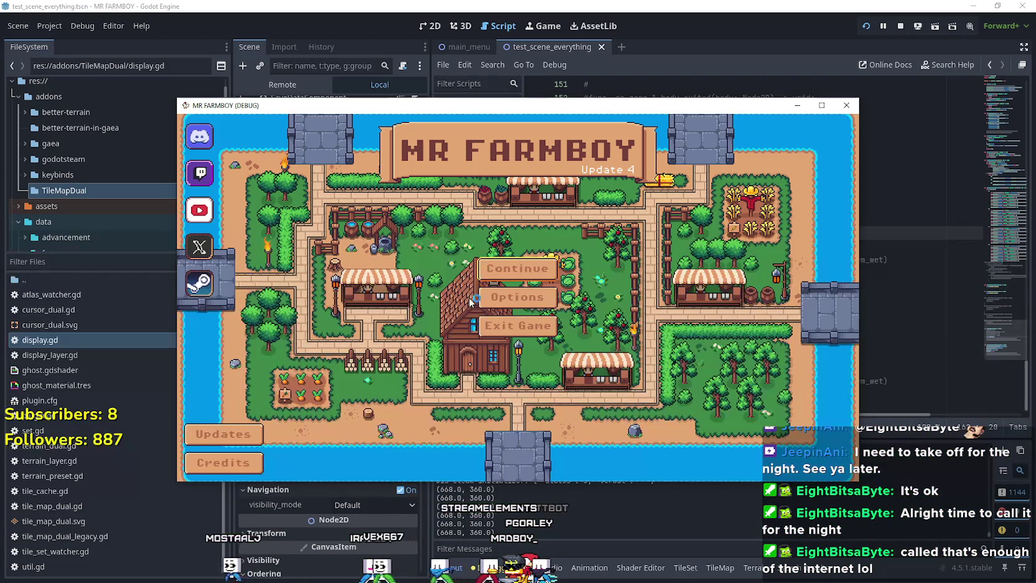
# Choose Save 2 in the Select Save Game dialog and load it
pyautogui.click(492, 271)
pyautogui.click(500, 306)
pyautogui.click(489, 293)
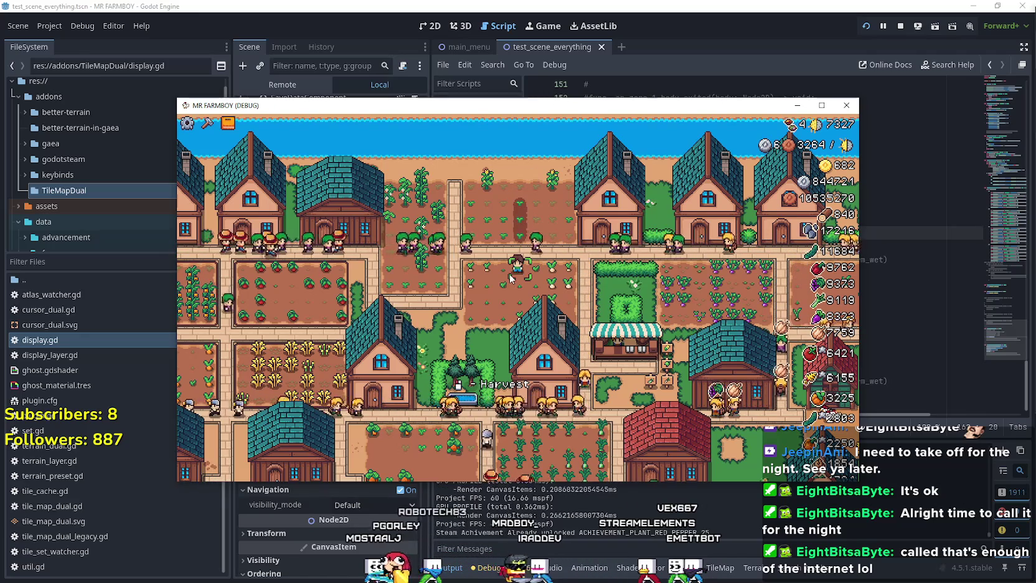
# Walk the player around the farm with WASD, then close the game and return to the script editor
pyautogui.press('w')
pyautogui.press('d')
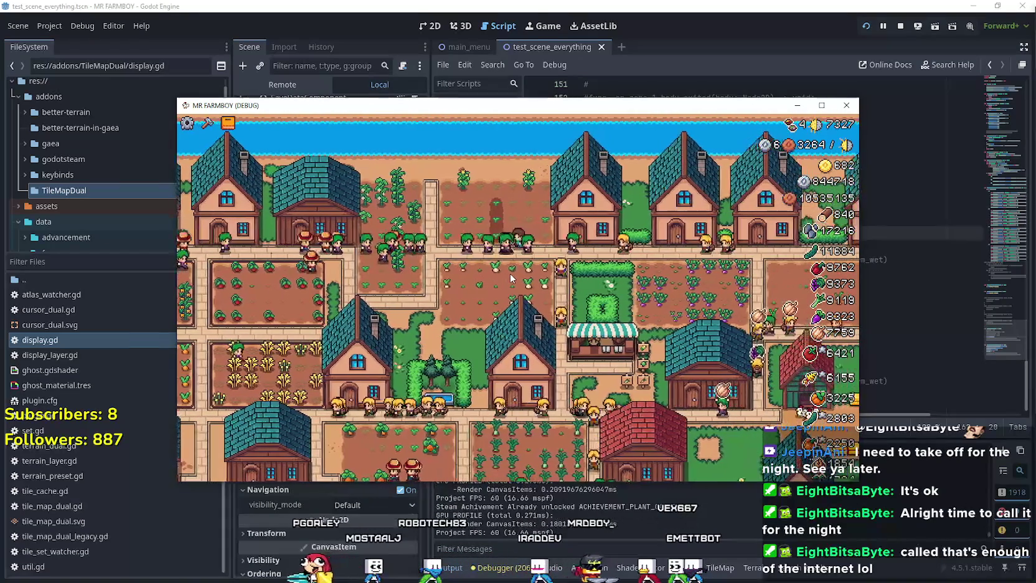
pyautogui.press('a')
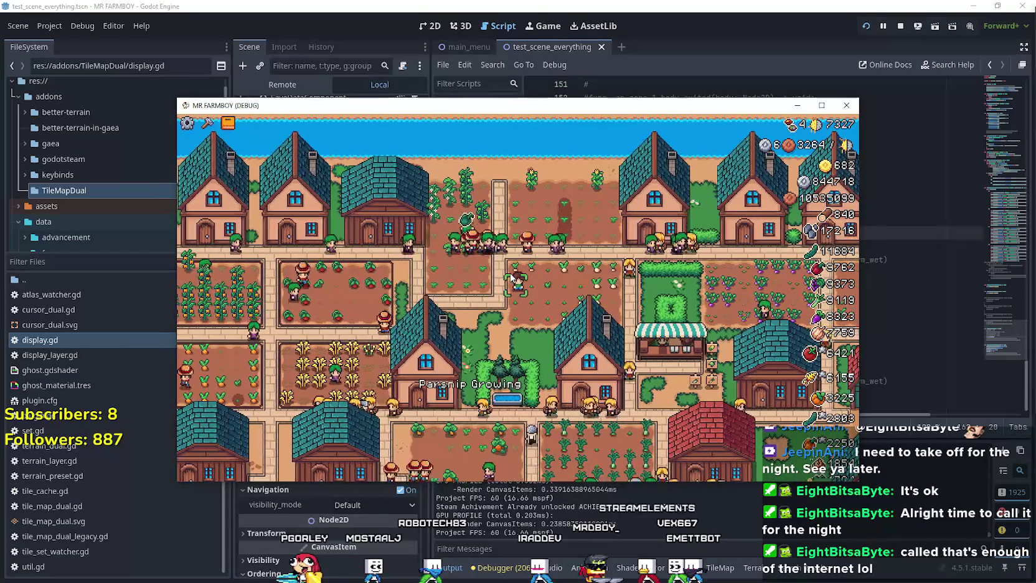
pyautogui.press('s')
pyautogui.press('a')
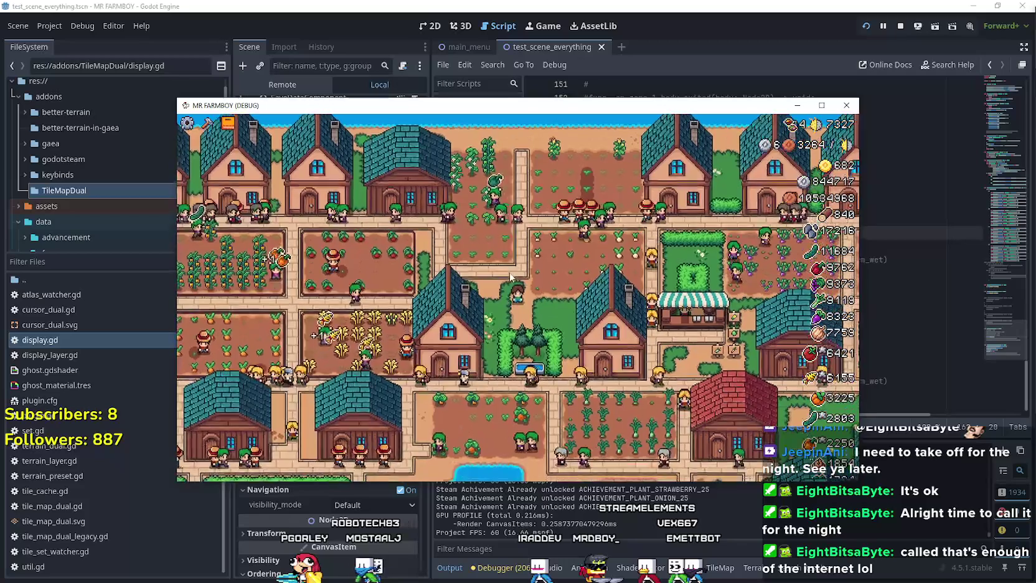
pyautogui.click(844, 107)
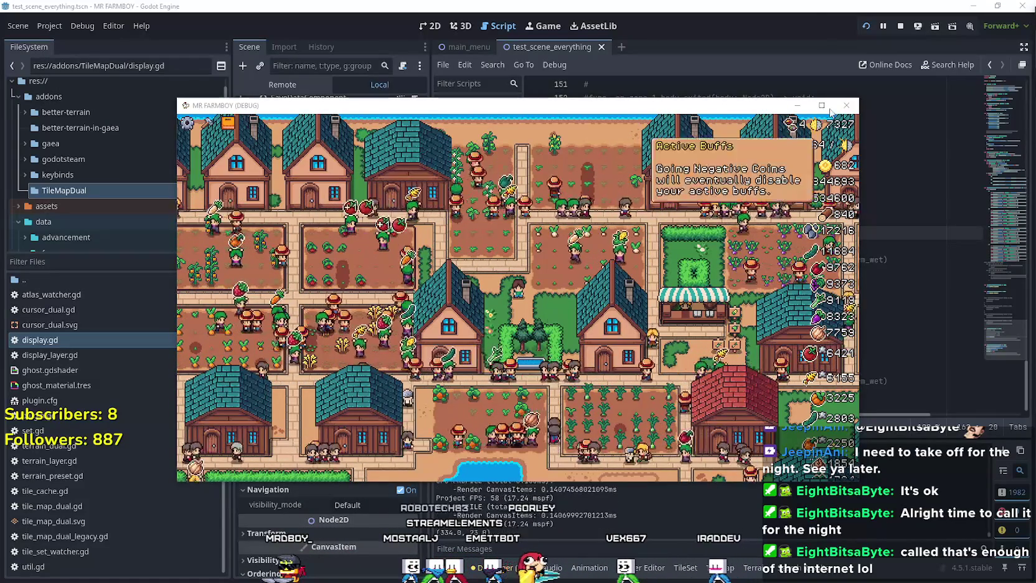
pyautogui.moveTo(651, 301); pyautogui.dragTo(625, 322)
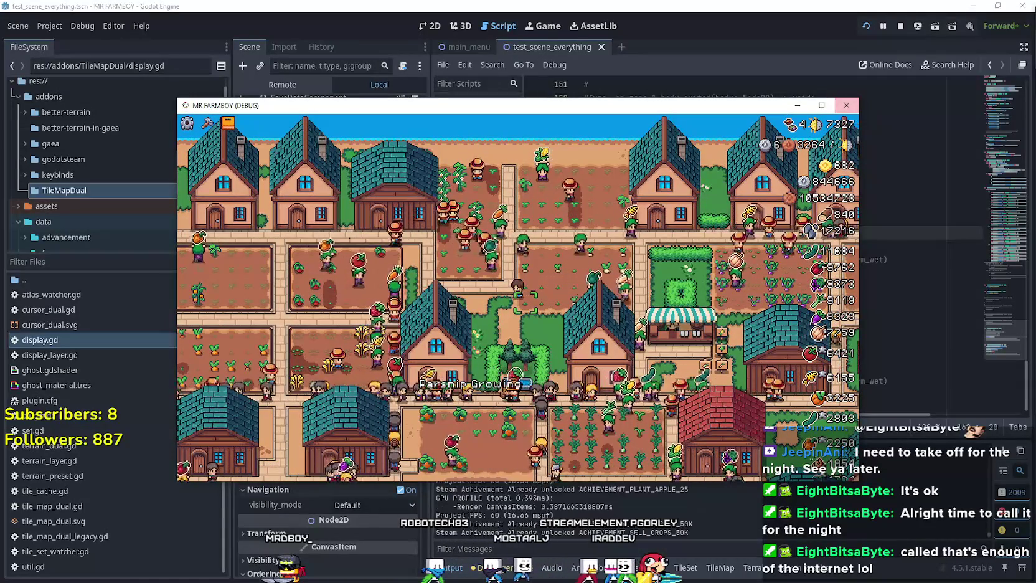
pyautogui.click(895, 107)
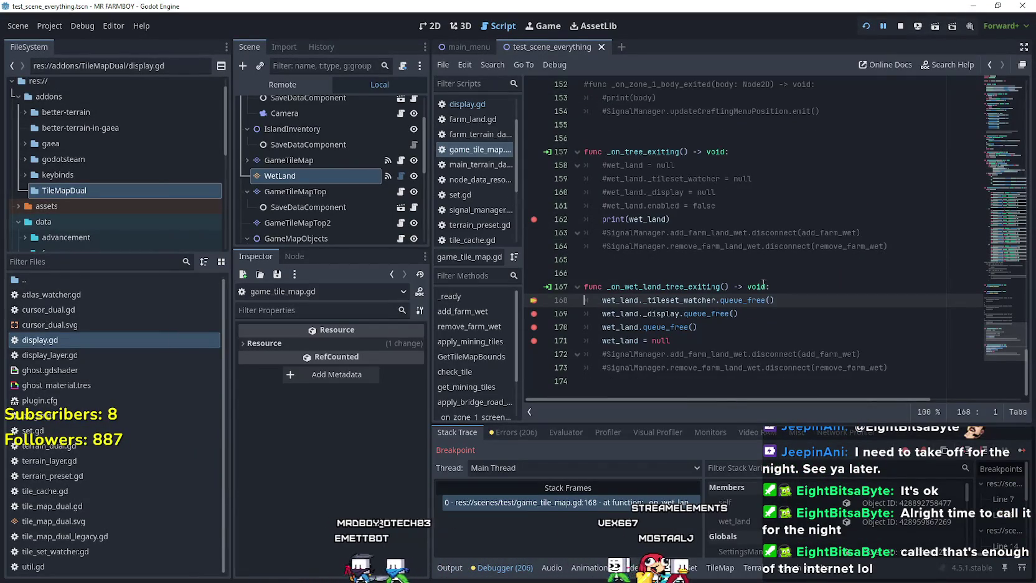
# Step over line 168, inspect wet_land for the TileSetWatcher queue_free error, then continue to line 162
pyautogui.click(906, 522)
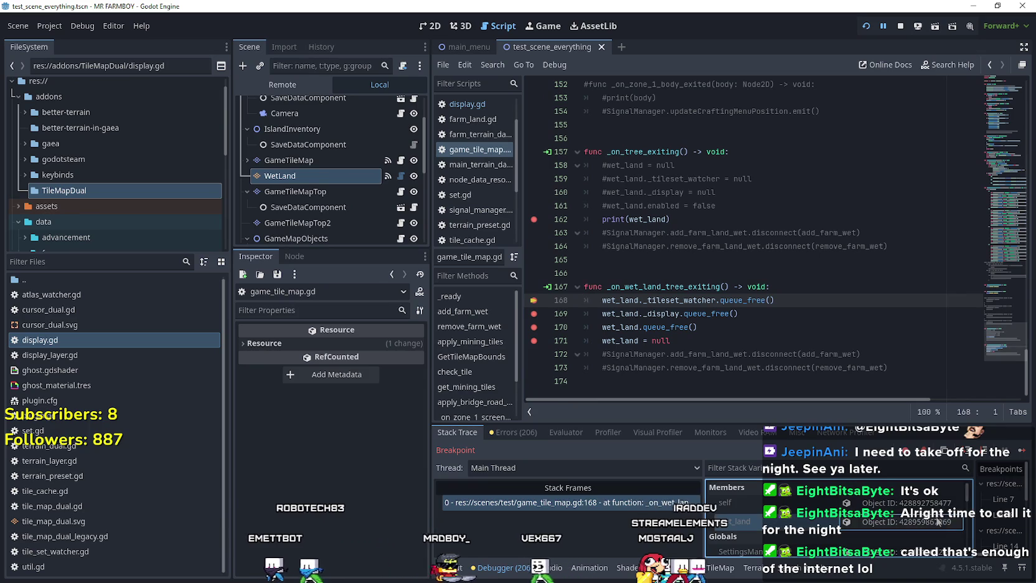
pyautogui.press('F10')
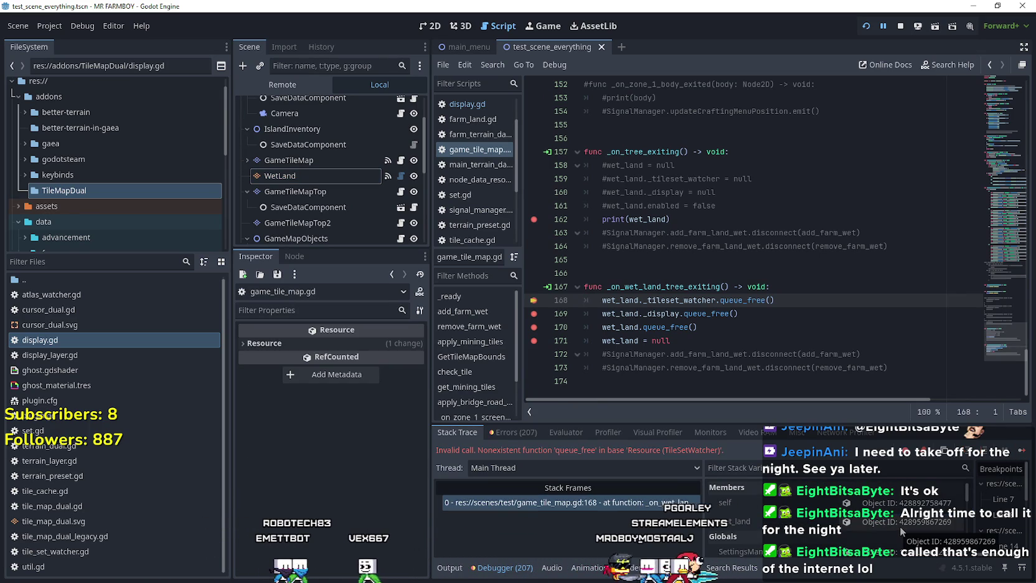
pyautogui.click(900, 525)
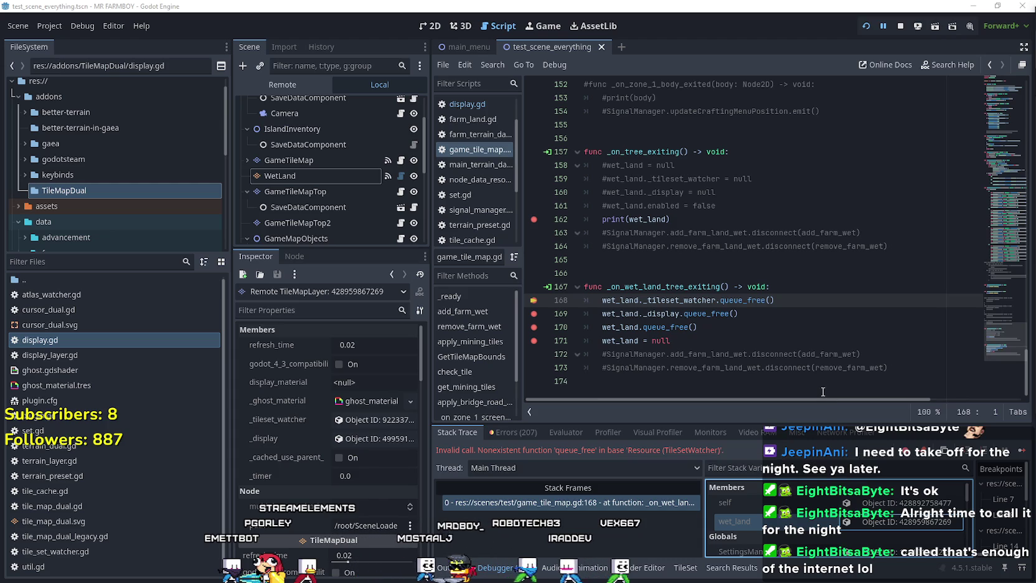
pyautogui.scroll(-2, 796, 511)
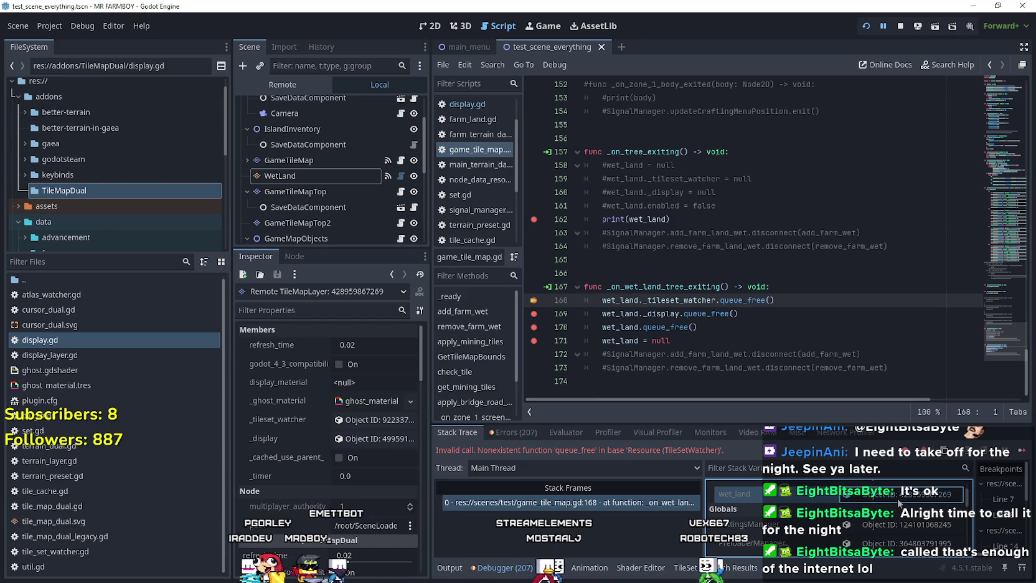
pyautogui.click(1022, 451)
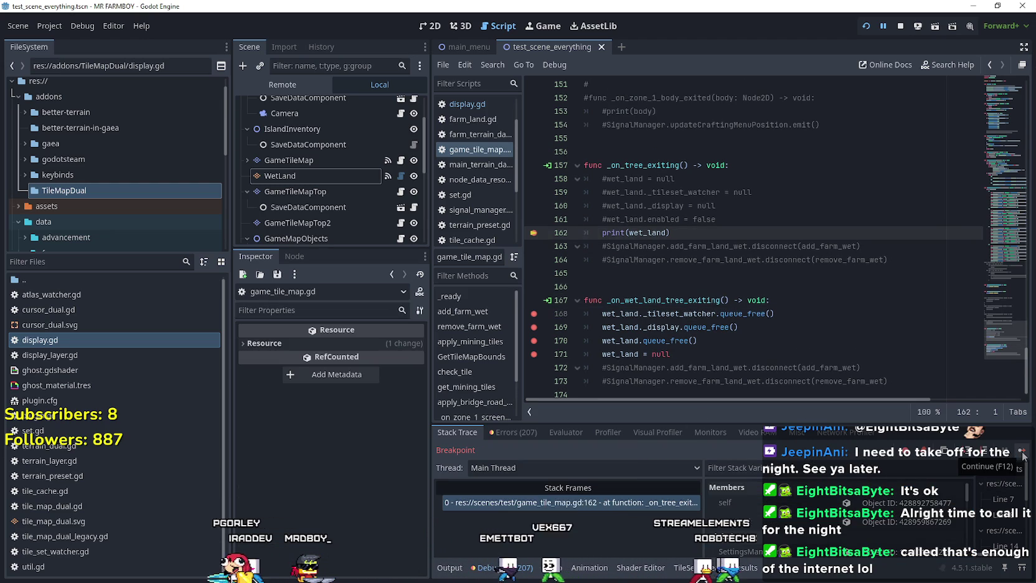
# Let the game run until it exits, then read godot.log's signal 11 crash backtrace and close it
pyautogui.click(1022, 452)
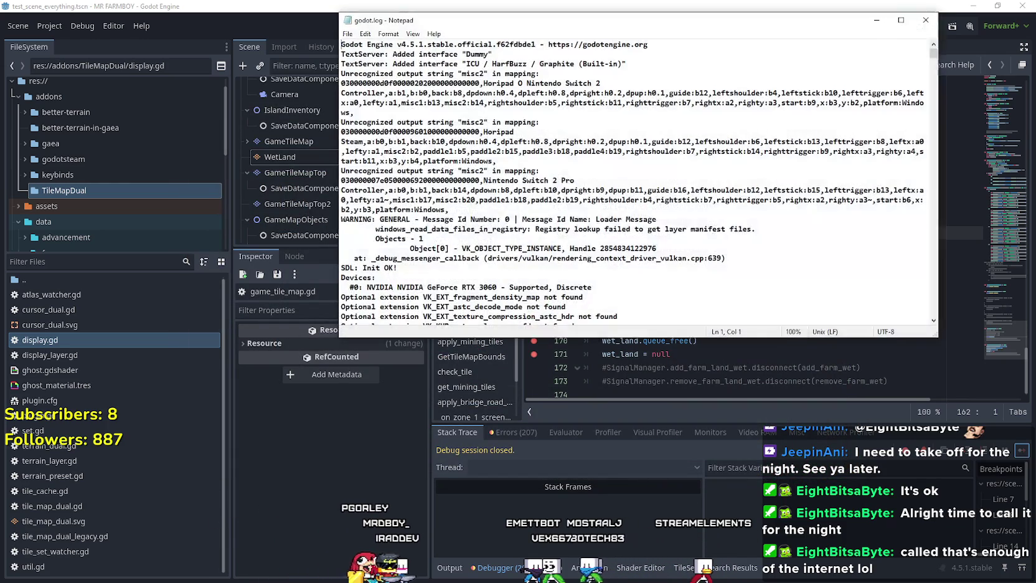
pyautogui.moveTo(934, 52); pyautogui.dragTo(910, 335)
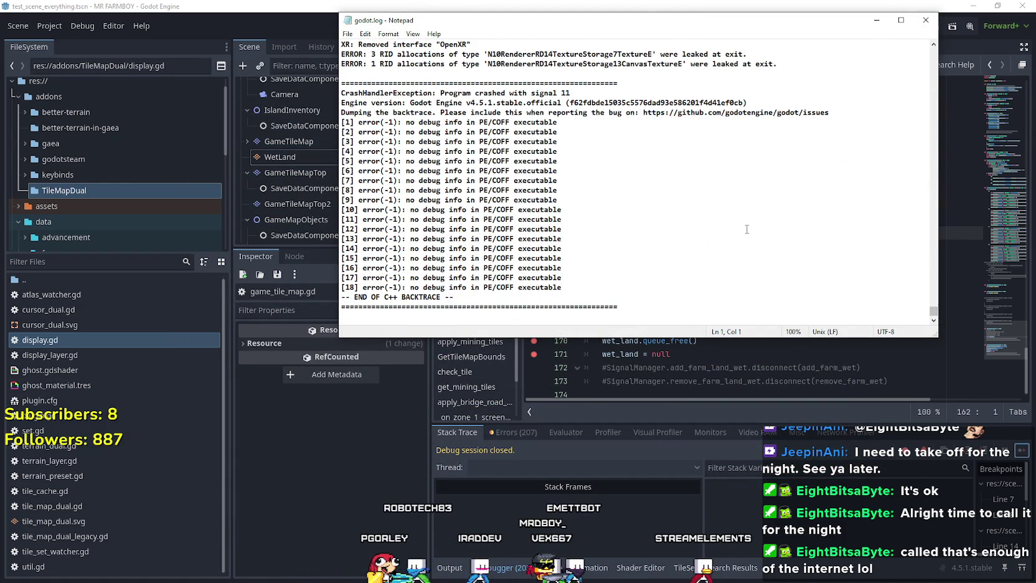
pyautogui.scroll(4, 747, 229)
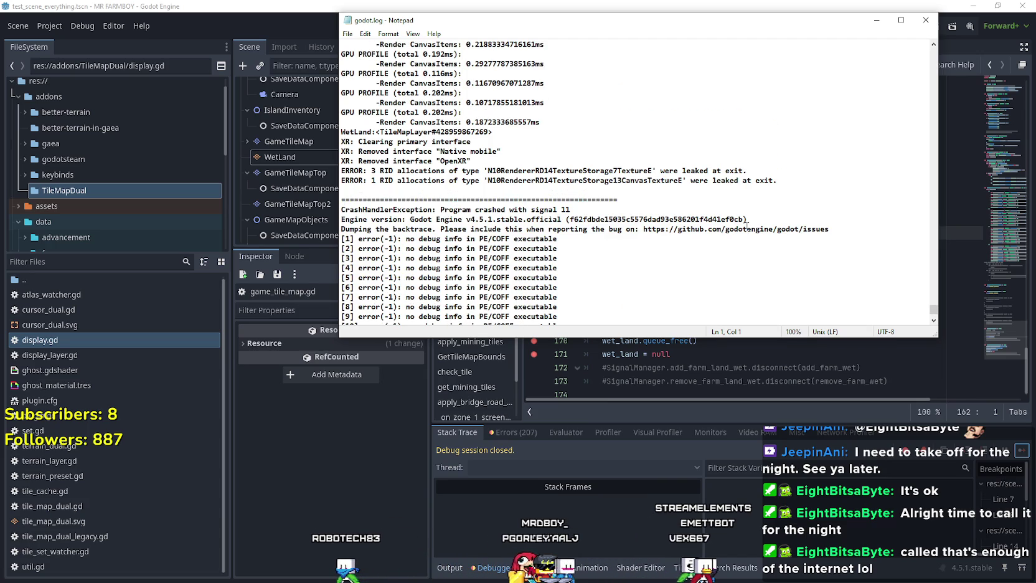
pyautogui.moveTo(541, 122)
pyautogui.mouseDown()
pyautogui.moveTo(413, 122)
pyautogui.moveTo(436, 142)
pyautogui.mouseUp()
pyautogui.click(472, 142)
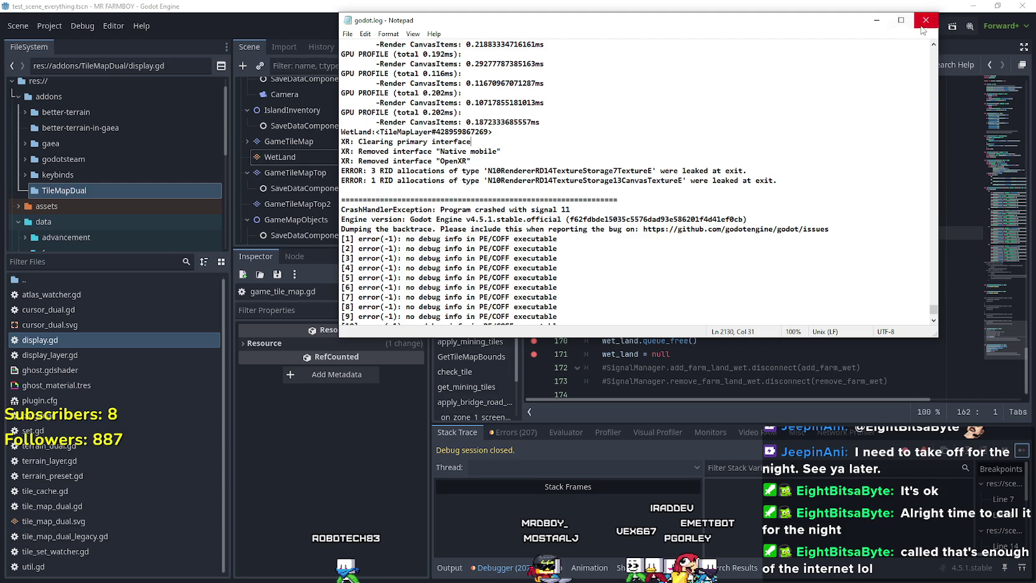
pyautogui.click(926, 20)
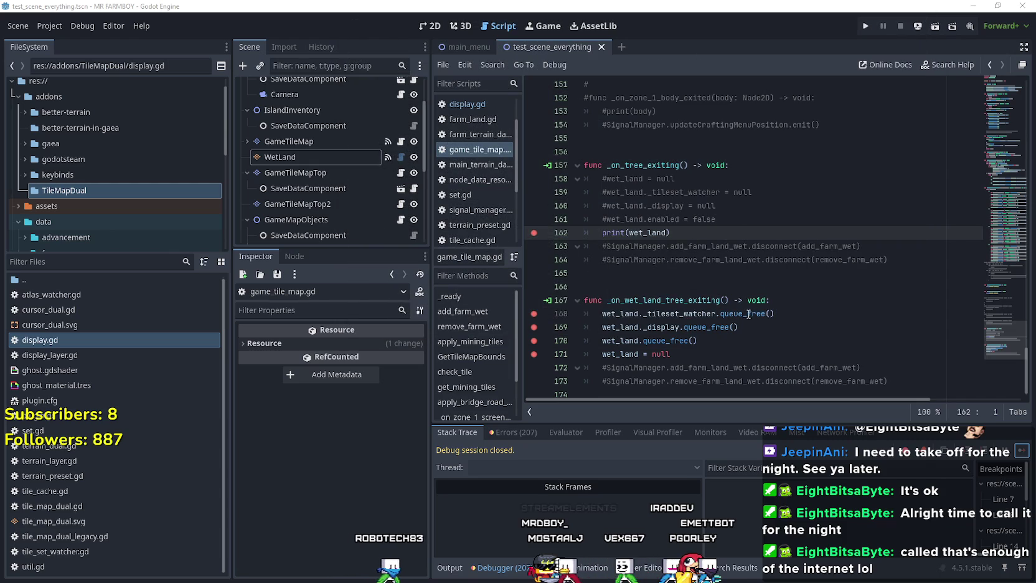
# Jump to the declaration of _tileset_watcher with Lookup Symbol
pyautogui.rightClick(696, 317)
pyautogui.click(743, 521)
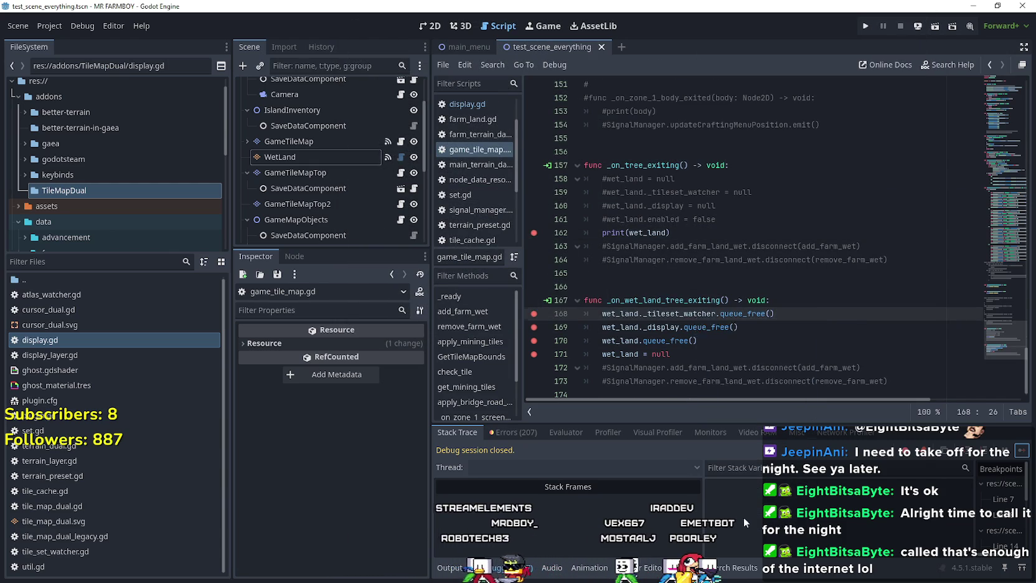
pyautogui.scroll(1, 633, 320)
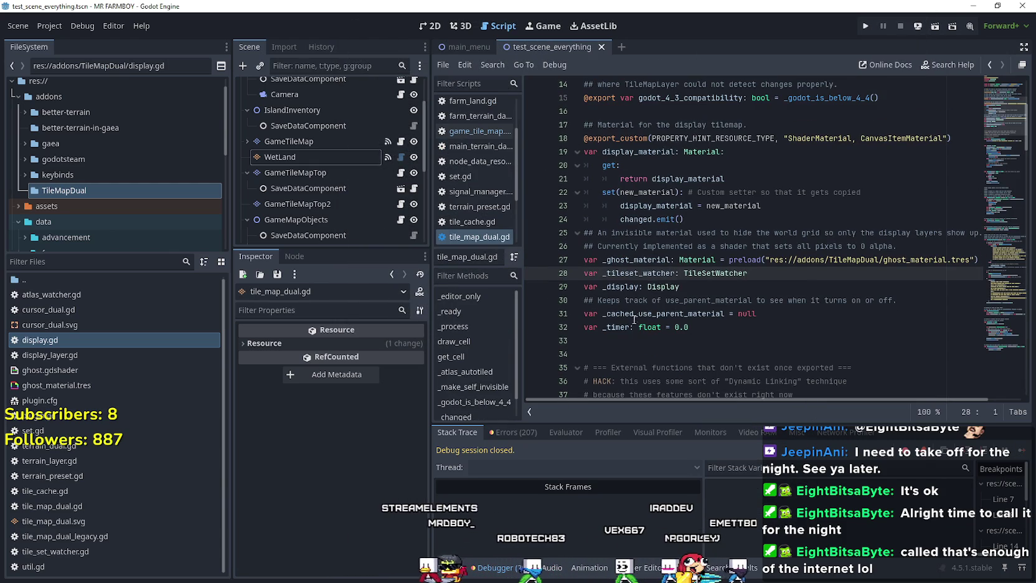
# Open the TileSetWatcher class in tile_set_watcher.gd, browse its code, then select the WetLand node
pyautogui.rightClick(688, 275)
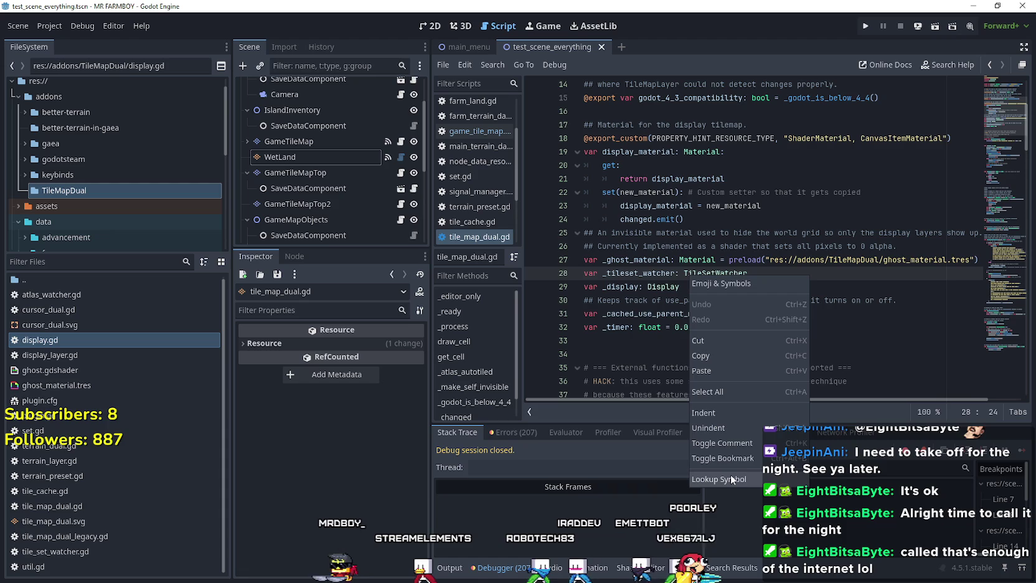
pyautogui.click(730, 474)
pyautogui.scroll(-1, 872, 349)
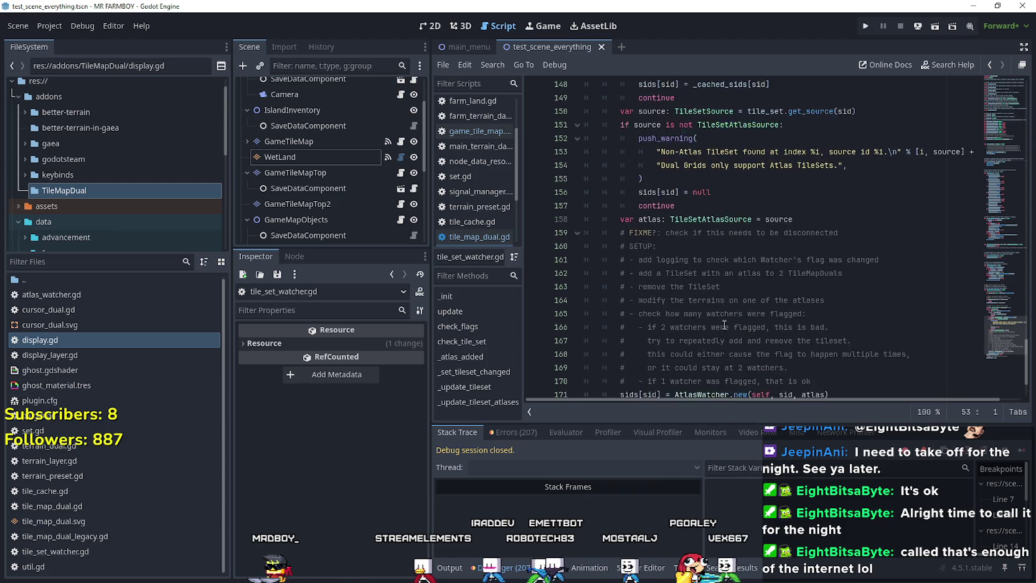
pyautogui.scroll(-1, 991, 348)
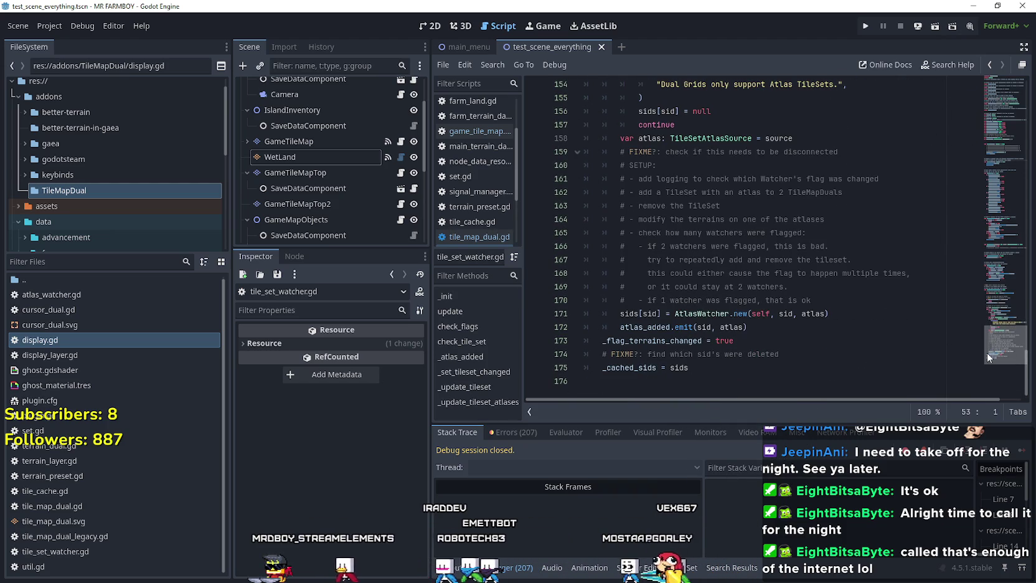
pyautogui.moveTo(985, 343); pyautogui.dragTo(989, 305)
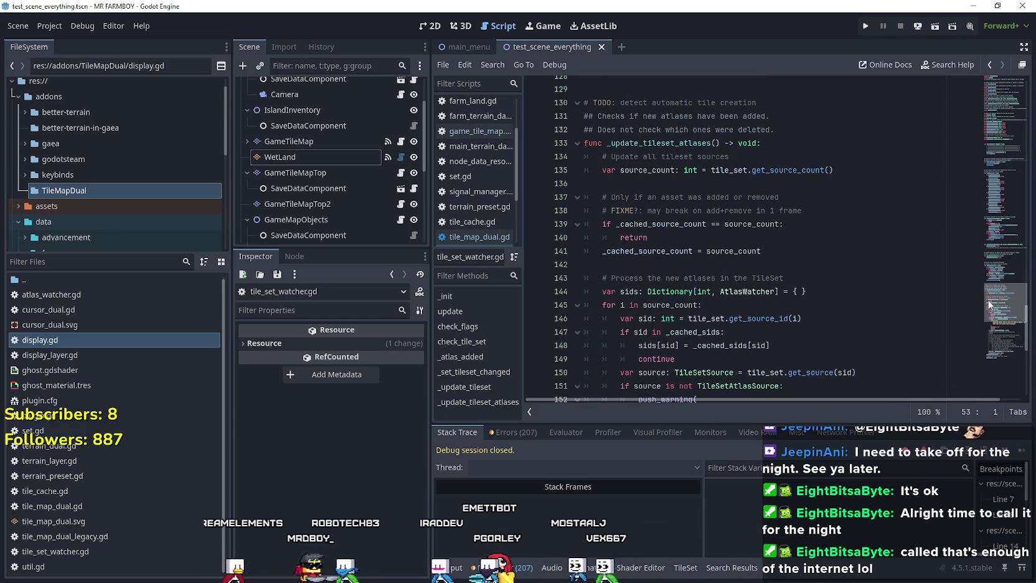
pyautogui.moveTo(991, 305); pyautogui.dragTo(992, 290)
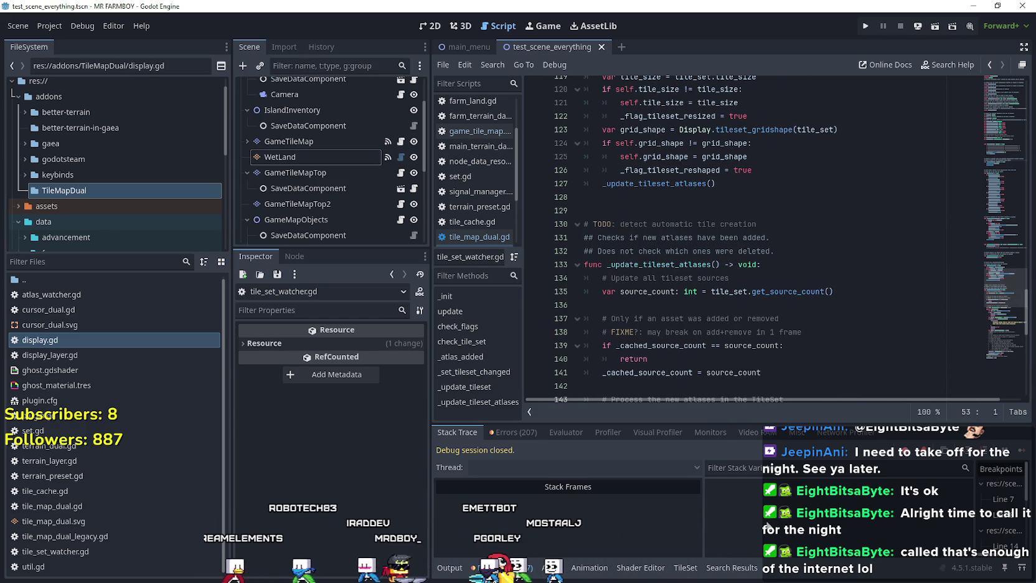
pyautogui.click(332, 155)
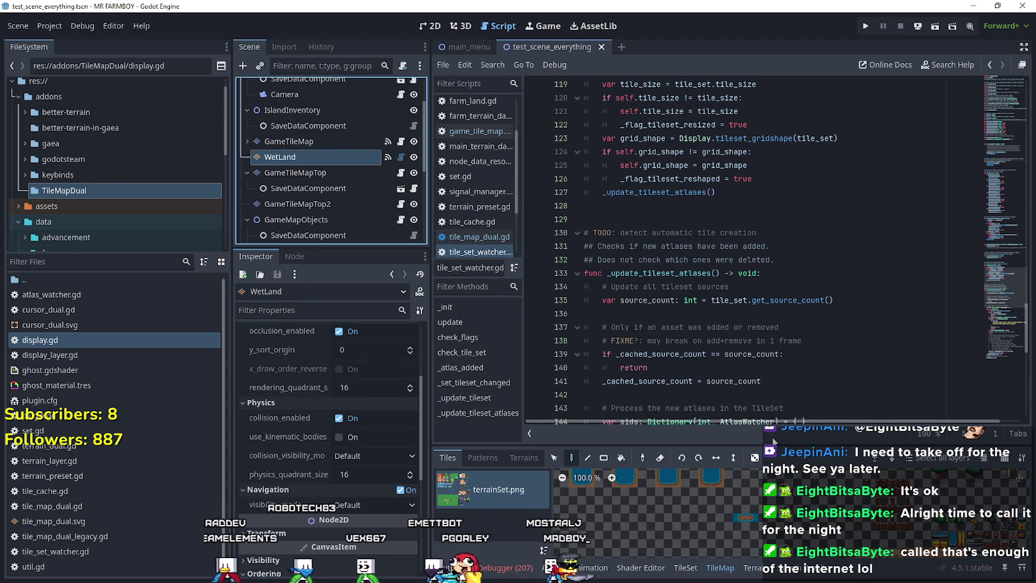
# Enlarge the tile map panel, zoom the terrainSet.png atlas to 259.4%, and recheck godot.log's backtrace
pyautogui.moveTo(785, 443); pyautogui.dragTo(785, 191)
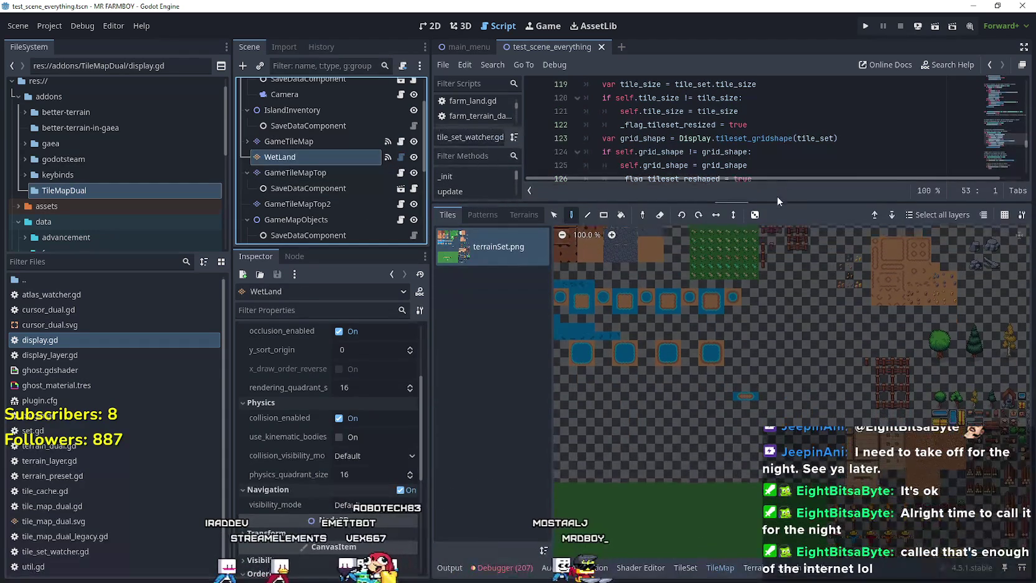
pyautogui.scroll(5, 745, 420)
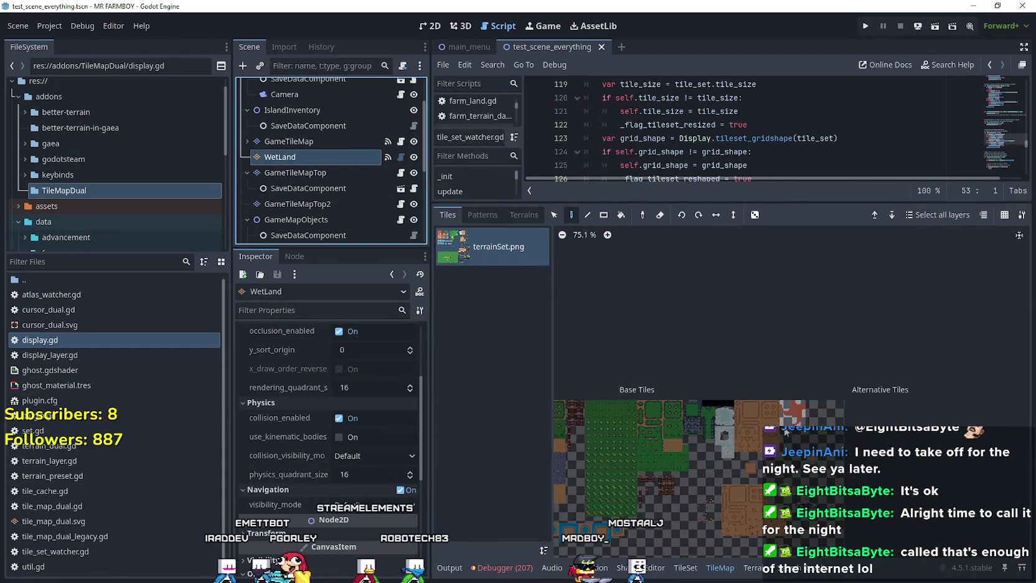
pyautogui.scroll(10, 807, 416)
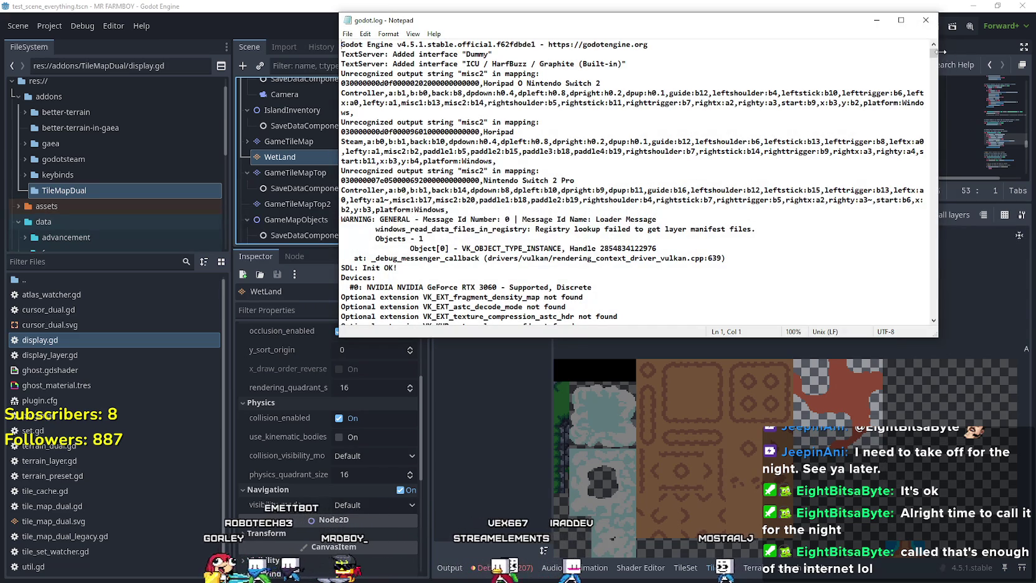
pyautogui.moveTo(935, 55); pyautogui.dragTo(934, 311)
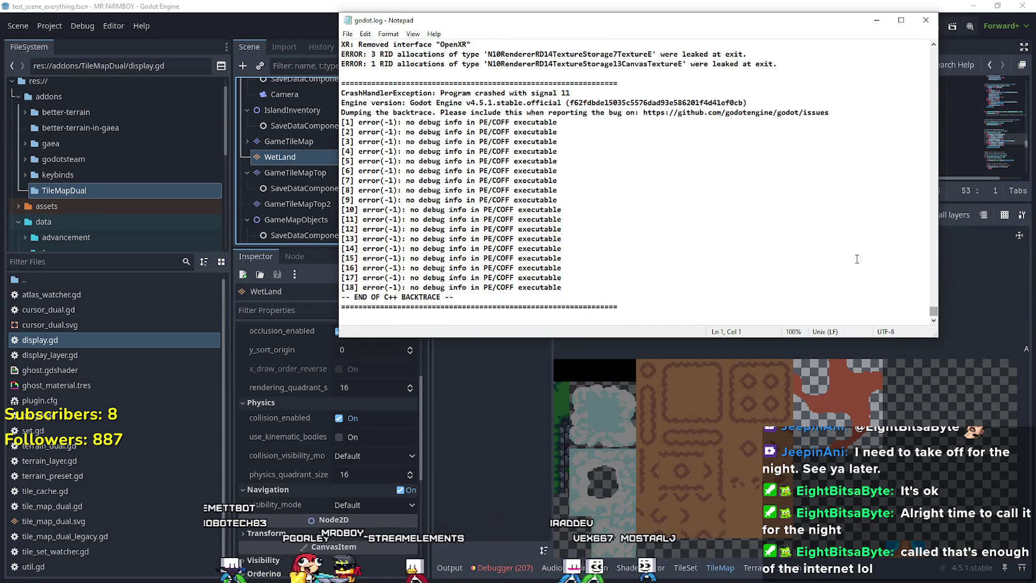
pyautogui.click(925, 21)
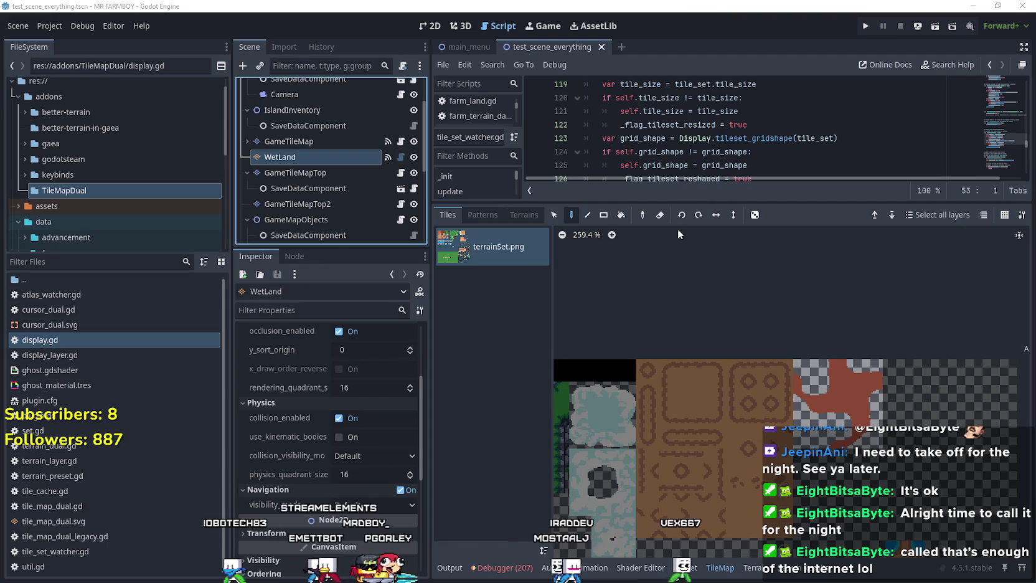
pyautogui.moveTo(689, 206); pyautogui.dragTo(696, 443)
pyautogui.scroll(3, 662, 313)
pyautogui.scroll(3, 671, 344)
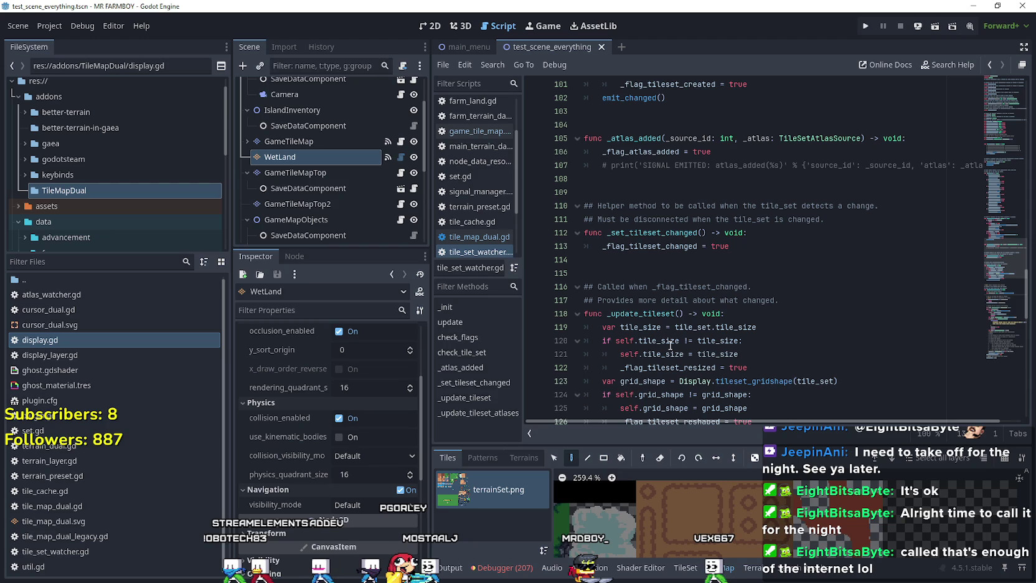
pyautogui.scroll(6, 670, 345)
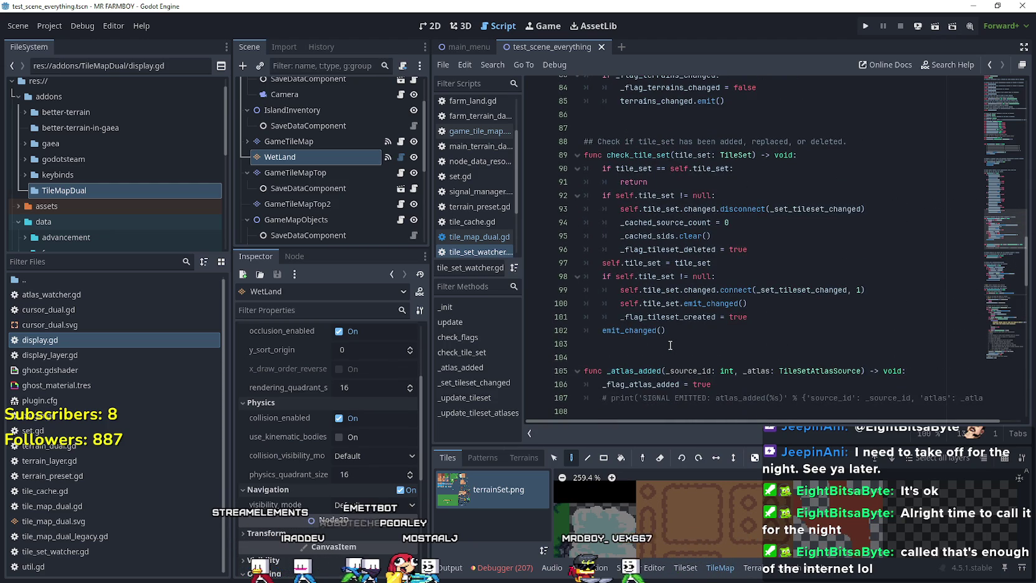
pyautogui.scroll(2, 670, 345)
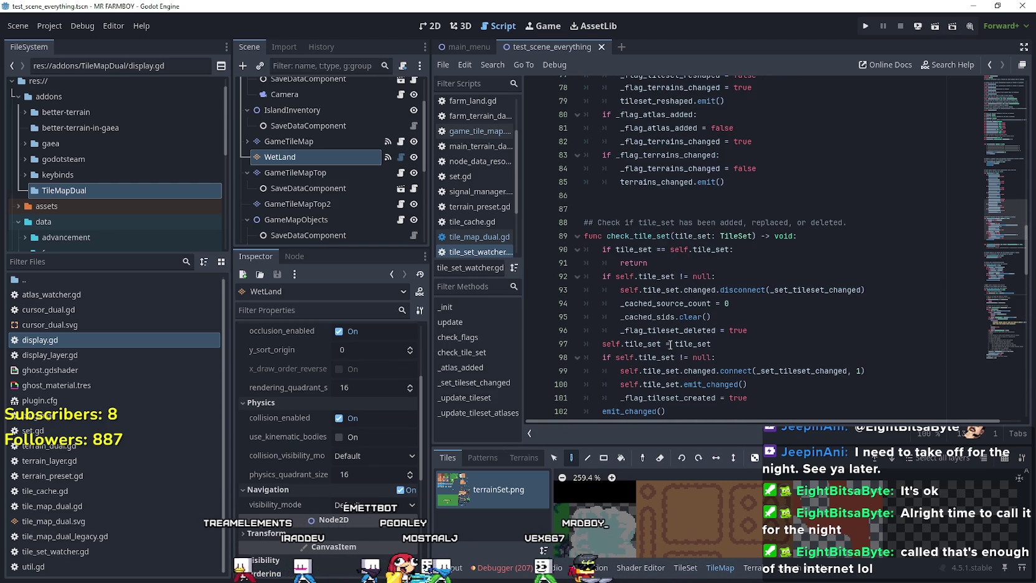
pyautogui.scroll(8, 671, 344)
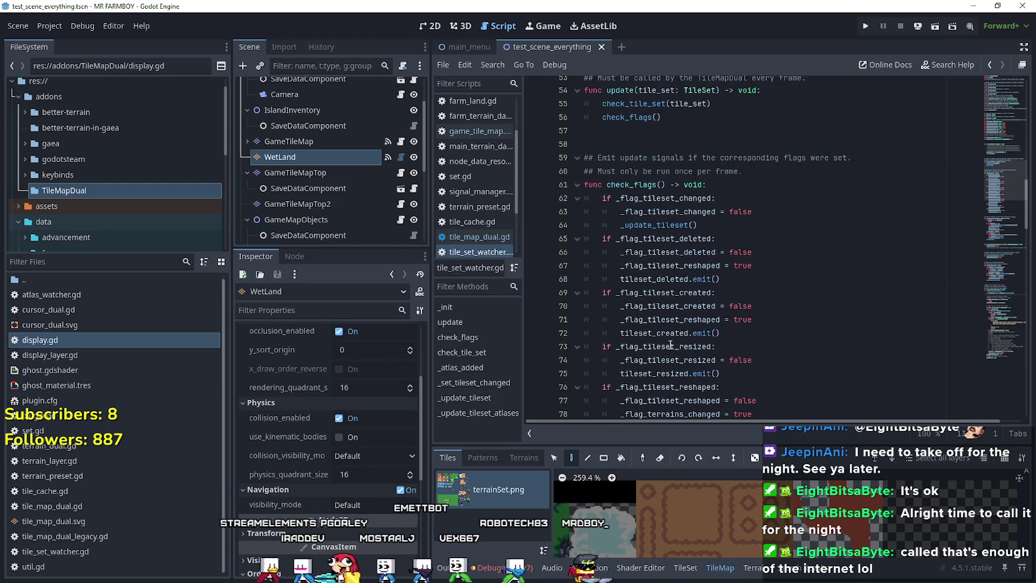
pyautogui.scroll(3, 670, 344)
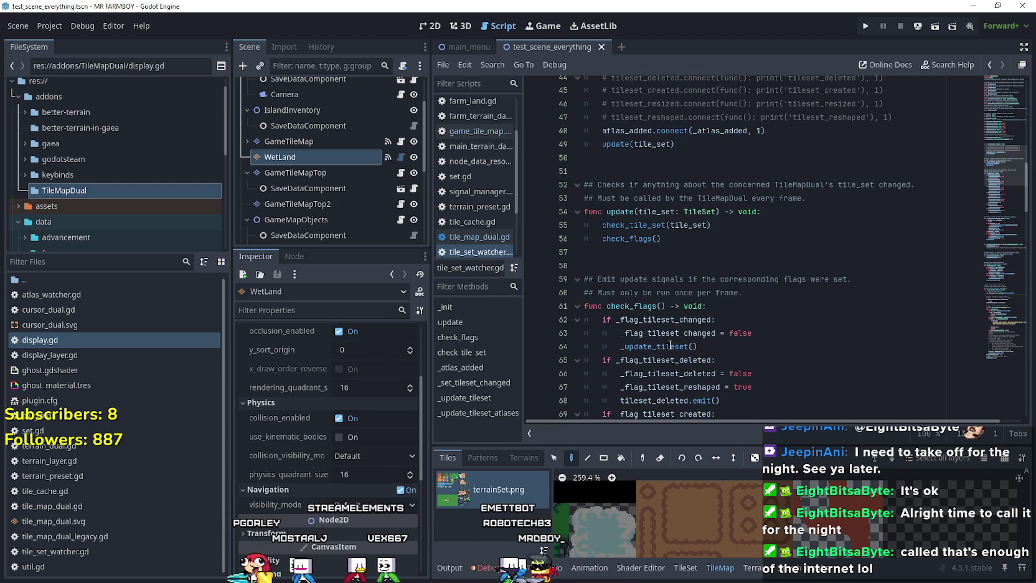
pyautogui.scroll(-1, 636, 231)
pyautogui.scroll(2, 637, 230)
pyautogui.moveTo(640, 324)
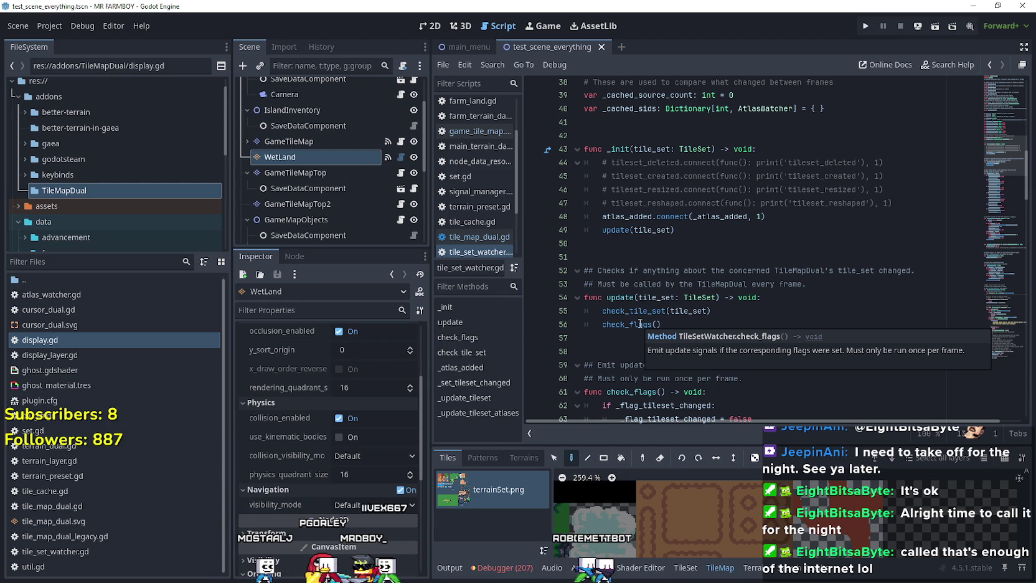
pyautogui.scroll(8, 640, 324)
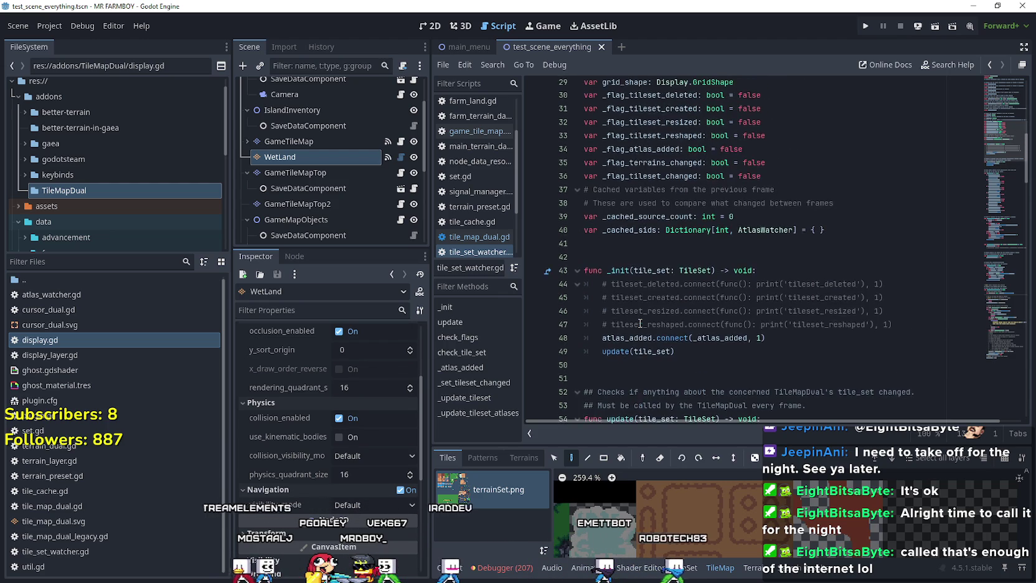
pyautogui.scroll(4, 641, 324)
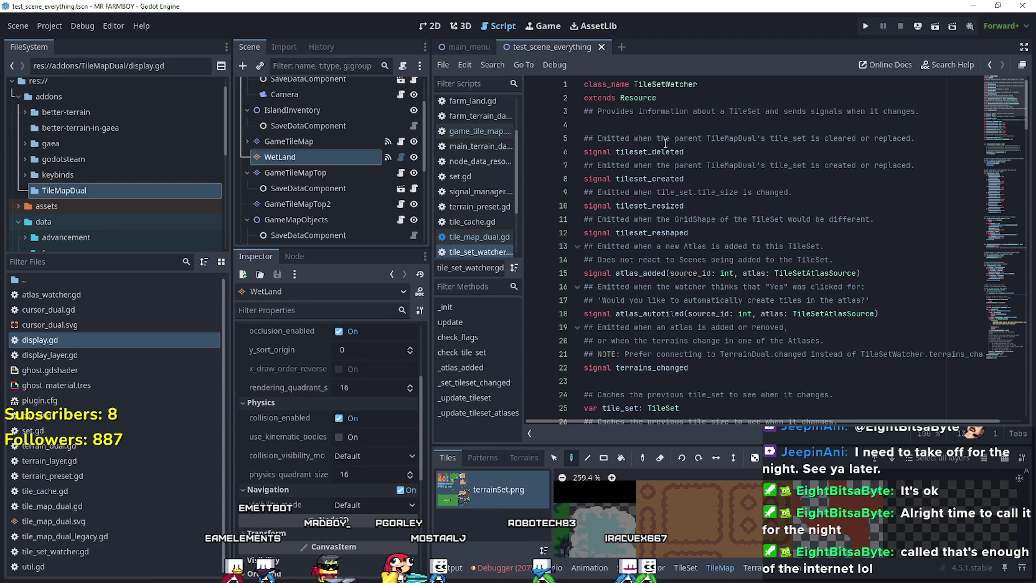
pyautogui.scroll(-6, 720, 280)
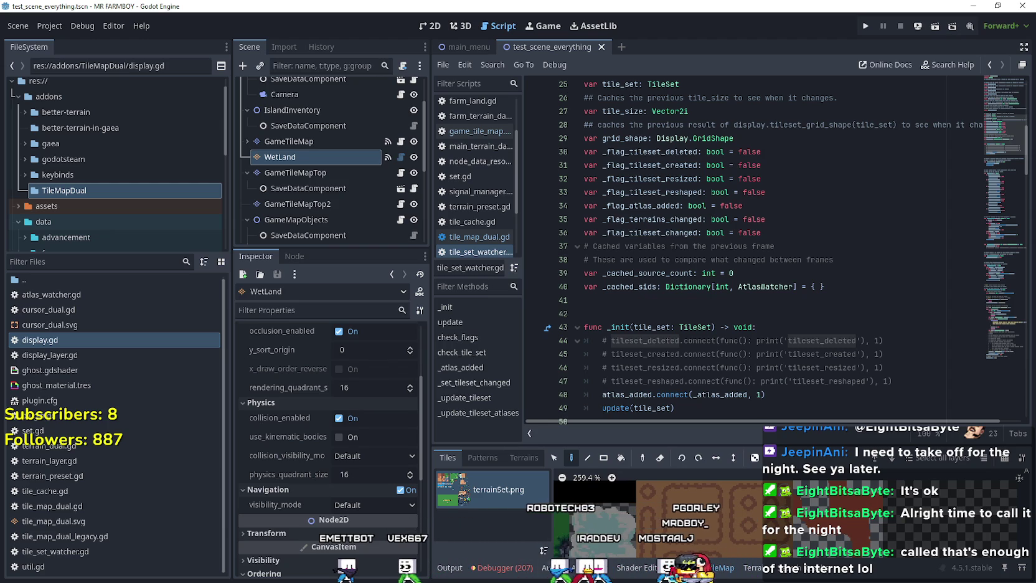
pyautogui.scroll(-4, 725, 334)
pyautogui.doubleClick(713, 234)
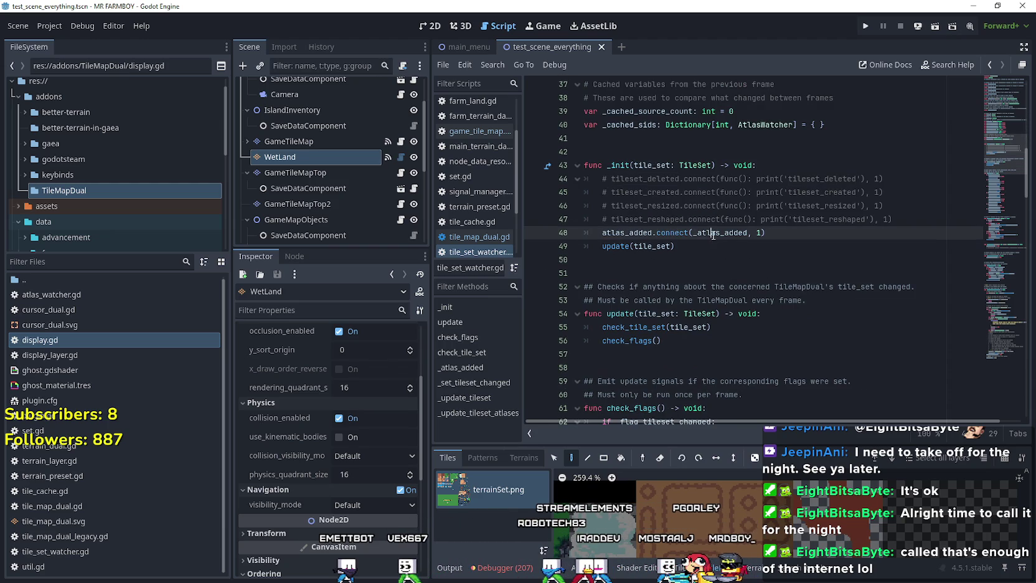
pyautogui.scroll(-9, 656, 261)
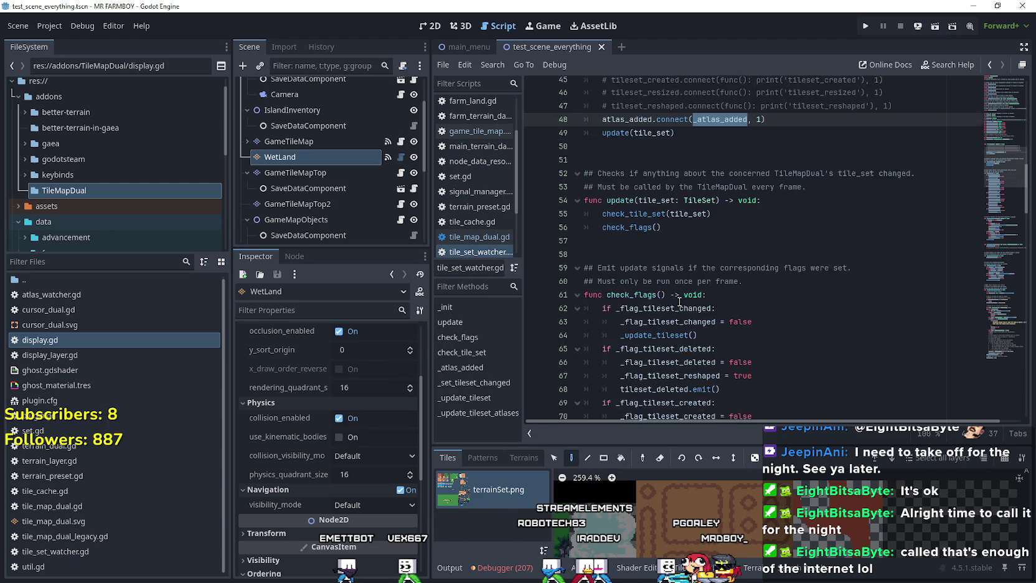
pyautogui.scroll(-8, 679, 301)
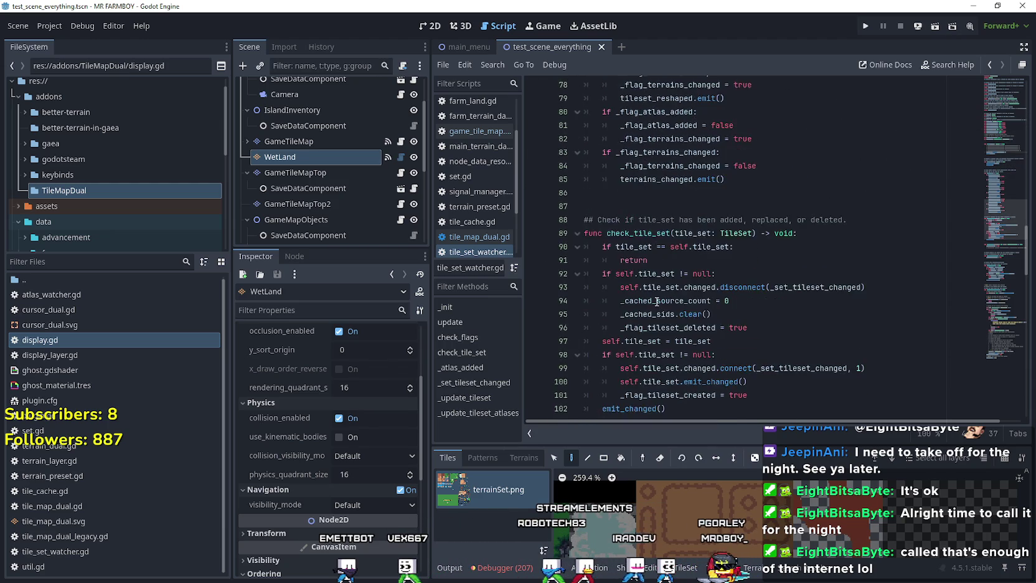
pyautogui.scroll(-1, 636, 280)
pyautogui.moveTo(638, 244)
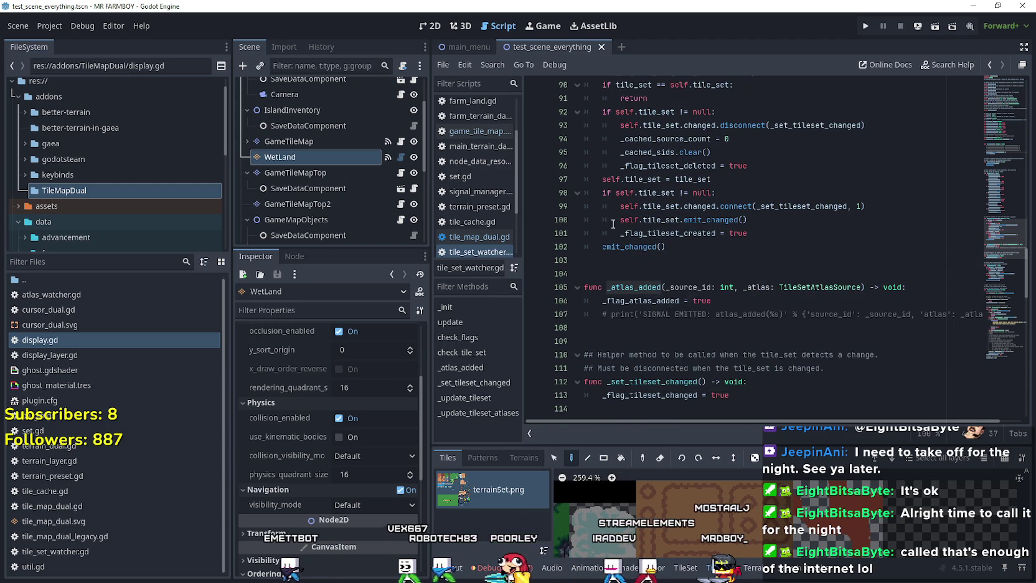
pyautogui.scroll(-5, 603, 202)
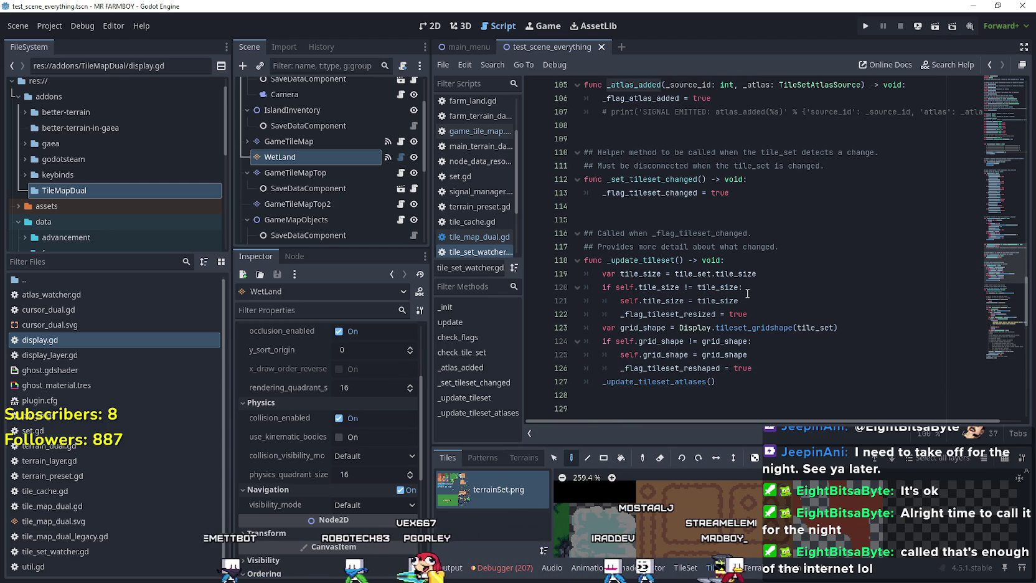
pyautogui.scroll(-3, 747, 293)
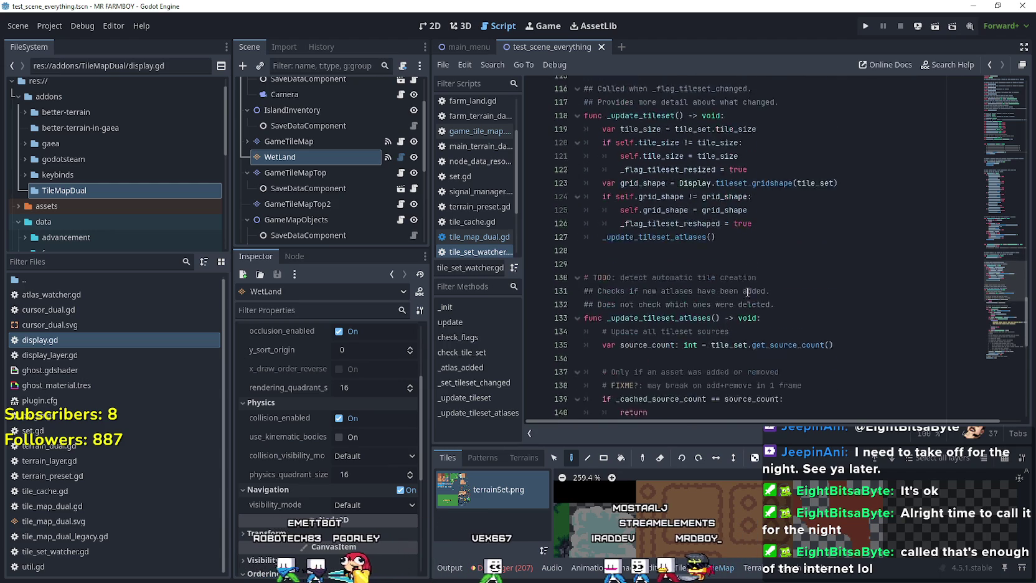
pyautogui.scroll(-3, 747, 293)
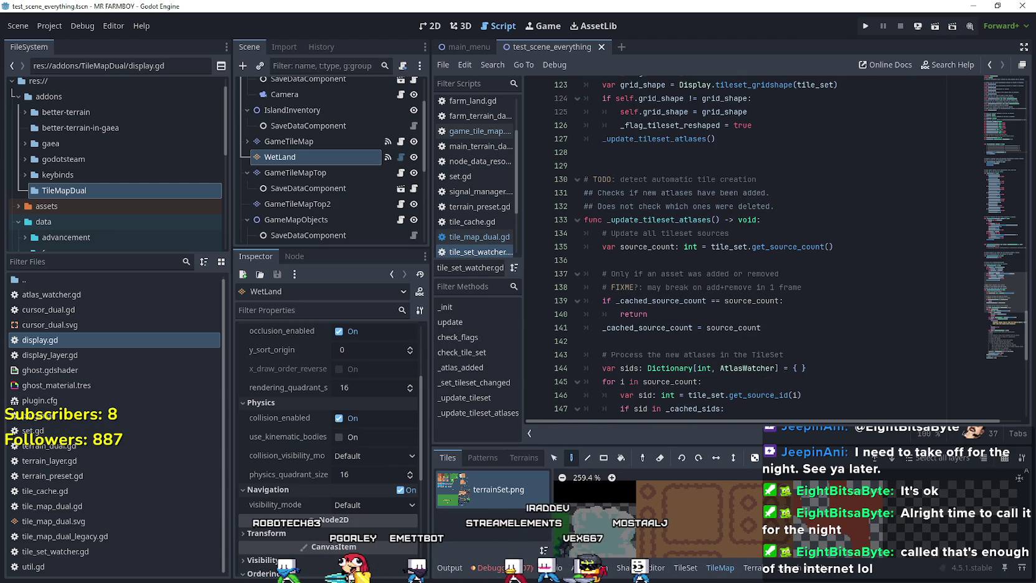
pyautogui.scroll(-10, 716, 313)
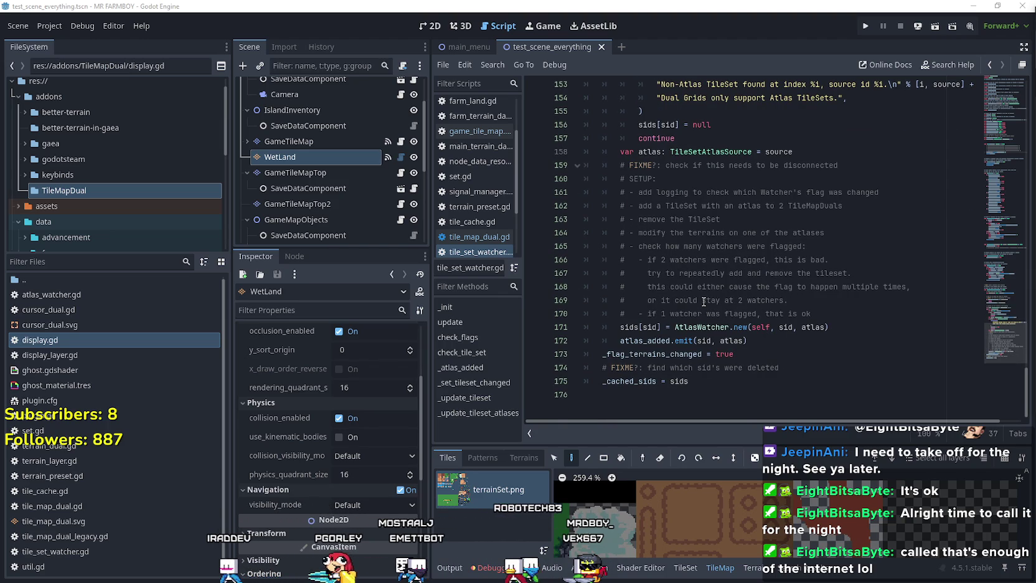
pyautogui.scroll(4, 704, 302)
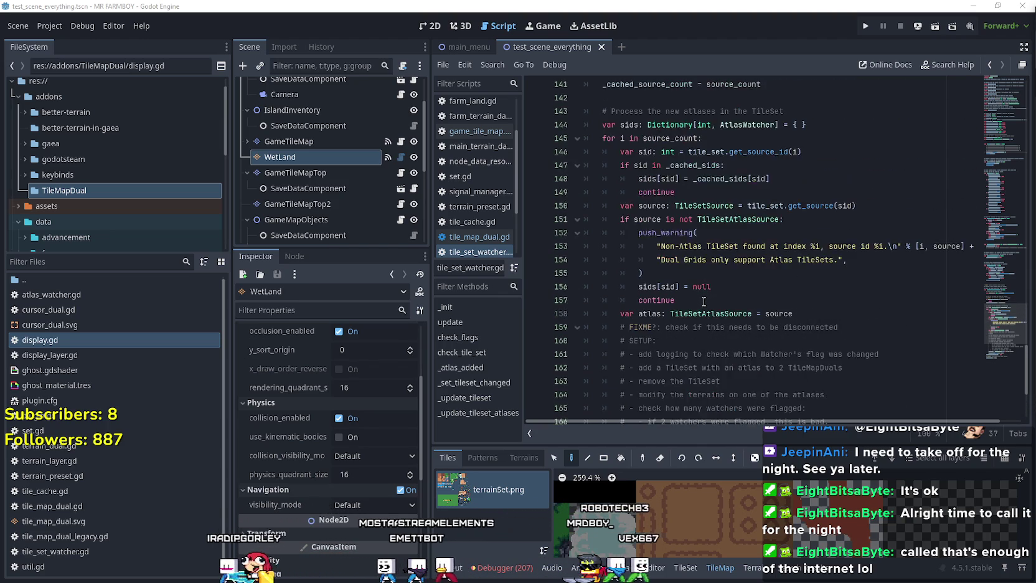
pyautogui.scroll(3, 703, 301)
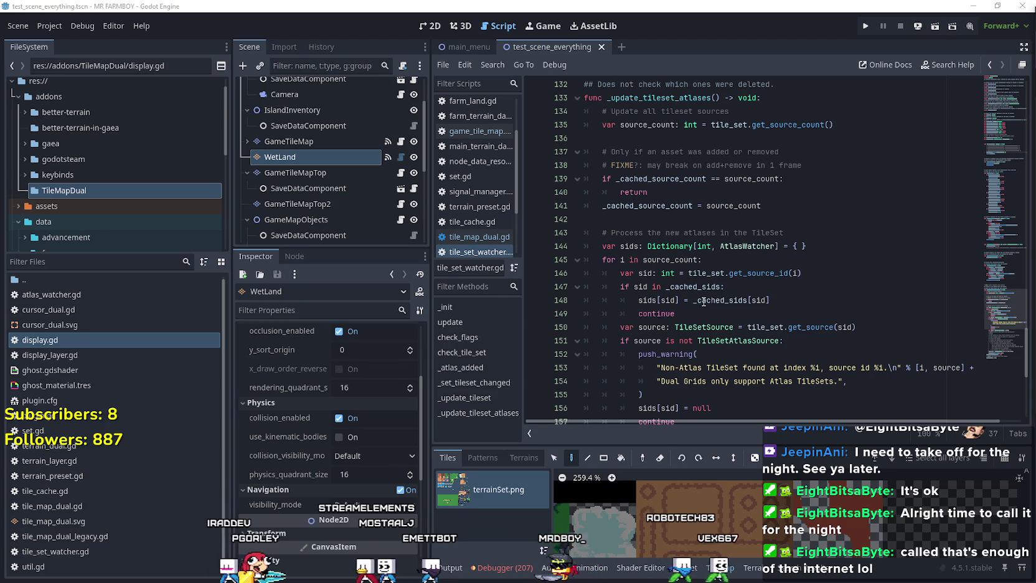
pyautogui.moveTo(698, 302)
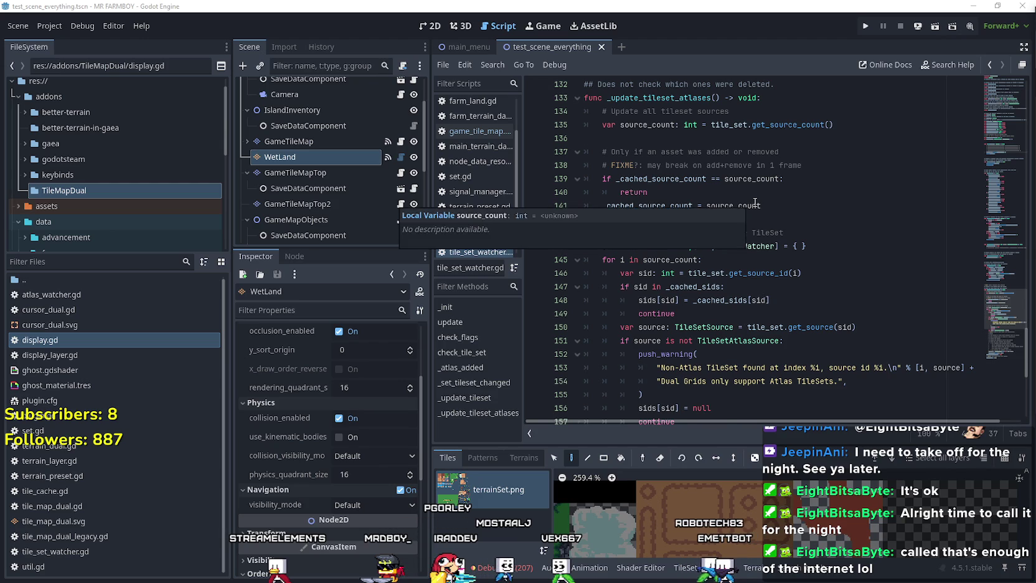
pyautogui.scroll(9, 760, 205)
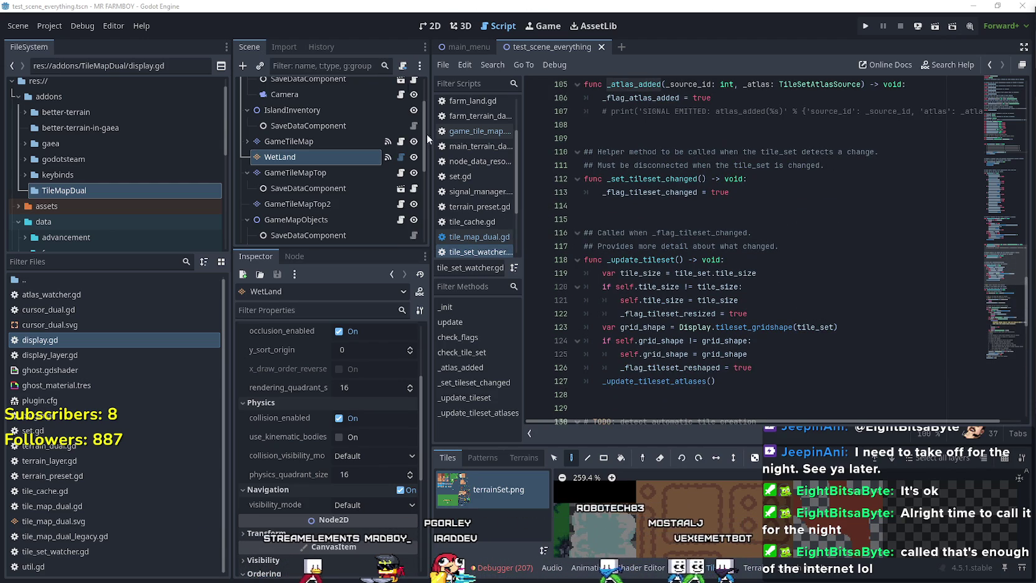
pyautogui.scroll(3, 622, 293)
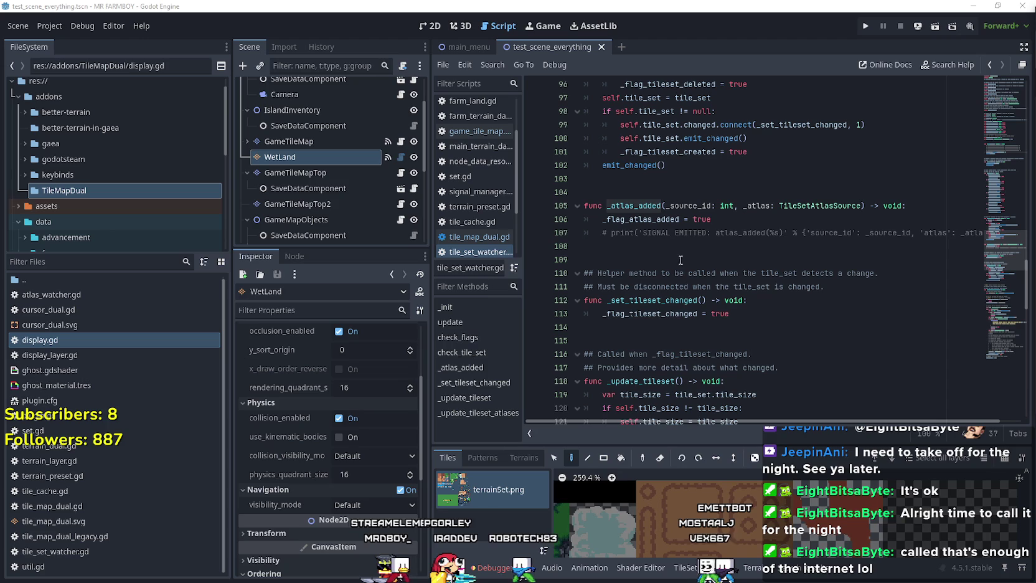
pyautogui.scroll(3, 724, 241)
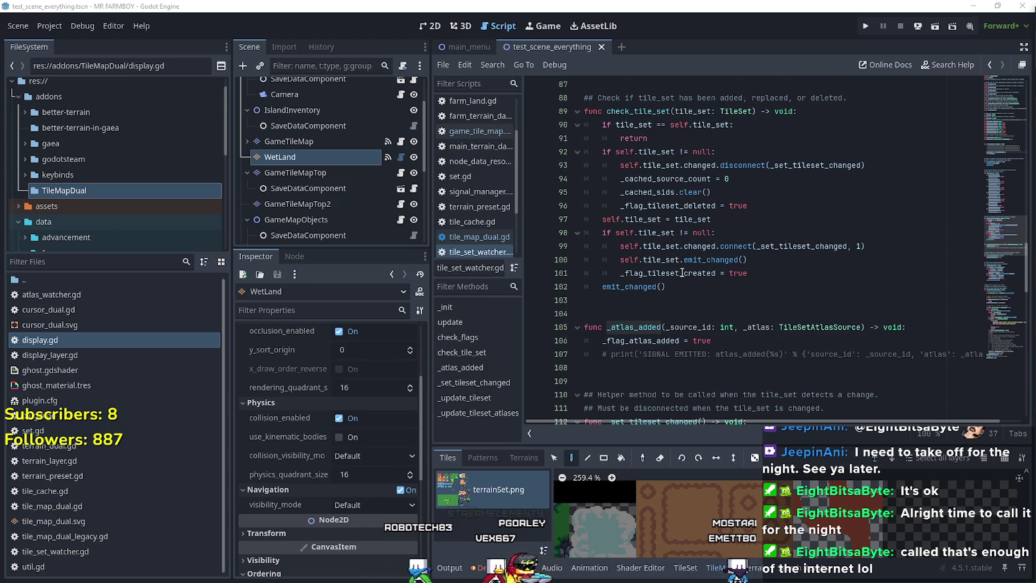
pyautogui.scroll(9, 682, 273)
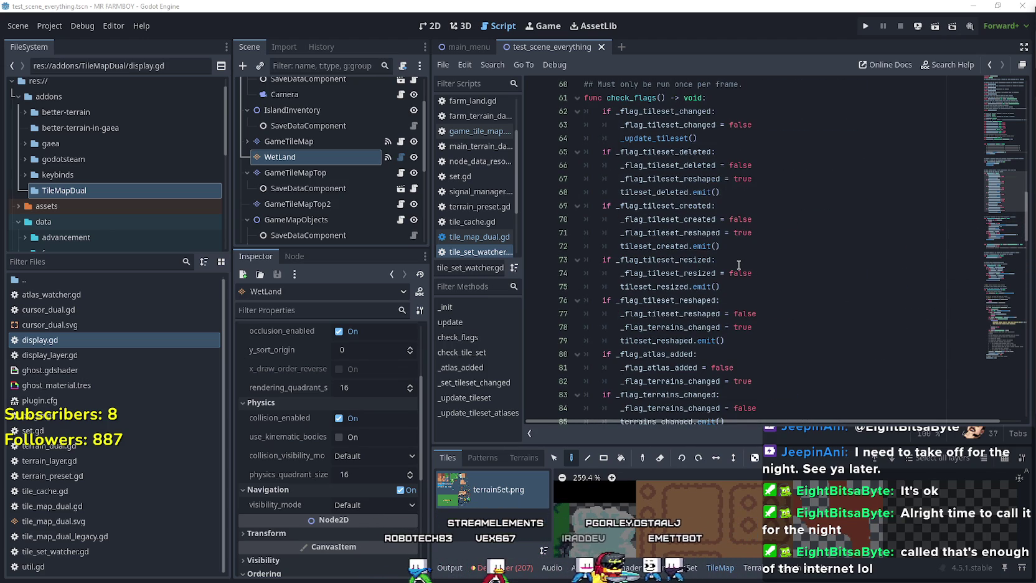
pyautogui.scroll(1, 760, 269)
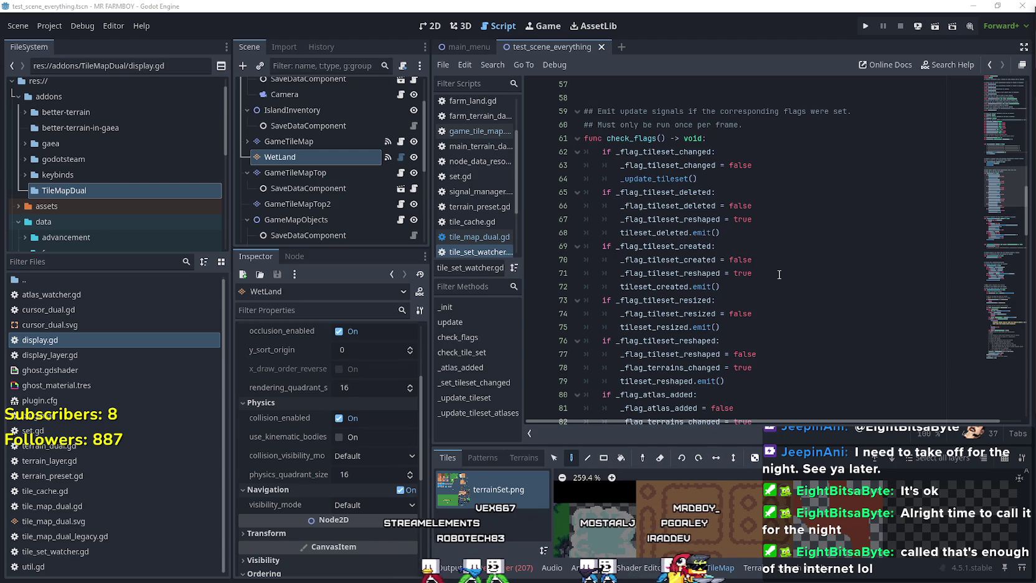
pyautogui.scroll(-1, 778, 274)
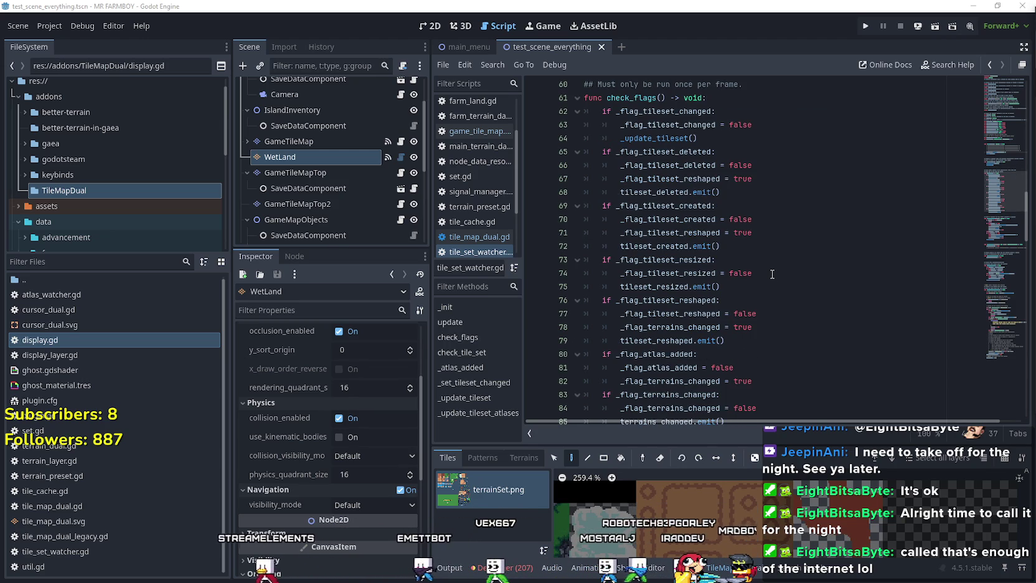
pyautogui.doubleClick(681, 139)
pyautogui.scroll(-3, 774, 205)
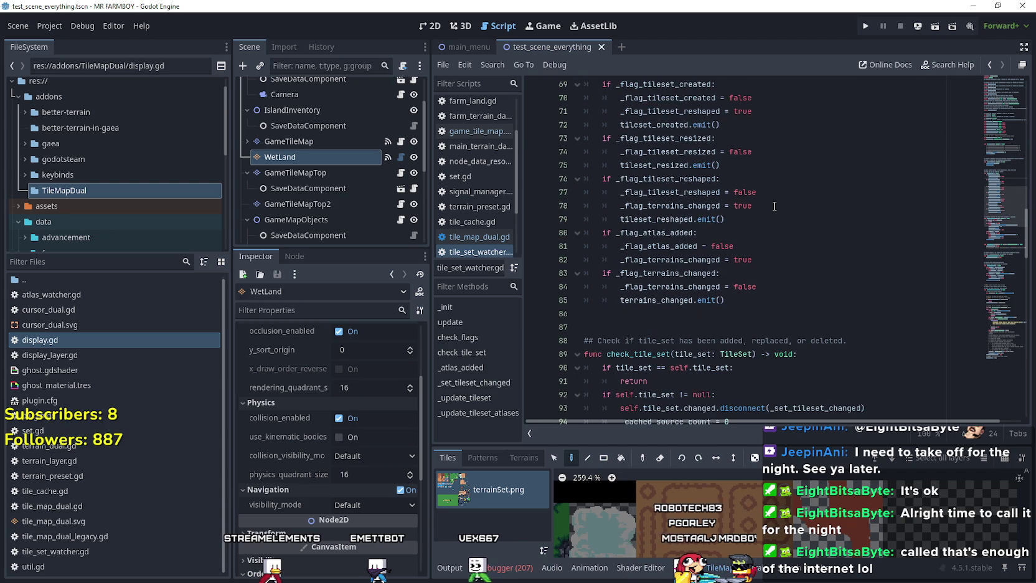
pyautogui.scroll(8, 776, 210)
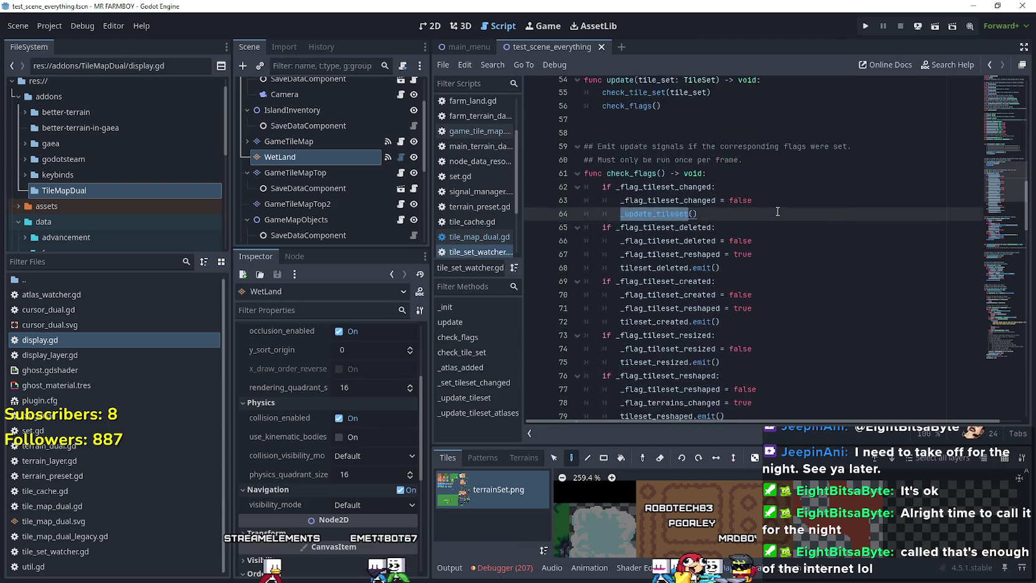
pyautogui.scroll(6, 778, 212)
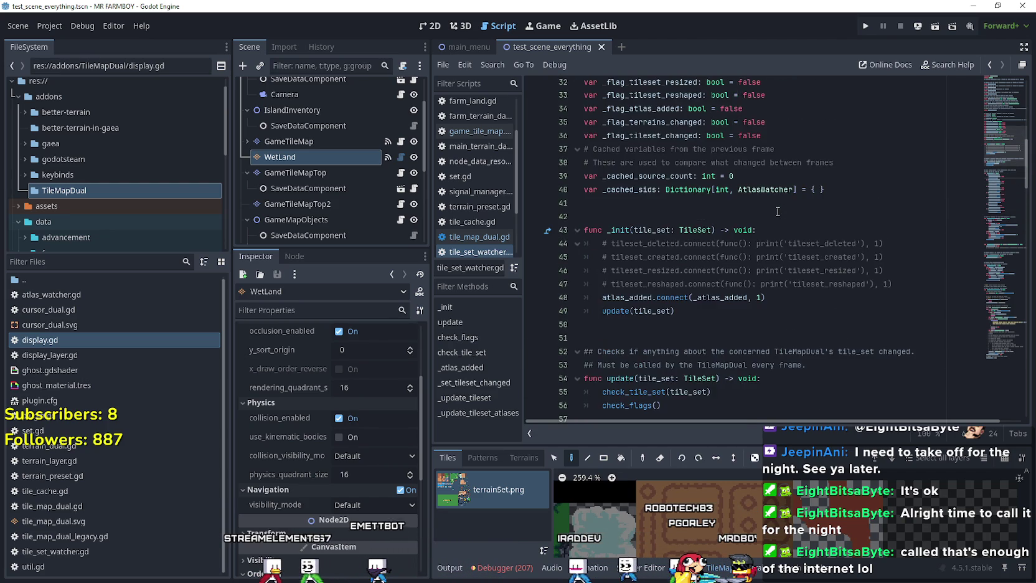
pyautogui.scroll(8, 778, 212)
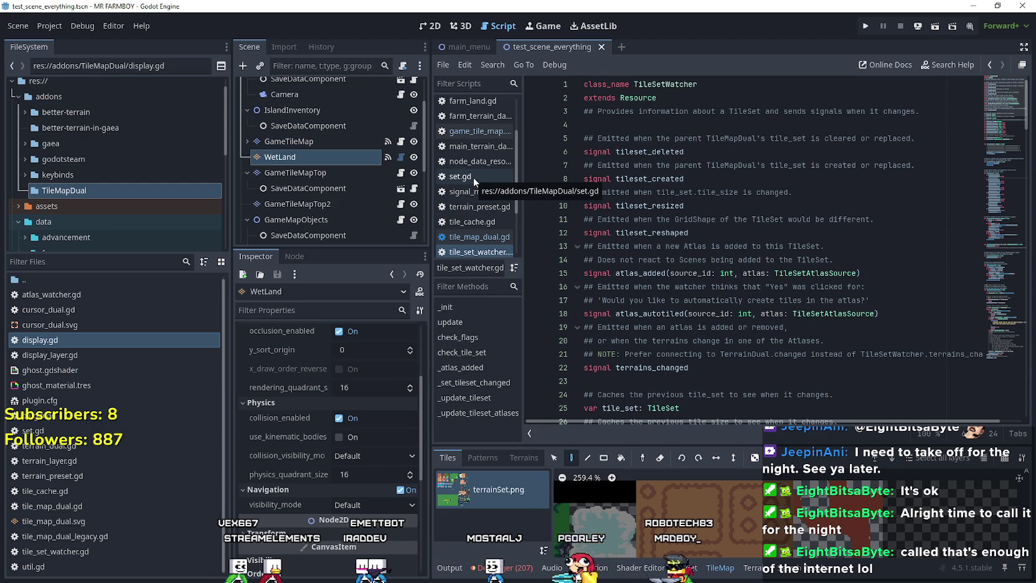
pyautogui.scroll(-2, 702, 212)
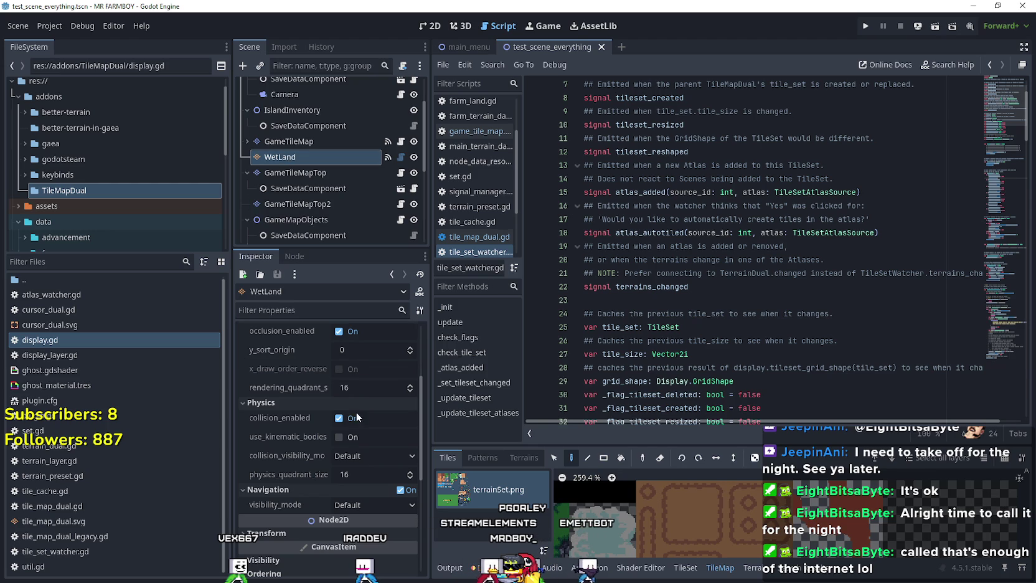
# Open display.gd by looking up the Display symbol on line 29 of WetLand's script
pyautogui.click(401, 157)
pyautogui.rightClick(661, 286)
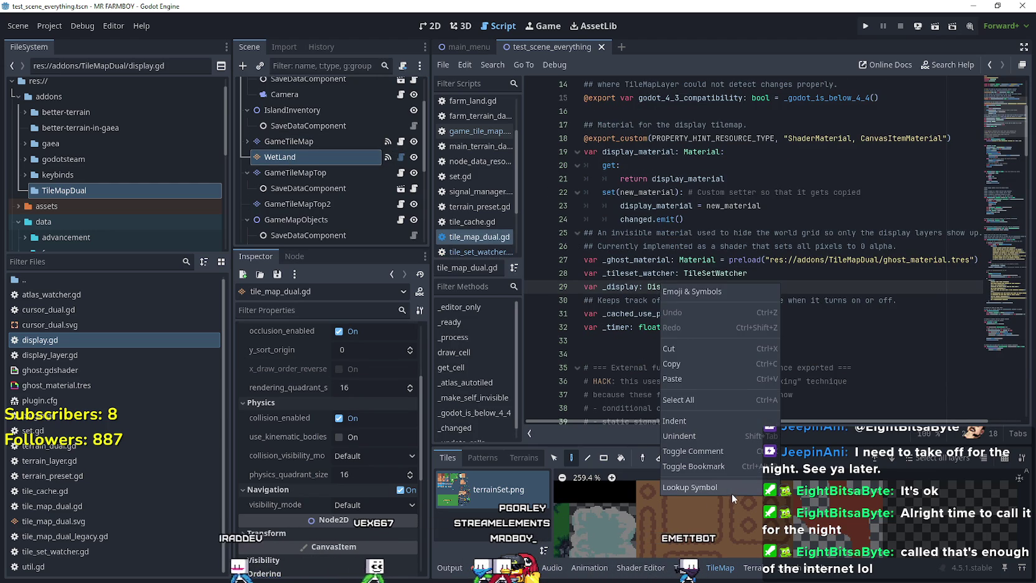
pyautogui.click(630, 338)
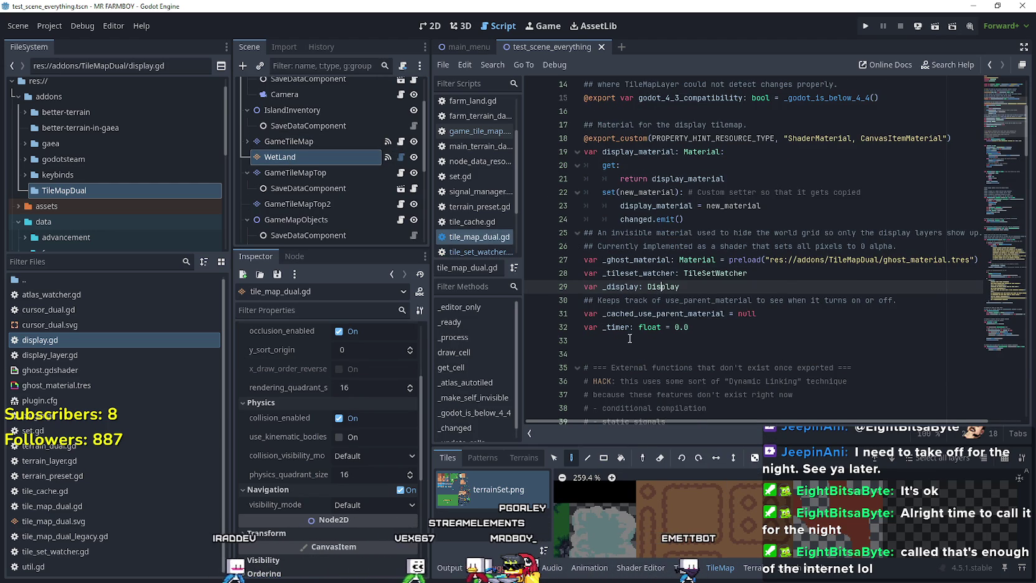
pyautogui.rightClick(660, 287)
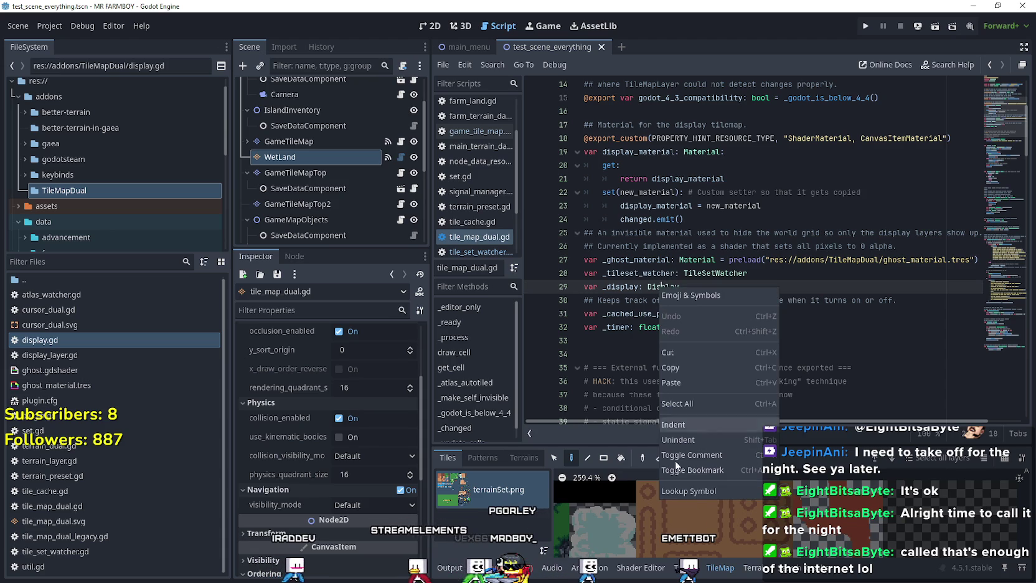
pyautogui.click(702, 488)
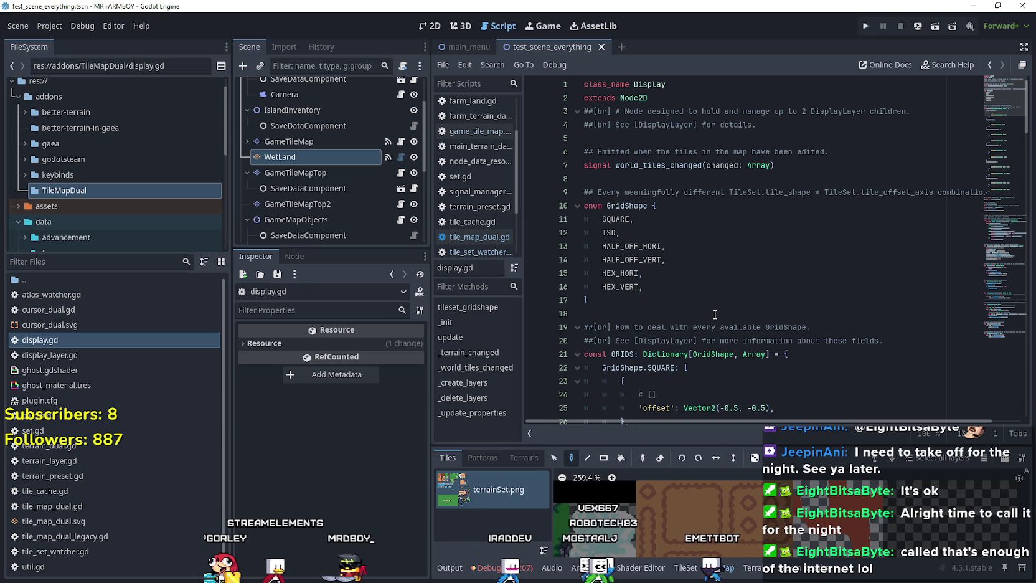
# Review display.gd's _init and layer creation functions, return to the top, and reselect WetLand
pyautogui.scroll(-5, 716, 315)
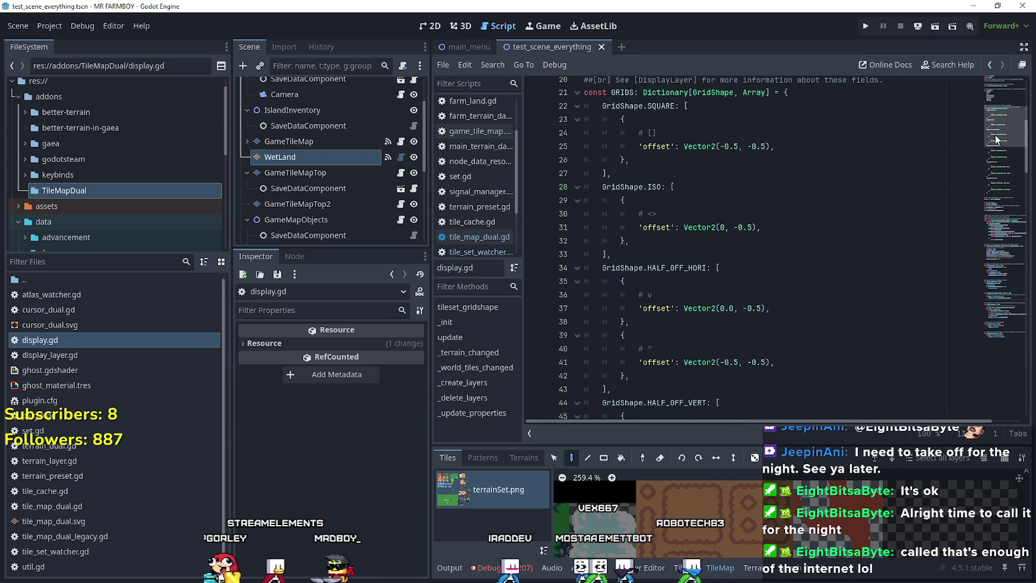
pyautogui.click(997, 266)
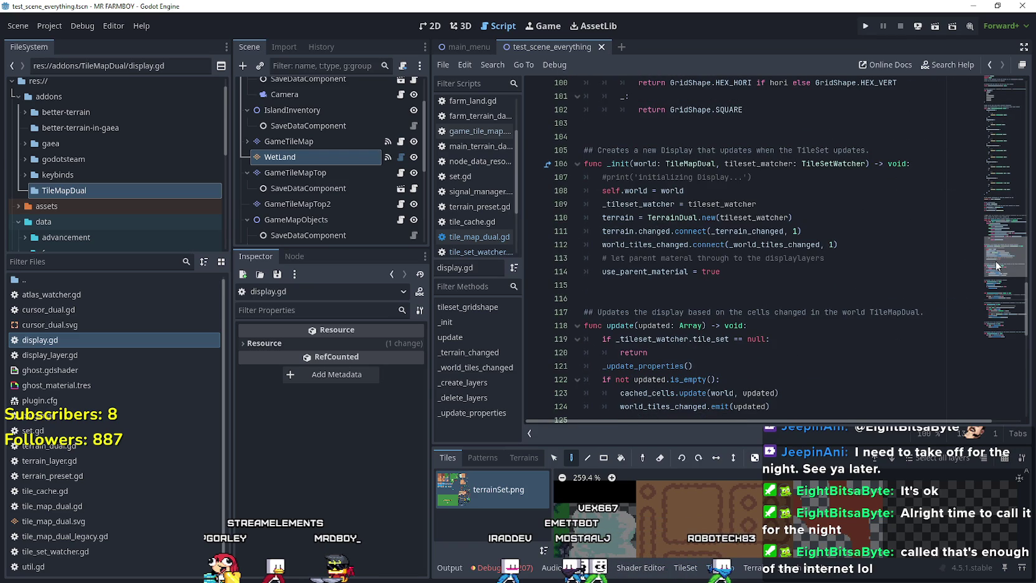
pyautogui.moveTo(995, 266)
pyautogui.mouseDown()
pyautogui.moveTo(993, 309)
pyautogui.moveTo(983, 70)
pyautogui.mouseUp()
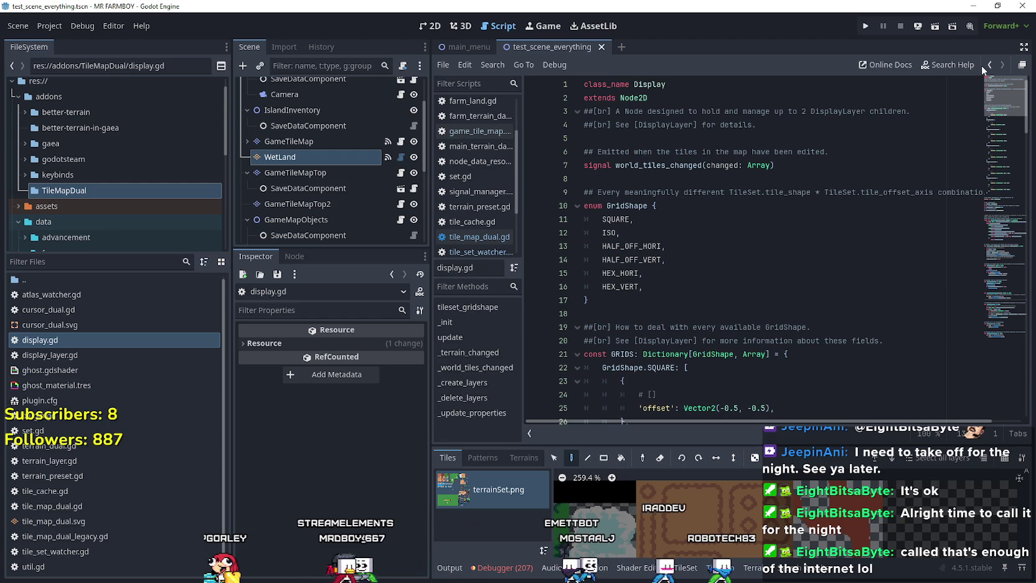
pyautogui.click(984, 310)
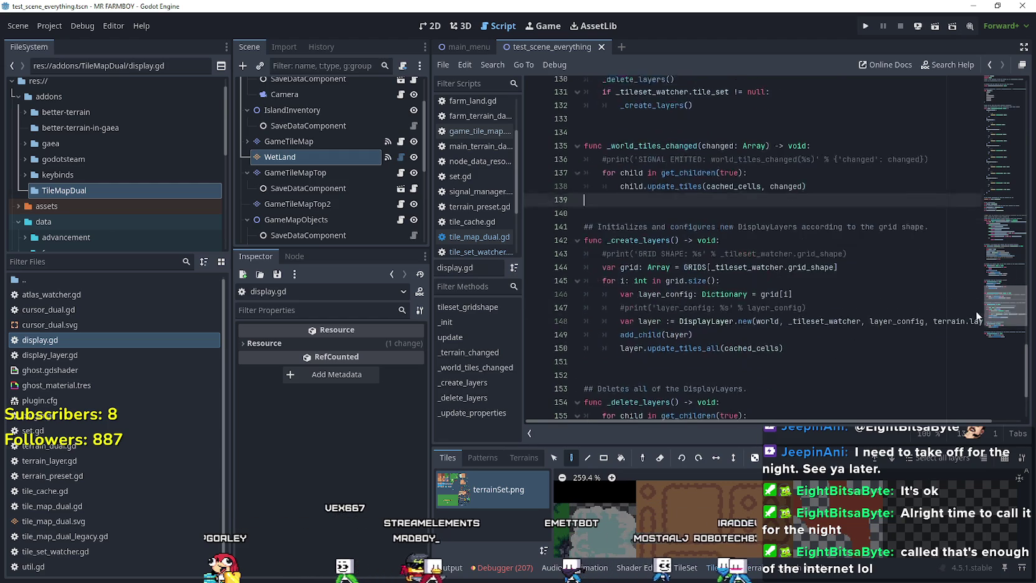
pyautogui.scroll(-3, 822, 256)
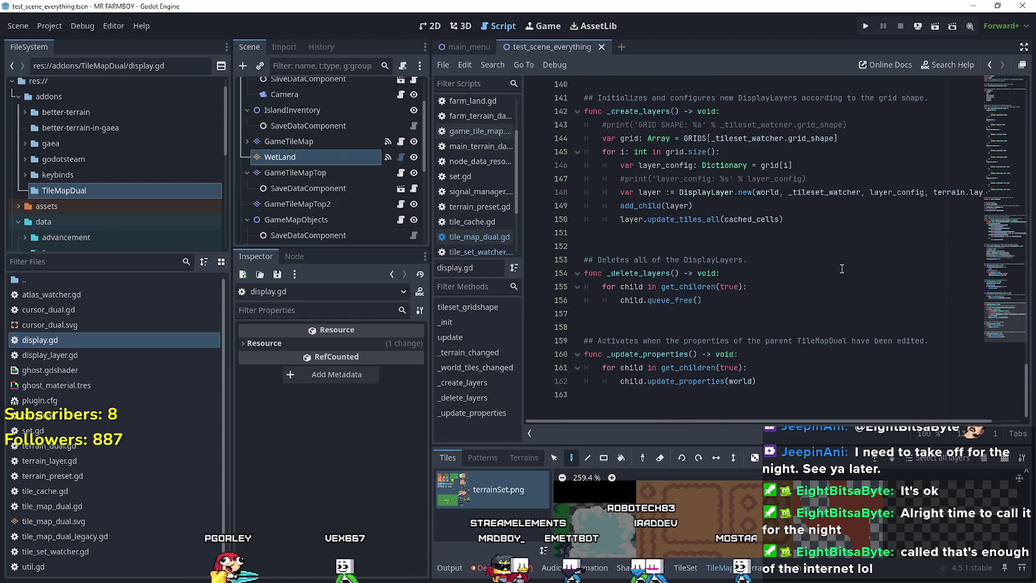
pyautogui.scroll(5, 831, 284)
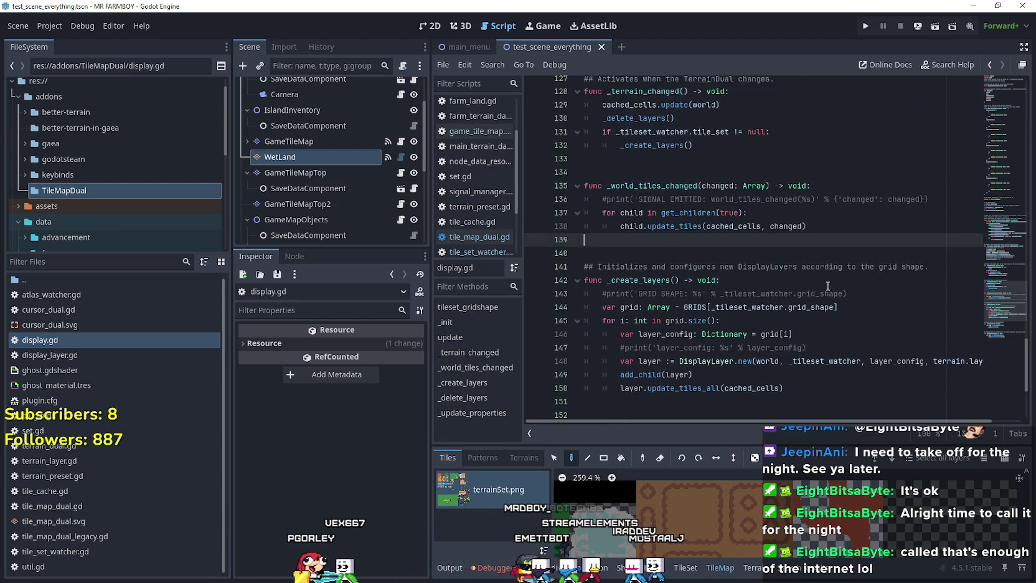
pyautogui.click(1002, 330)
pyautogui.moveTo(1002, 330); pyautogui.dragTo(993, 81)
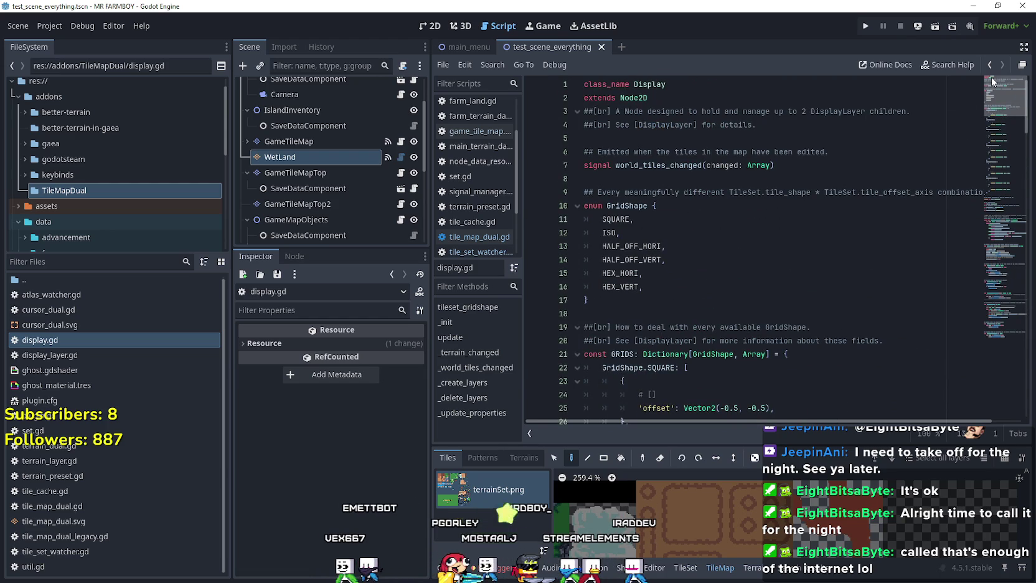
pyautogui.click(402, 155)
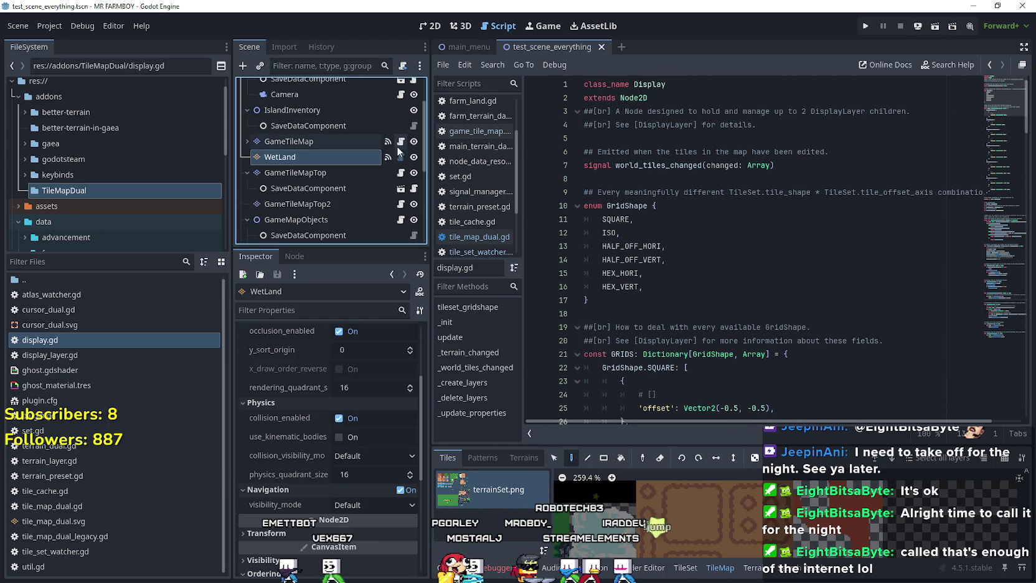
# Replace .queue_free() with '= null' on line 168 of game_tile_map.gd, save, and run the project
pyautogui.click(402, 144)
pyautogui.click(755, 330)
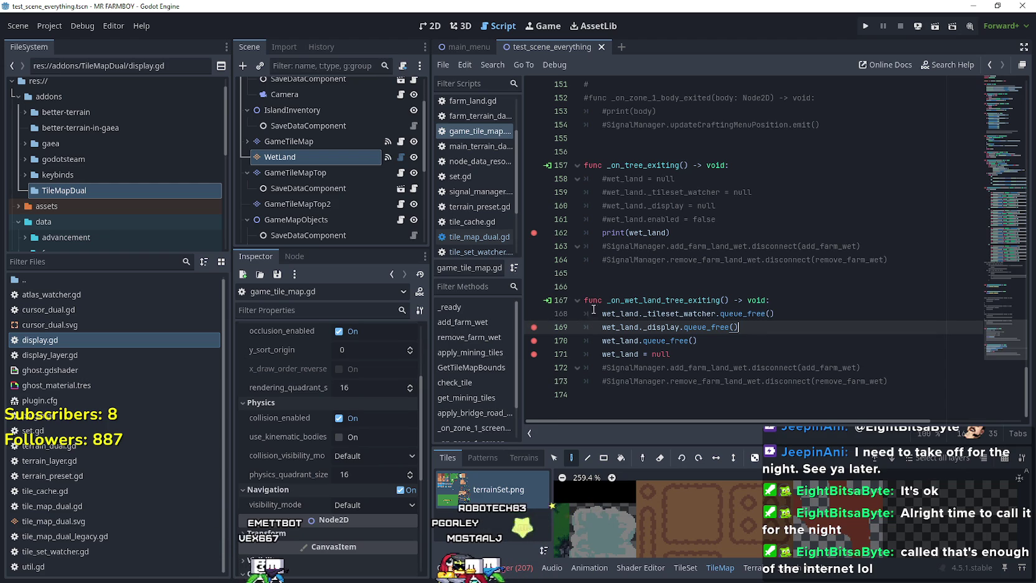
pyautogui.moveTo(716, 314); pyautogui.dragTo(776, 314)
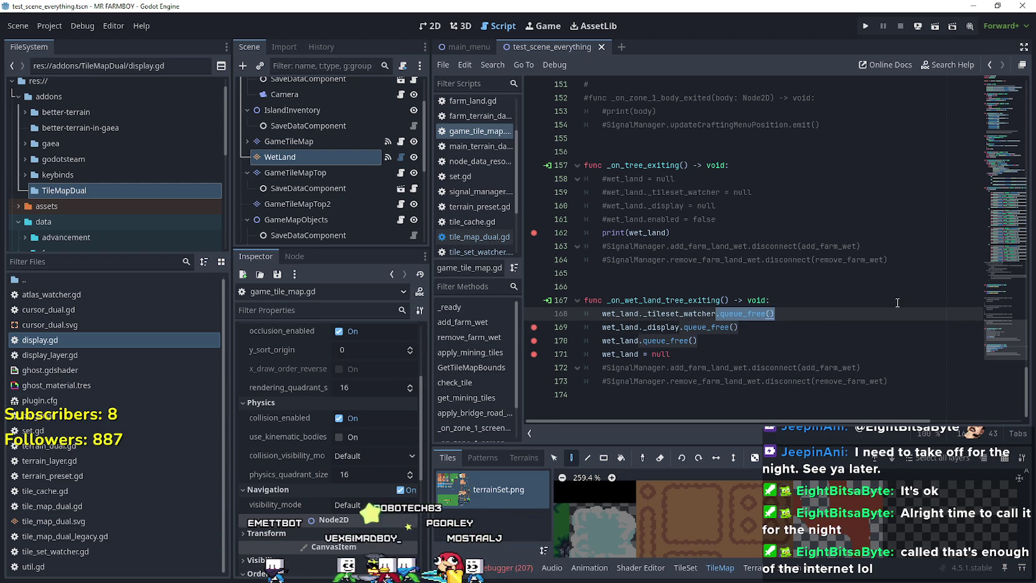
pyautogui.write('= null')
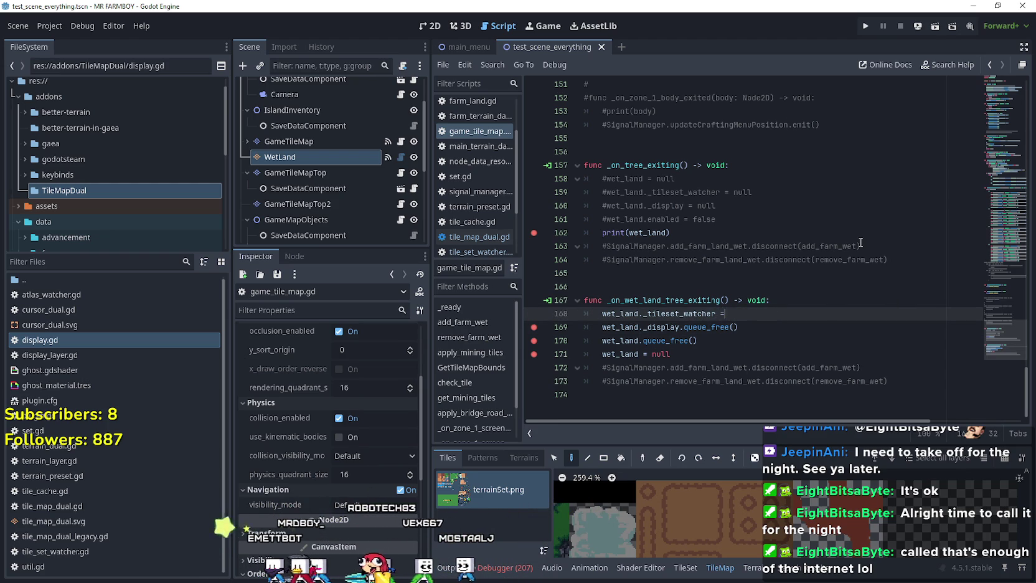
pyautogui.hotkey('ctrl', 's')
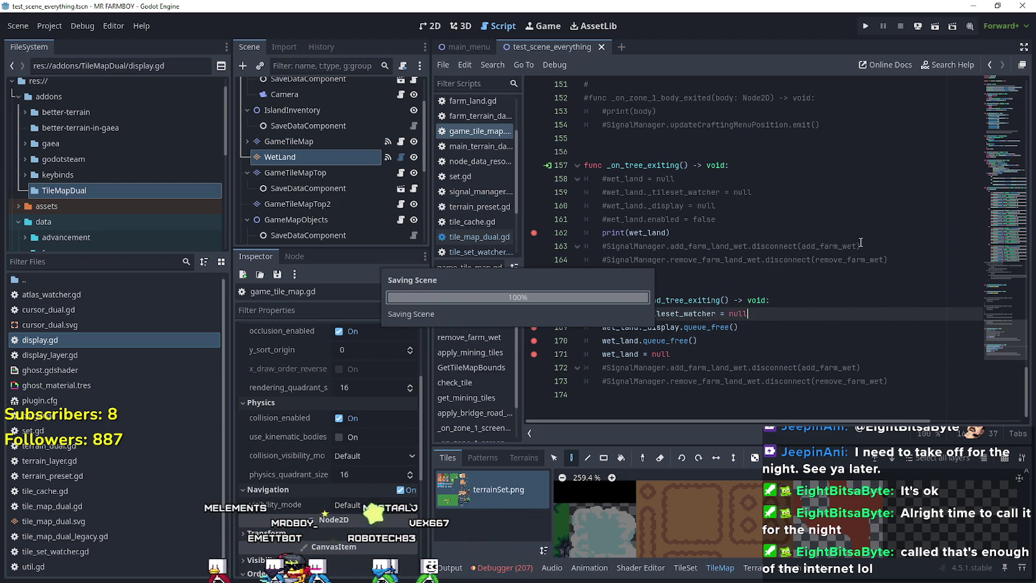
pyautogui.click(866, 26)
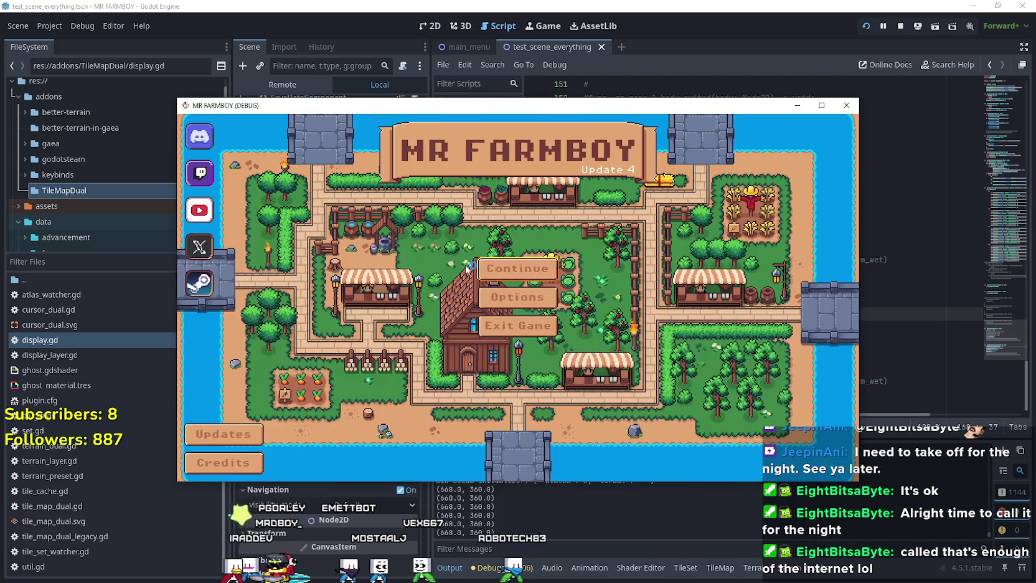
# Load the Save 2 slot from the game's Continue menu
pyautogui.click(488, 310)
pyautogui.click(524, 327)
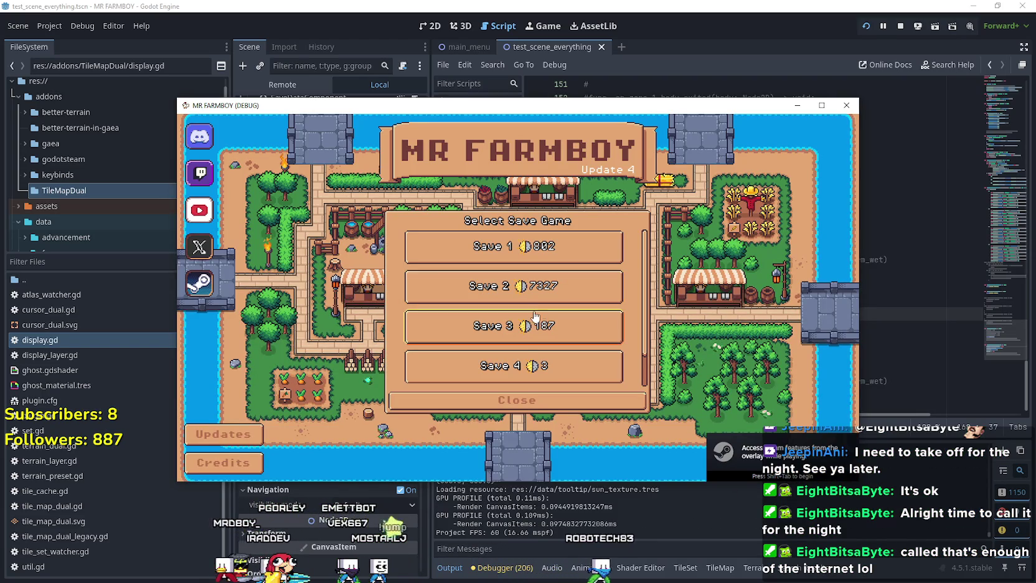
pyautogui.press('Up')
pyautogui.click(490, 295)
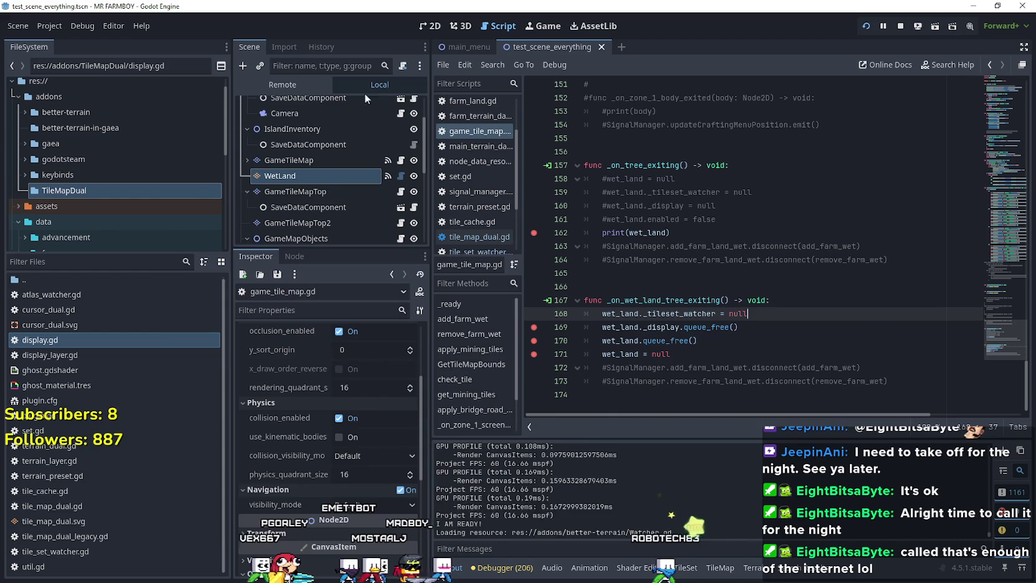
pyautogui.scroll(-3, 280, 211)
pyautogui.click(246, 185)
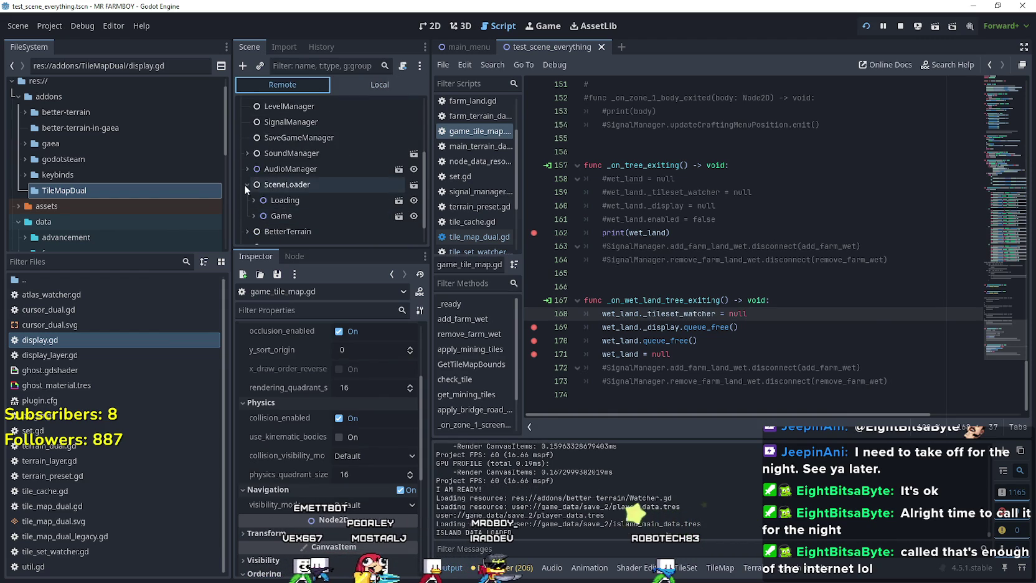
pyautogui.click(249, 216)
pyautogui.scroll(-3, 256, 222)
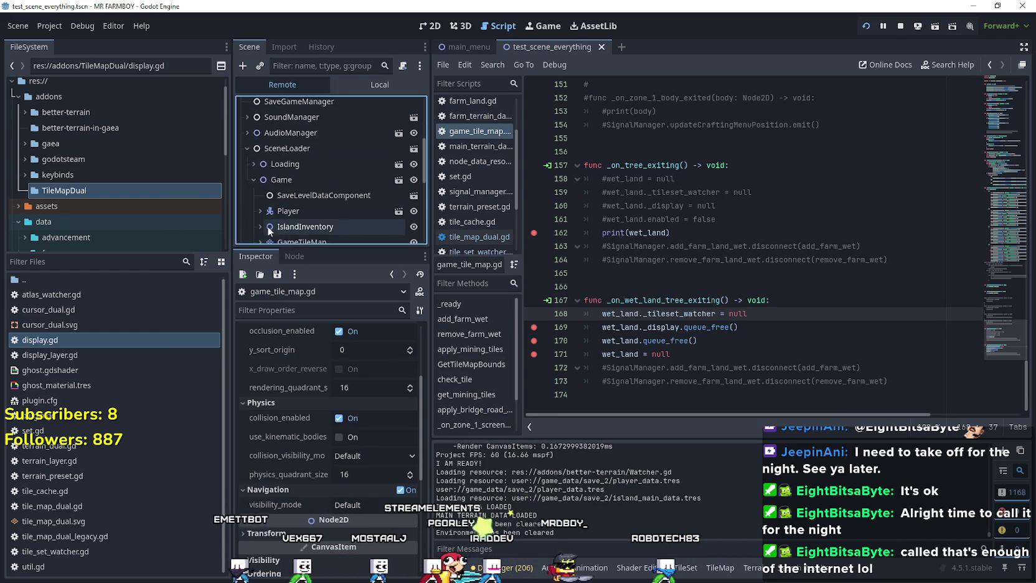
pyautogui.click(261, 167)
pyautogui.scroll(-1, 263, 180)
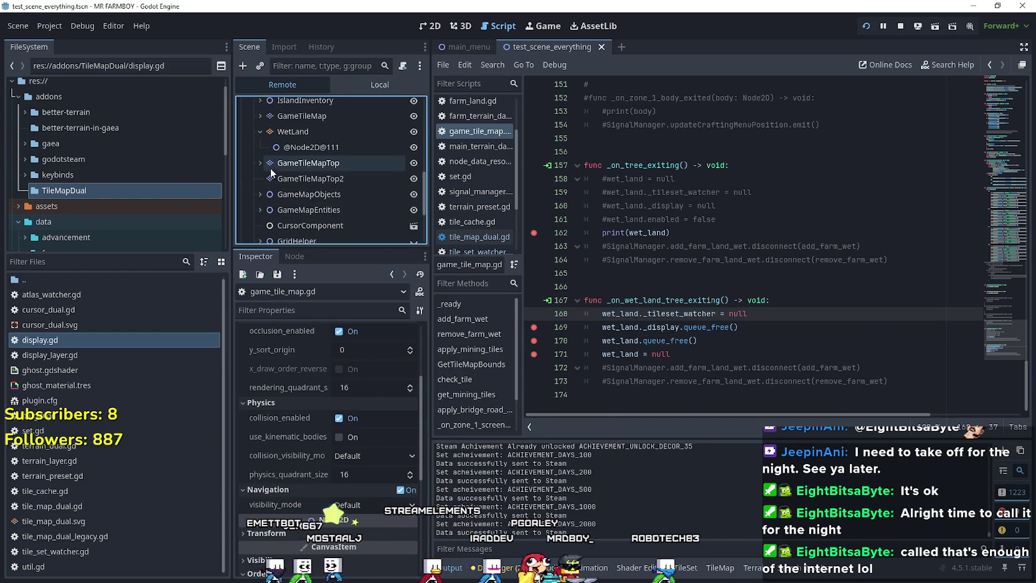
pyautogui.scroll(-1, 266, 148)
pyautogui.click(267, 132)
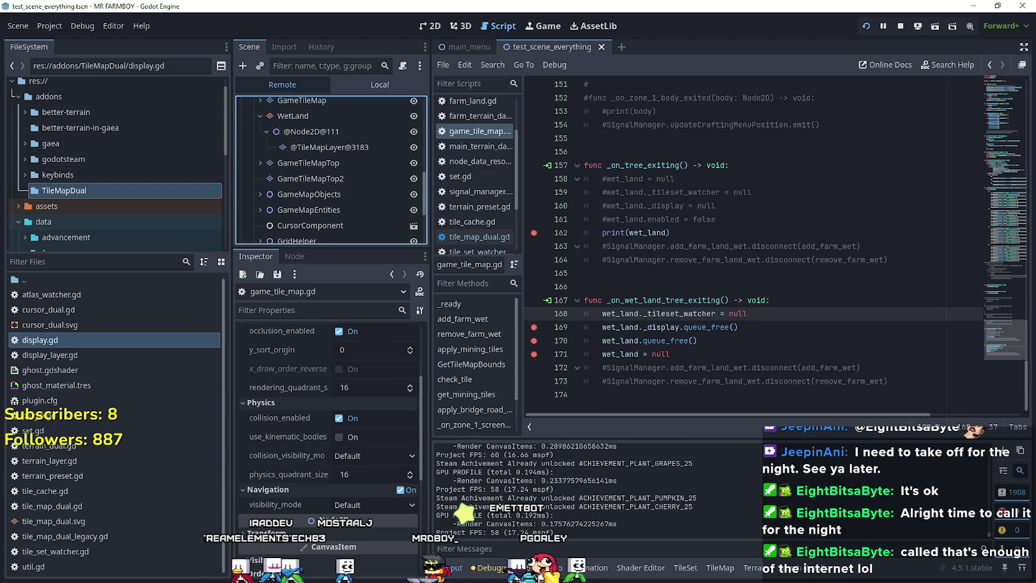
pyautogui.hotkey('alt', 'Tab')
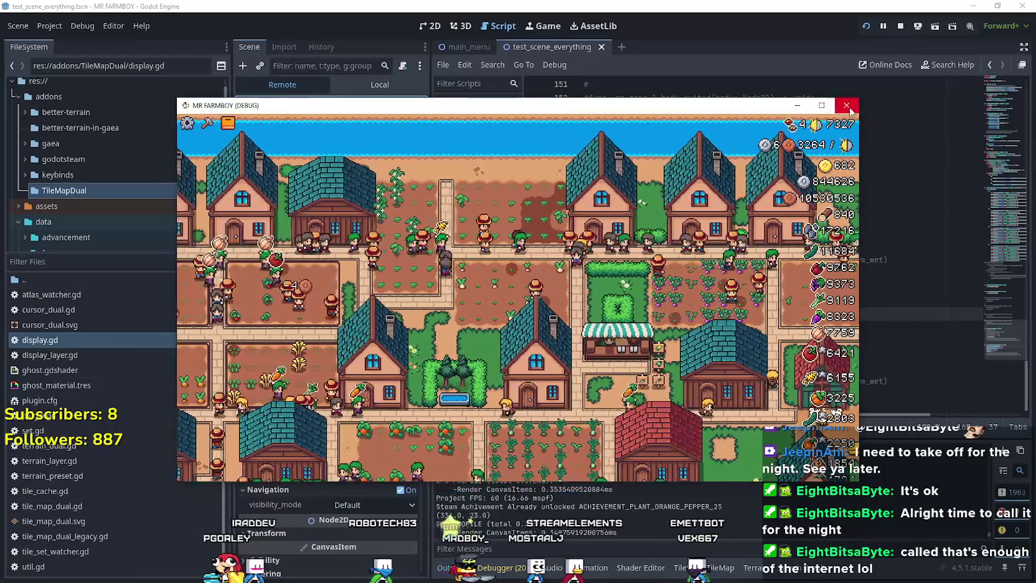
# Close MR FARMBOY to hit the line 169 breakpoint and inspect wet_land's properties
pyautogui.click(848, 106)
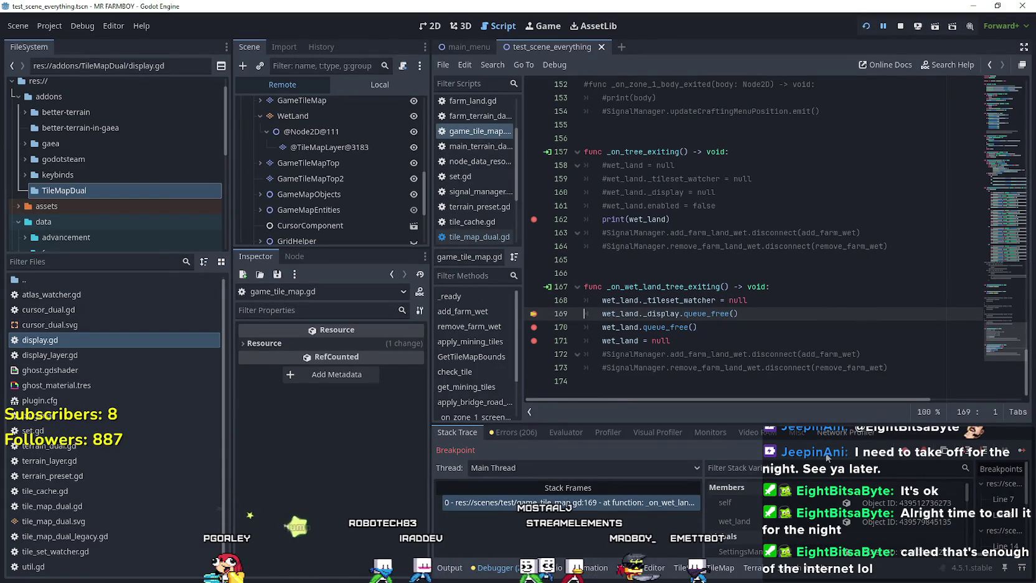
pyautogui.click(895, 522)
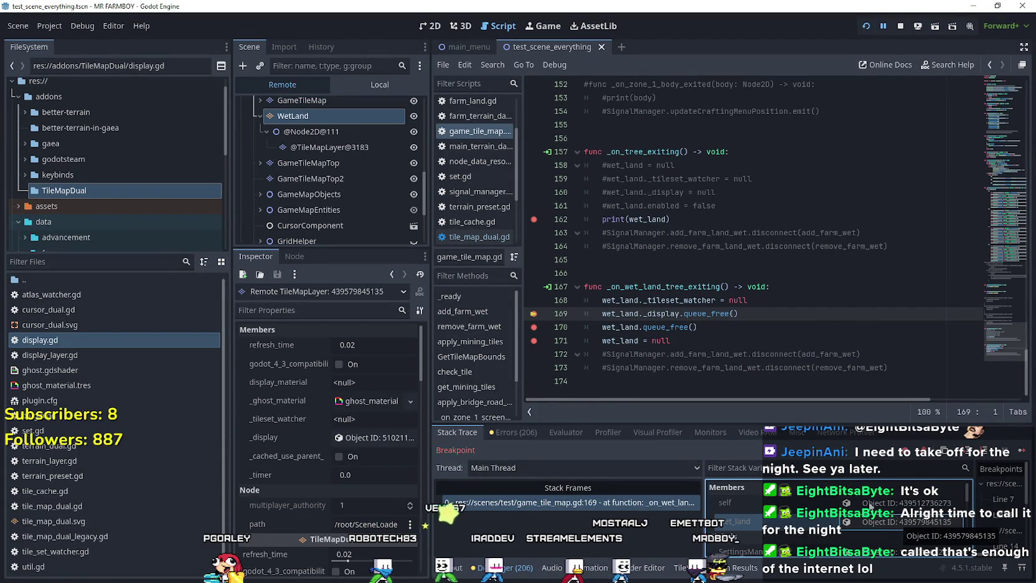